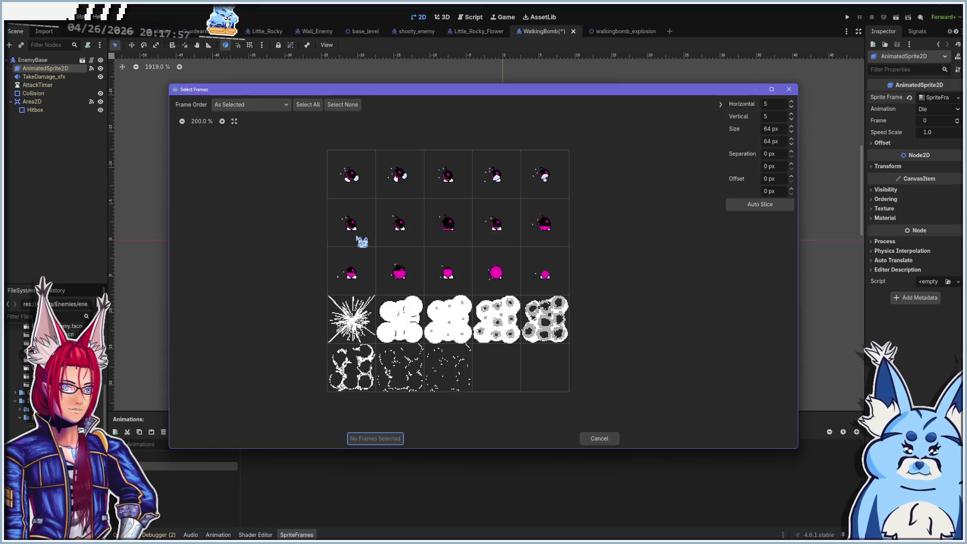
# - Select the last four row-two sprites and all five row-three sprites, and add the nine frames to Die
pyautogui.moveTo(399, 226); pyautogui.dragTo(551, 227)
pyautogui.moveTo(355, 278); pyautogui.dragTo(544, 270)
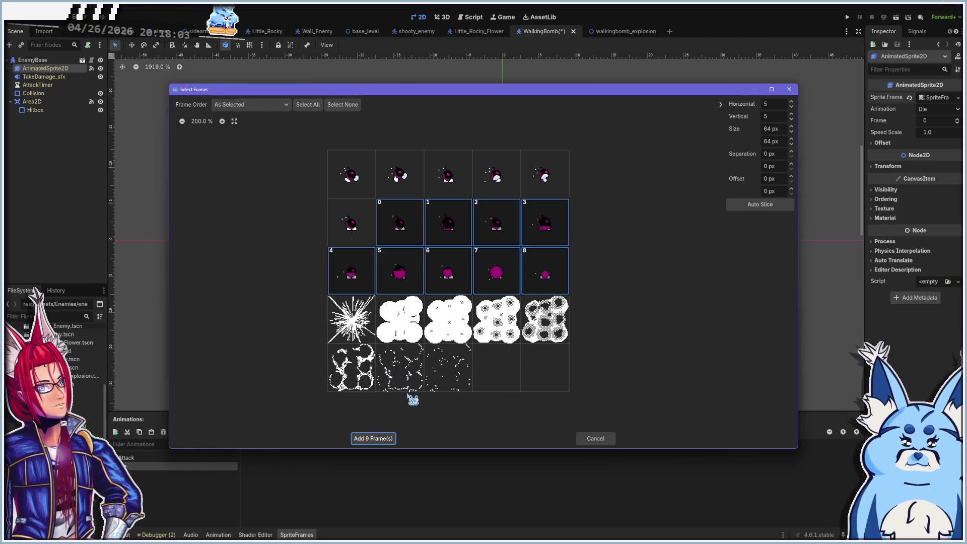
pyautogui.click(370, 438)
# - Preview the nine-frame Die animation repeatedly, then save the WalkingBomb scene with Ctrl+S
pyautogui.scroll(-3)
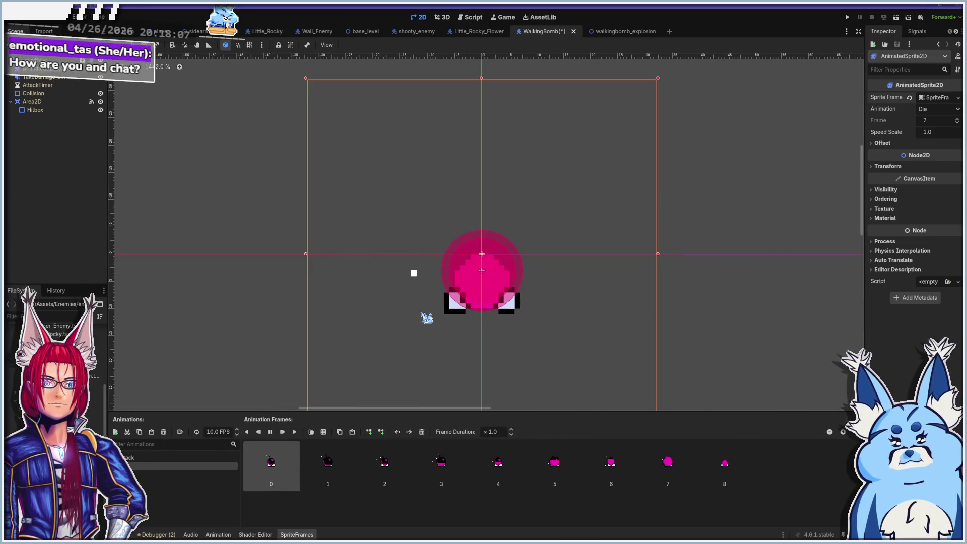
pyautogui.scroll(-3)
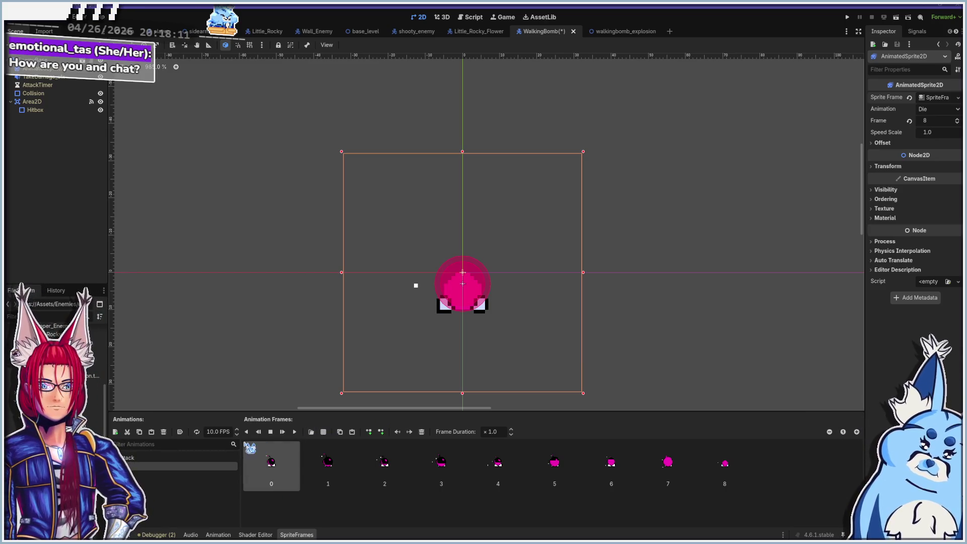
pyautogui.click(293, 432)
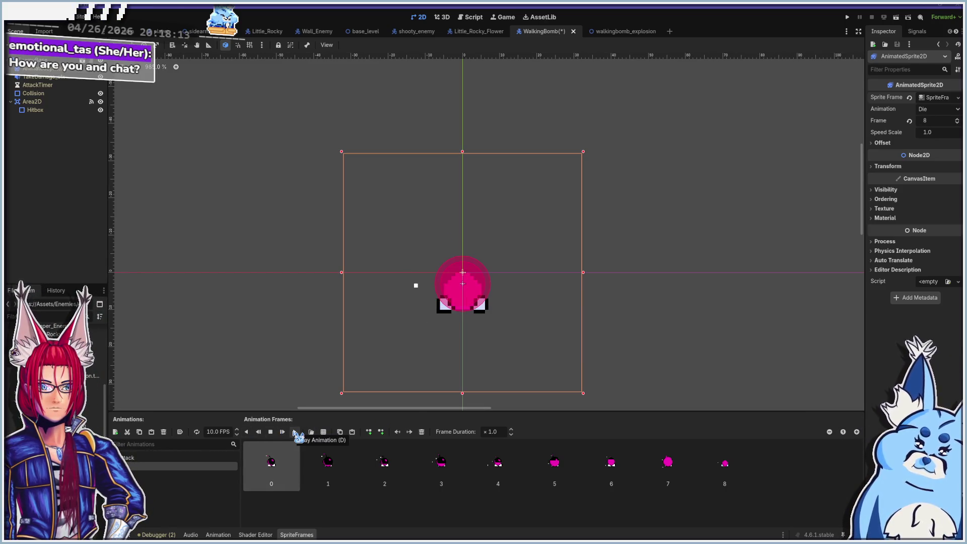
pyautogui.click(295, 433)
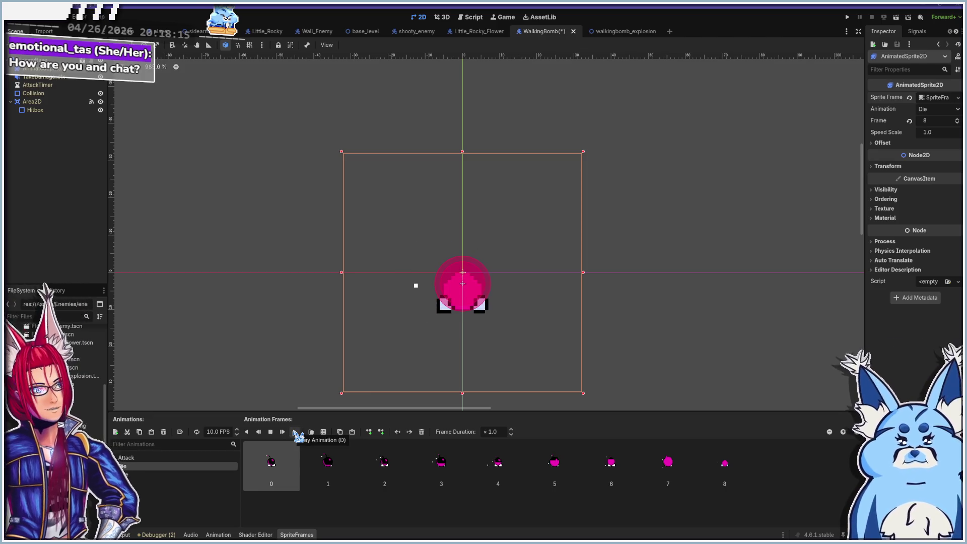
pyautogui.click(296, 433)
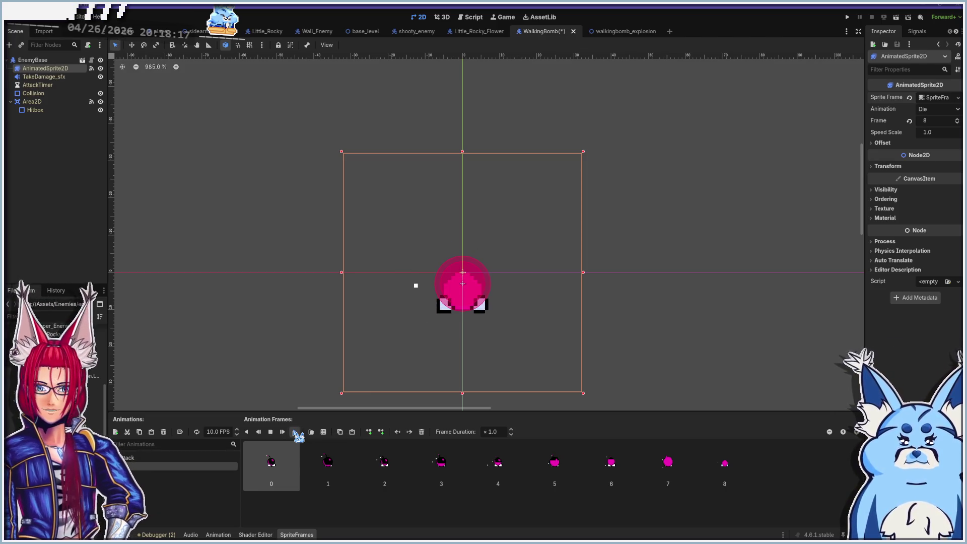
pyautogui.click(296, 433)
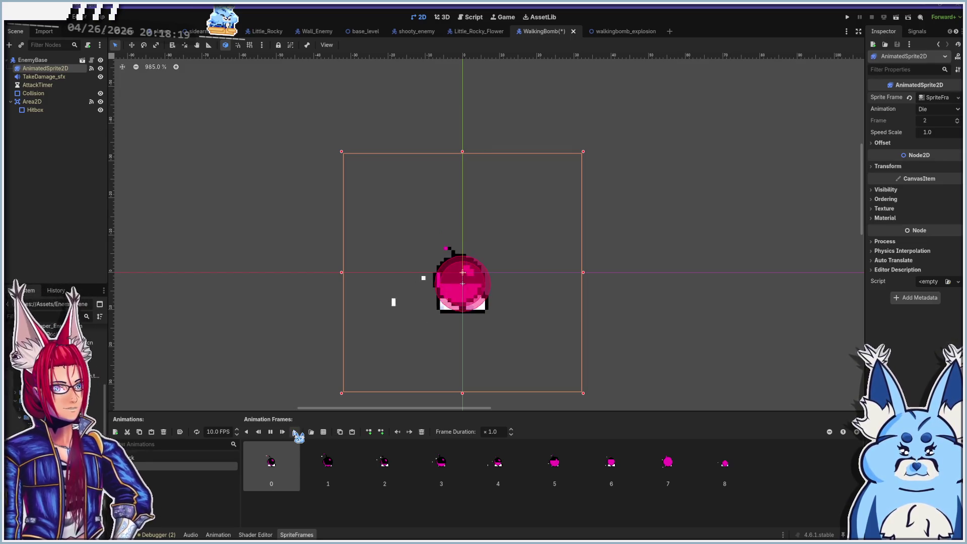
pyautogui.click(296, 433)
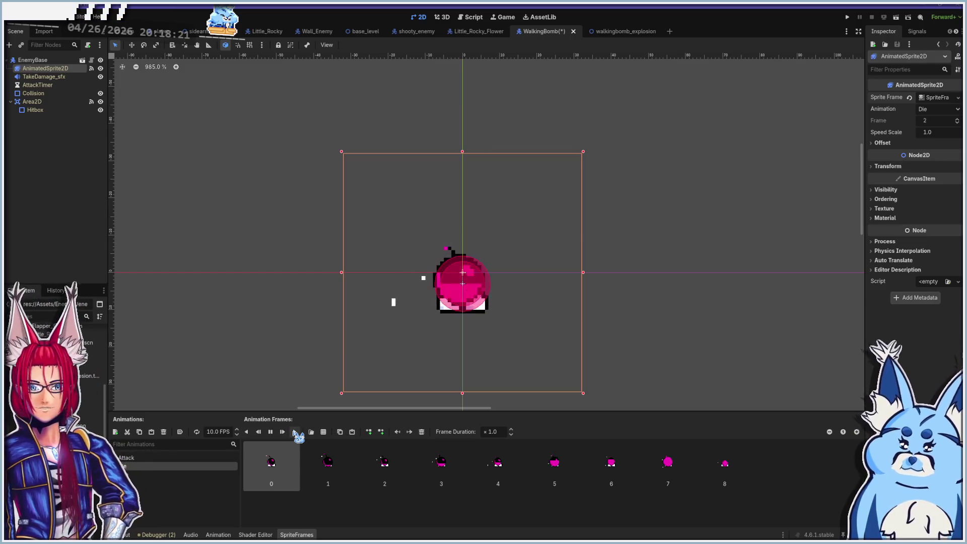
pyautogui.click(296, 433)
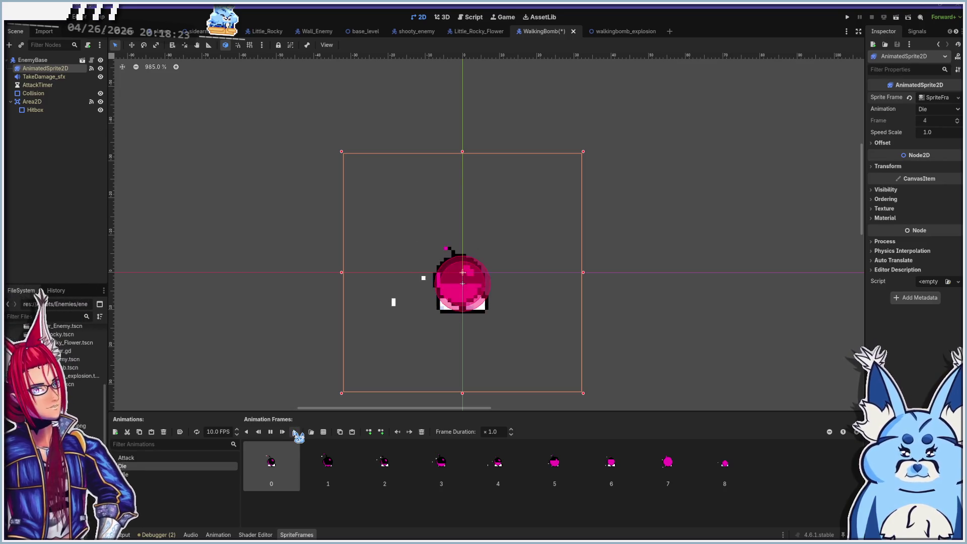
pyautogui.click(296, 433)
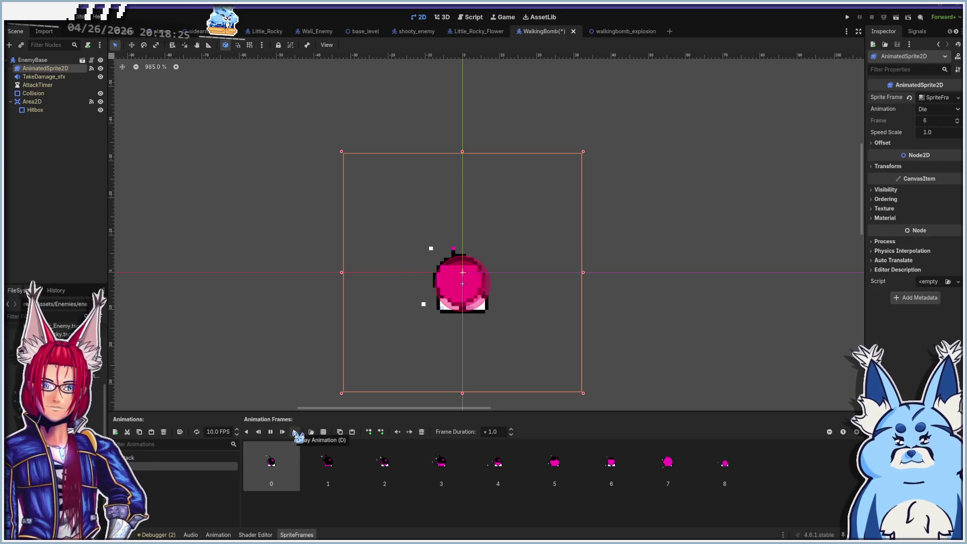
pyautogui.click(296, 433)
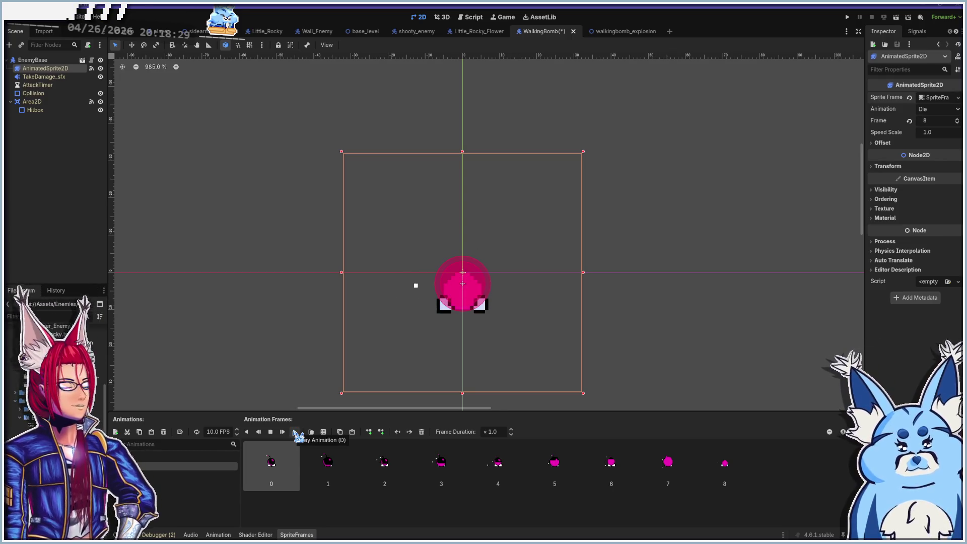
pyautogui.hotkey('ctrl', 's')
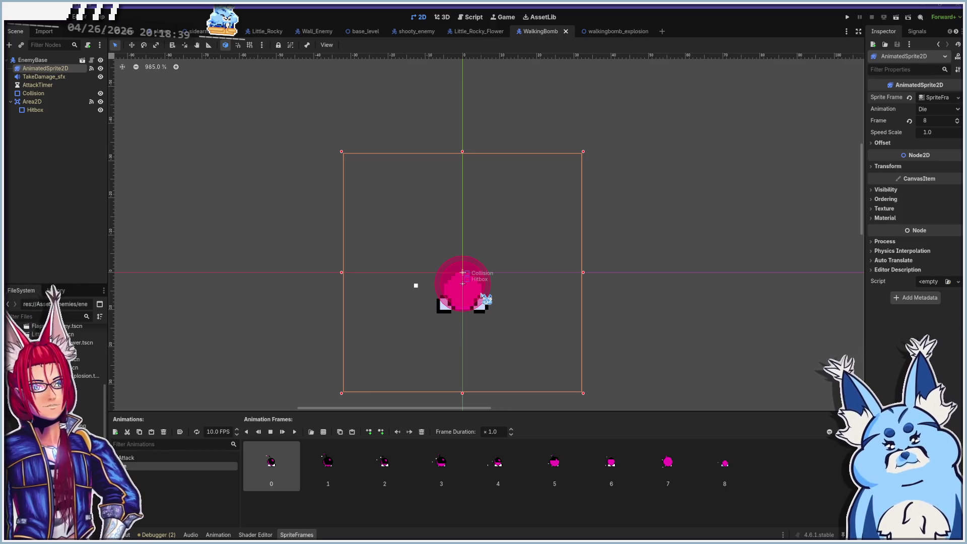
# - In the walkingbomb_explosion scene, add an AnimatedSprite2D child under the WalkingBomb_Explosion root
pyautogui.click(619, 32)
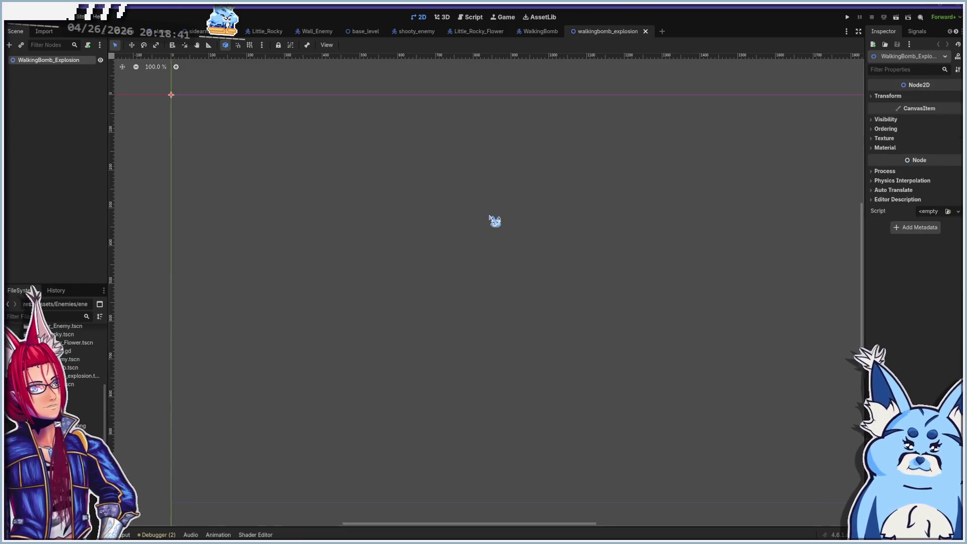
pyautogui.rightClick(26, 127)
pyautogui.click(70, 125)
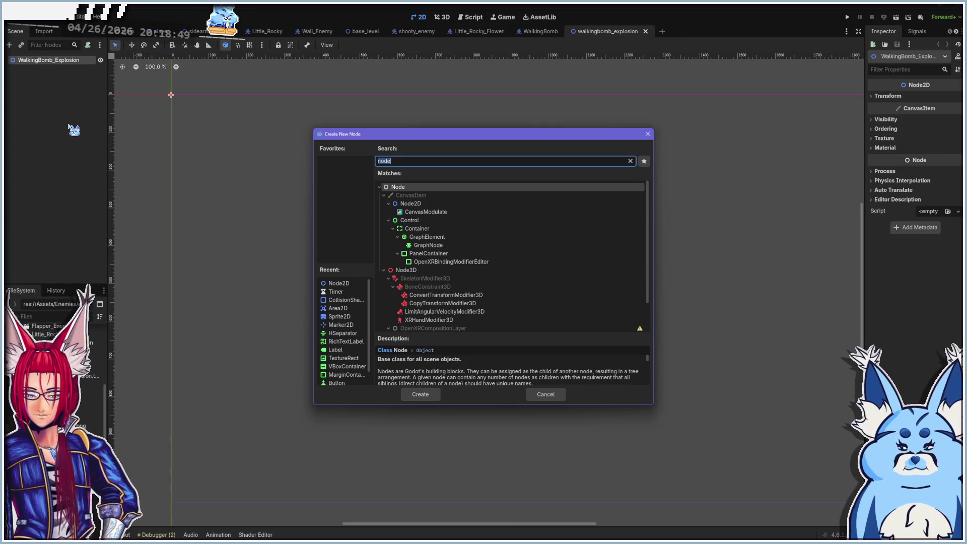
pyautogui.write('anima')
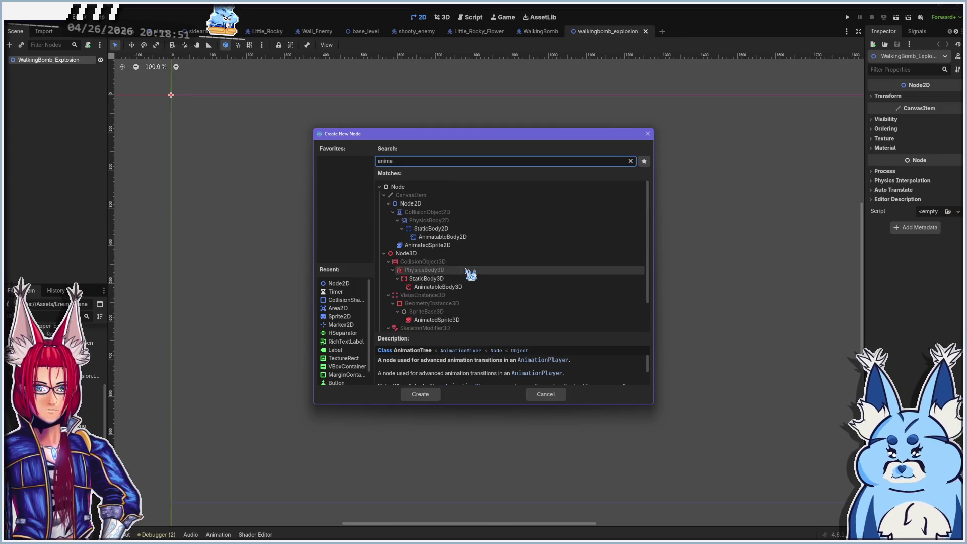
pyautogui.click(443, 245)
pyautogui.click(420, 395)
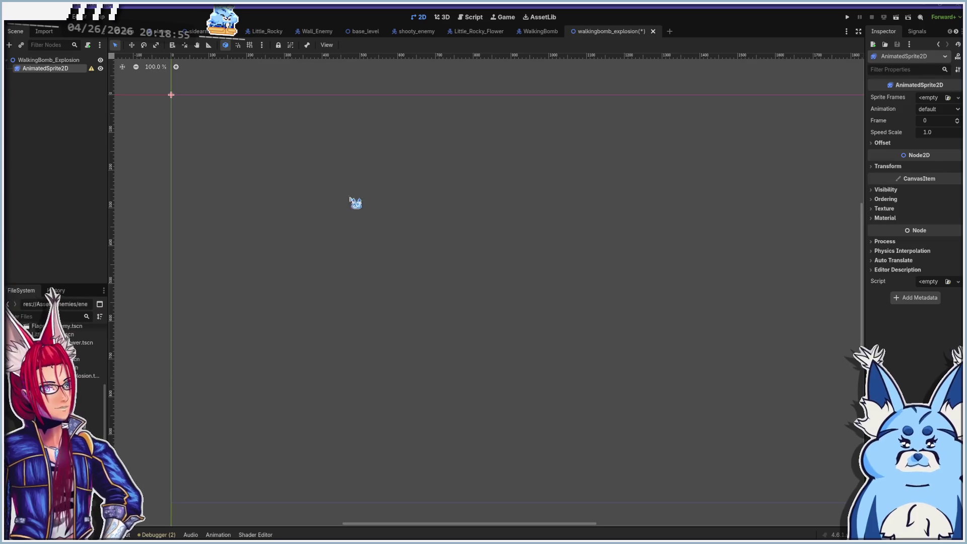
# - Give the AnimatedSprite2D a New SpriteFrames resource and open it for editing
pyautogui.scroll(-3)
pyautogui.scroll(3)
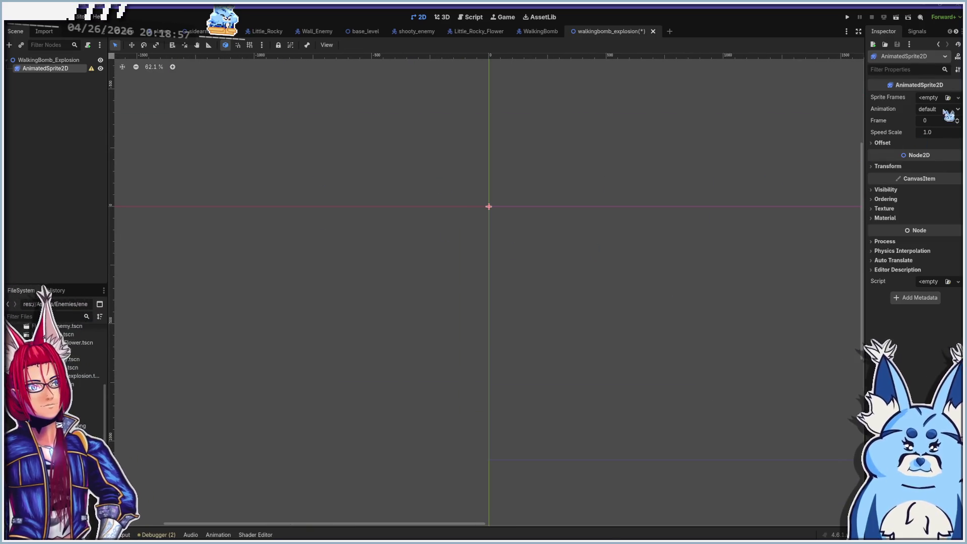
pyautogui.click(948, 97)
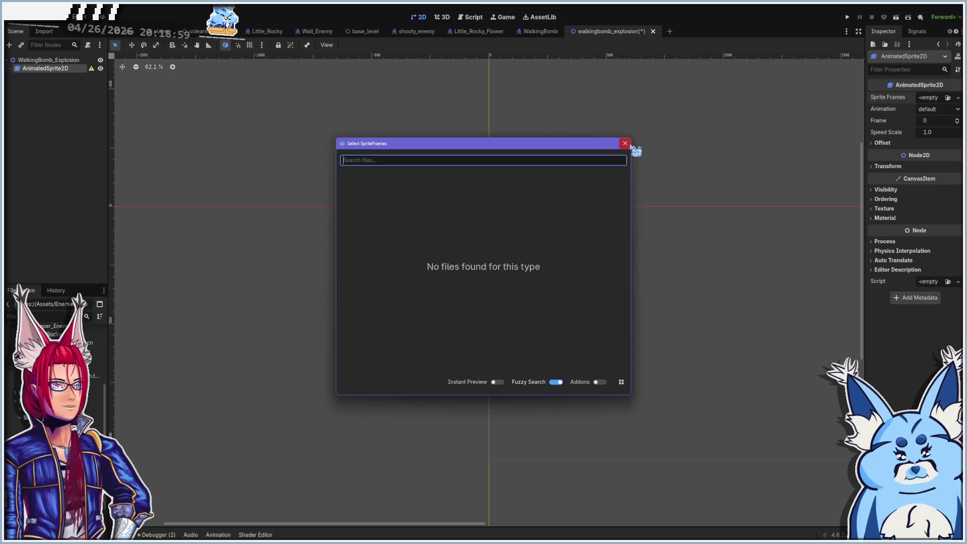
pyautogui.click(625, 143)
pyautogui.click(936, 98)
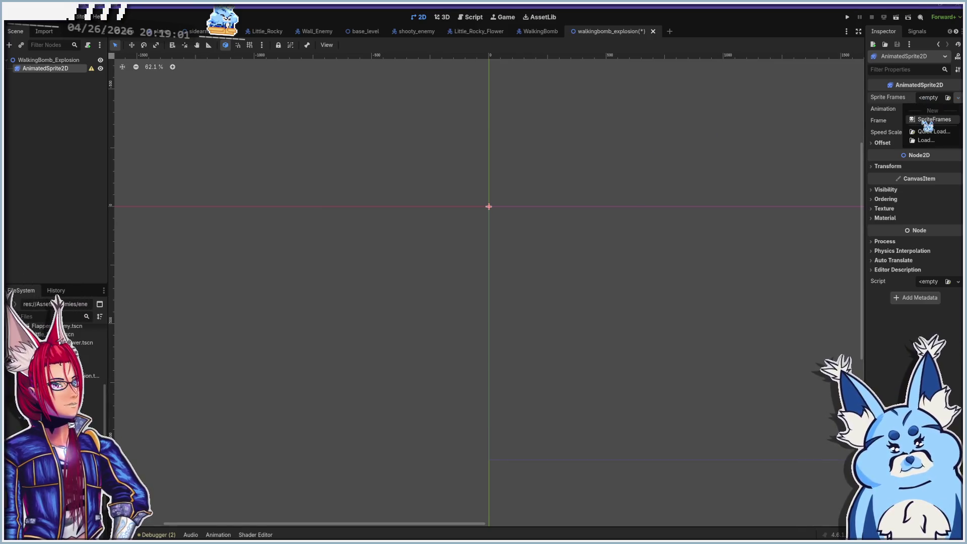
pyautogui.click(926, 121)
pyautogui.click(936, 97)
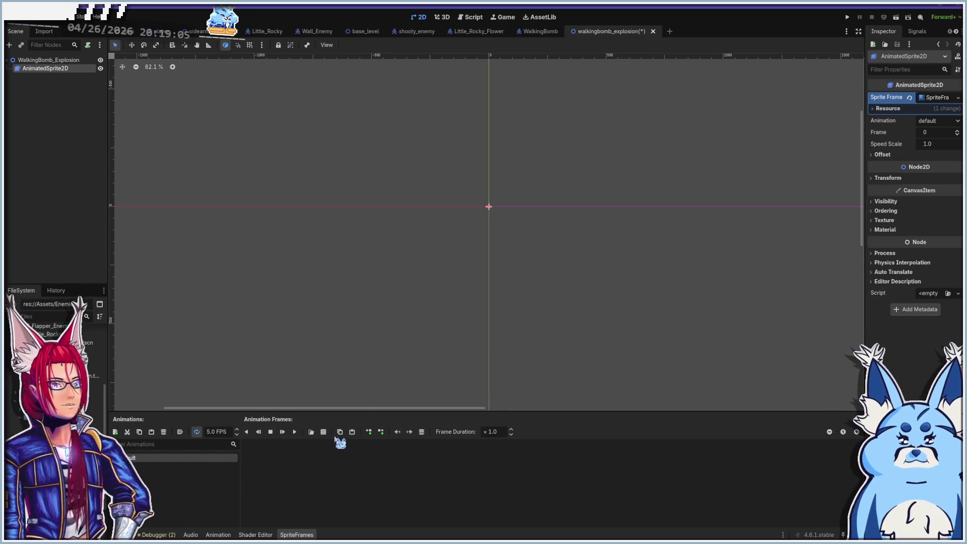
# - Add the eight explosion frames from WalkingBomb.png rows four and five to the default animation
pyautogui.click(310, 431)
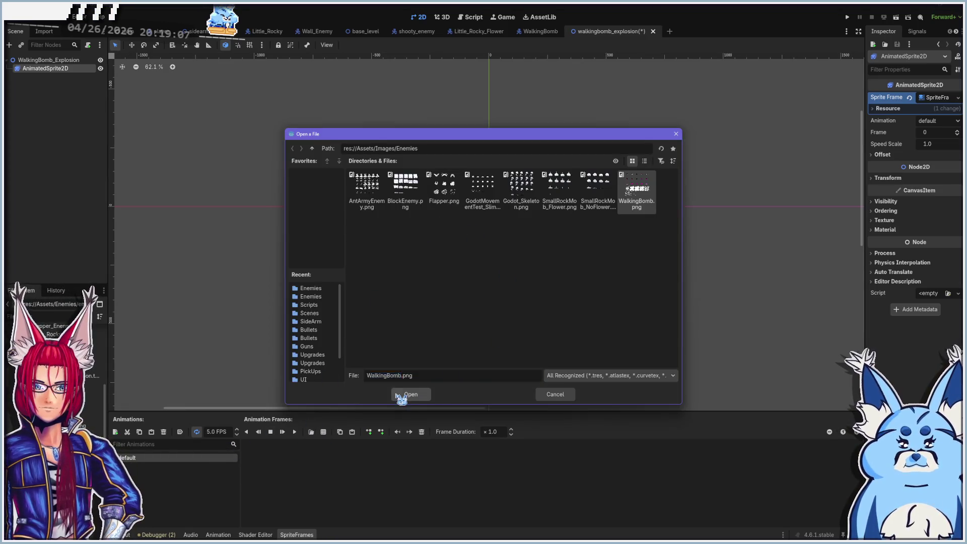
pyautogui.click(411, 393)
pyautogui.moveTo(349, 327); pyautogui.dragTo(469, 371)
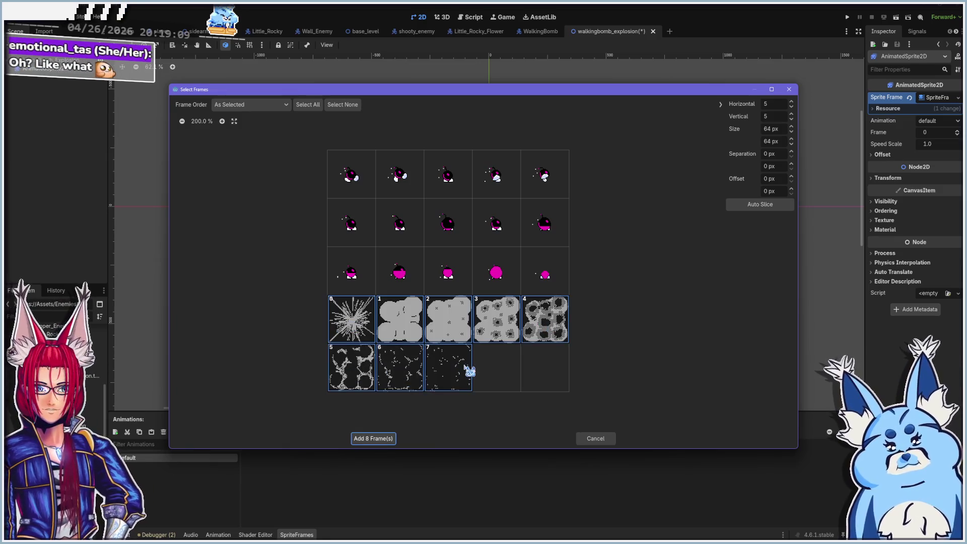
pyautogui.click(353, 438)
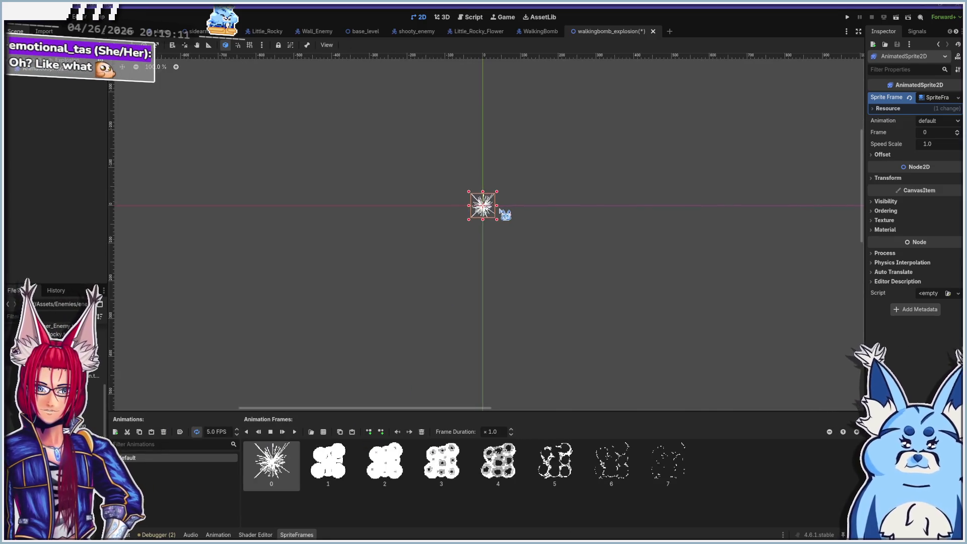
pyautogui.scroll(3)
pyautogui.scroll(3)
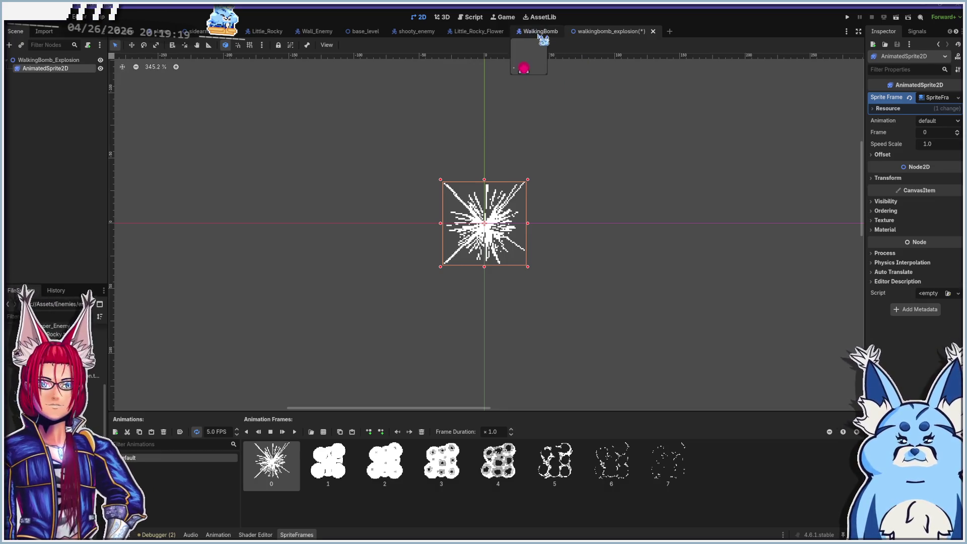
pyautogui.click(540, 33)
pyautogui.click(584, 33)
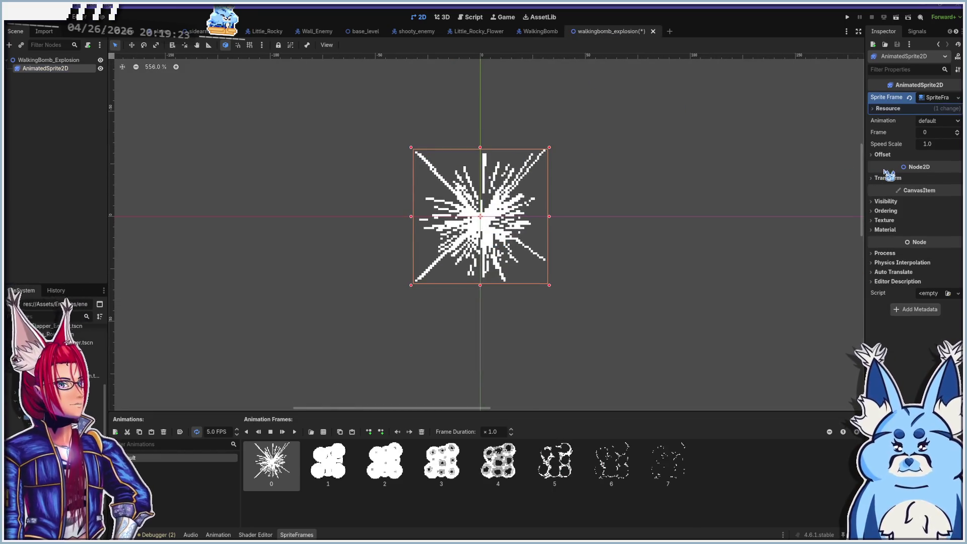
pyautogui.click(886, 179)
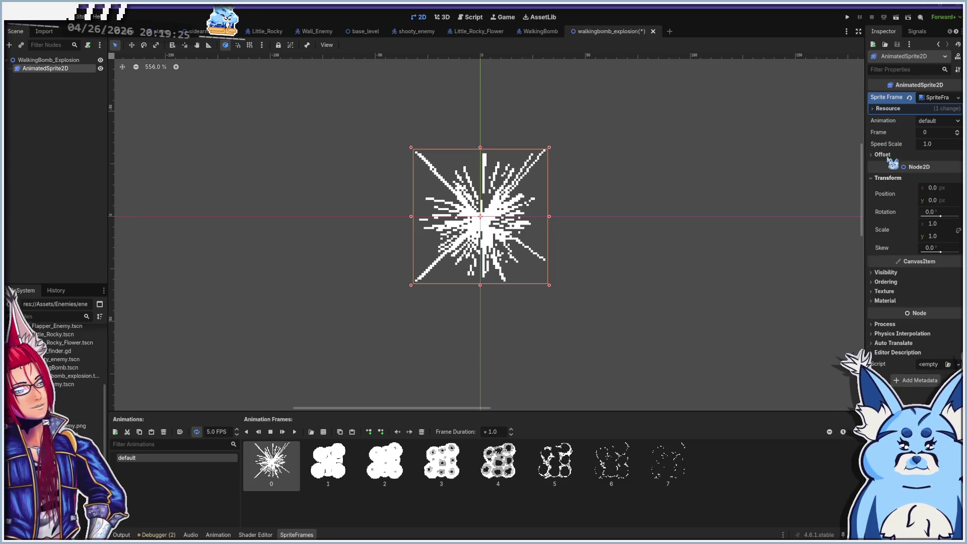
pyautogui.click(537, 32)
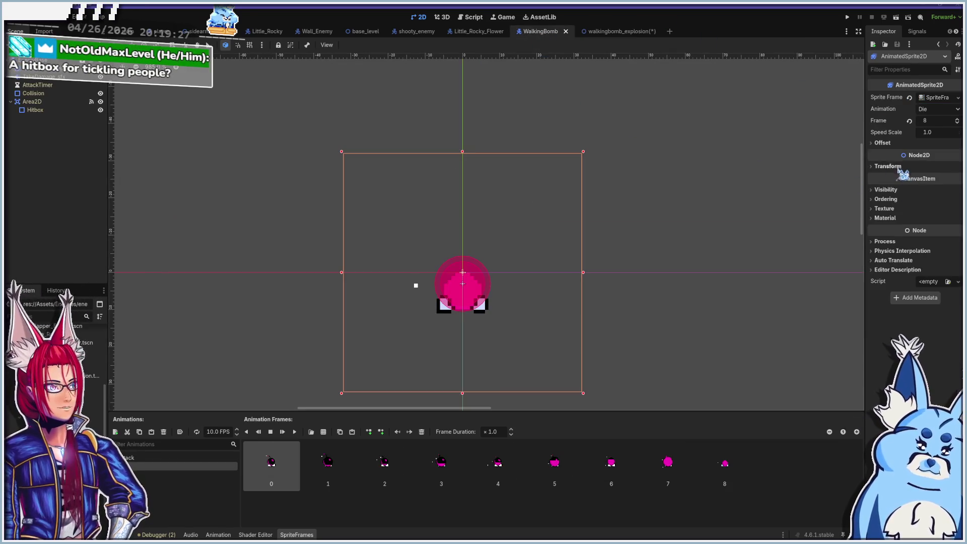
pyautogui.click(886, 167)
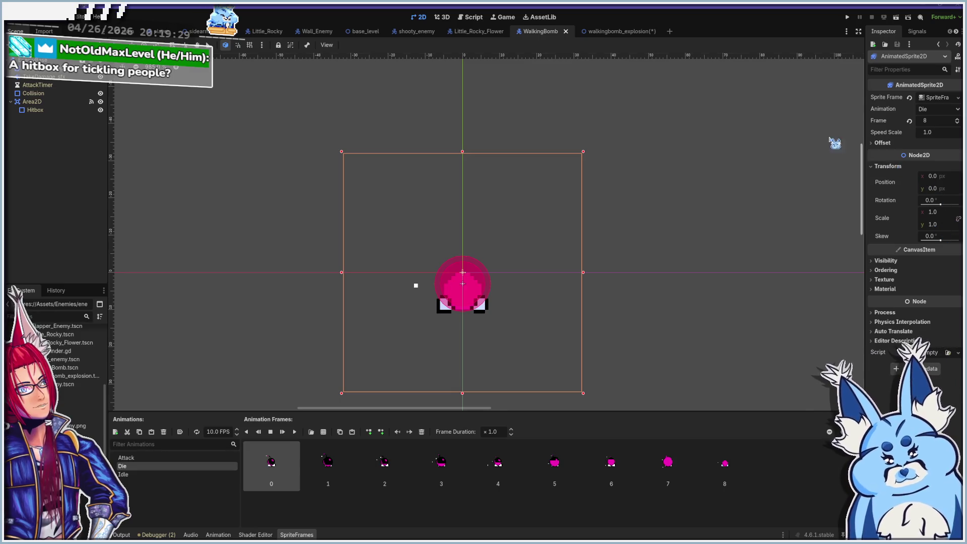
pyautogui.click(607, 31)
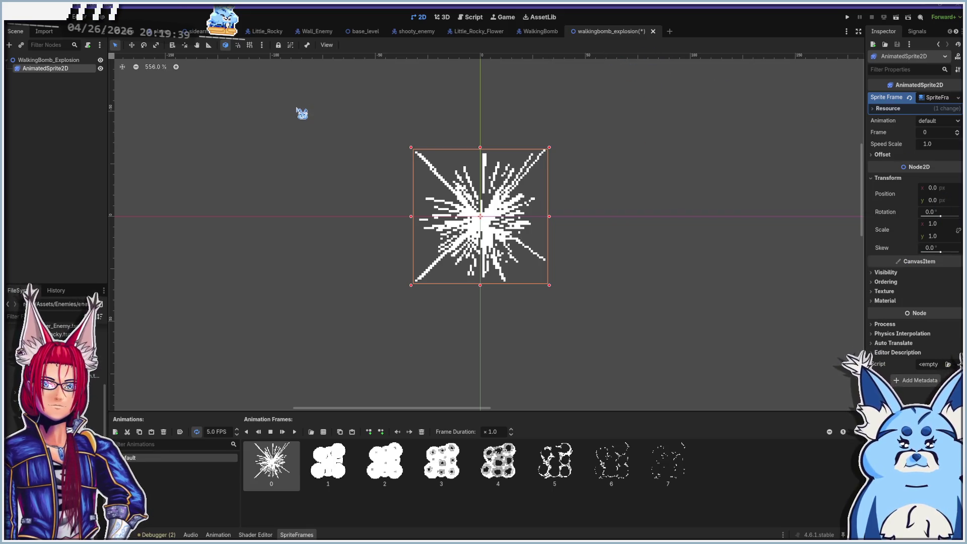
pyautogui.click(46, 60)
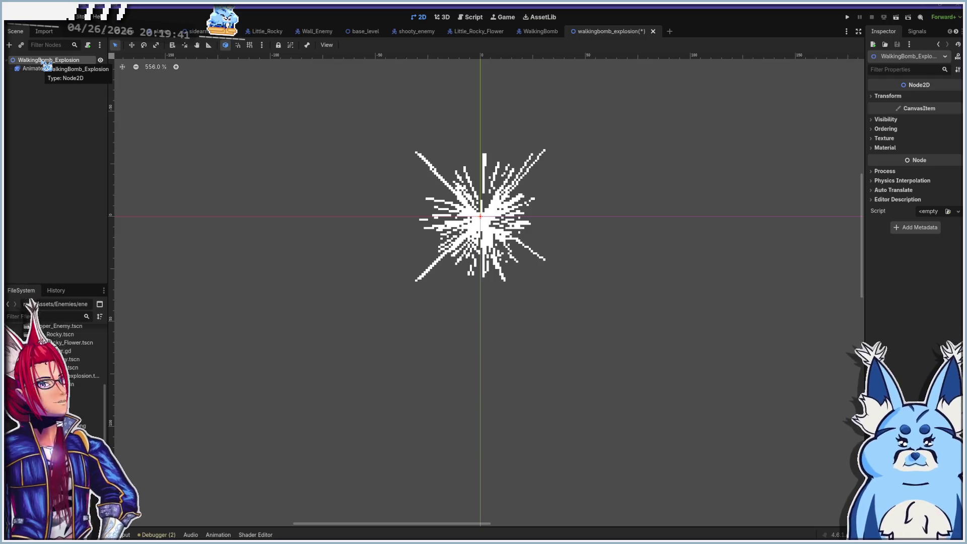
# - Add an Area2D node to the explosion scene via the 'area' node search
pyautogui.hotkey('ctrl', 'a')
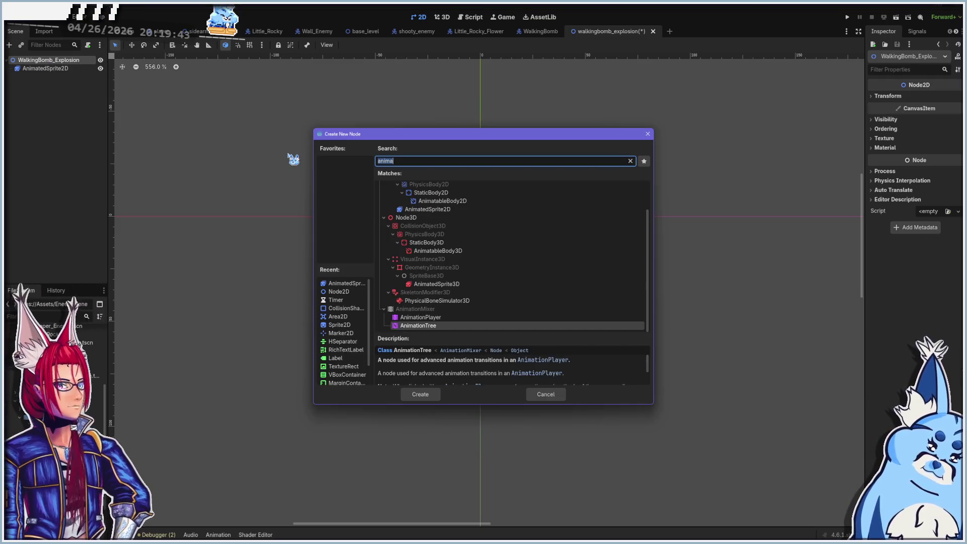
pyautogui.press('BackSpace')
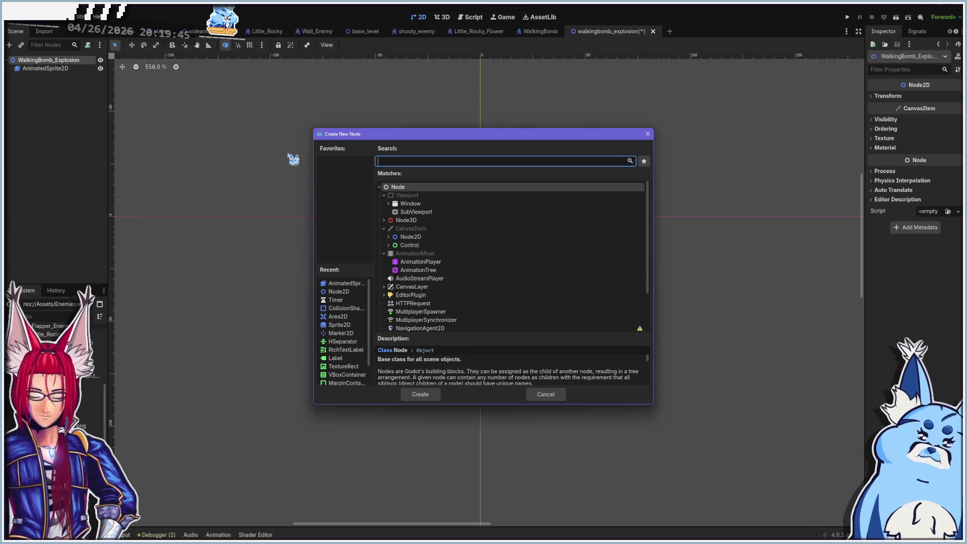
pyautogui.write('area')
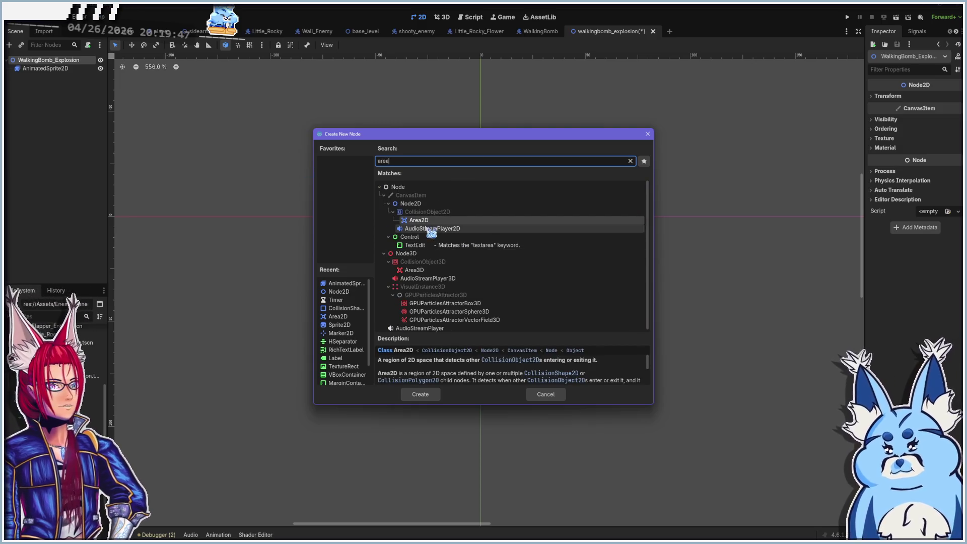
pyautogui.click(409, 394)
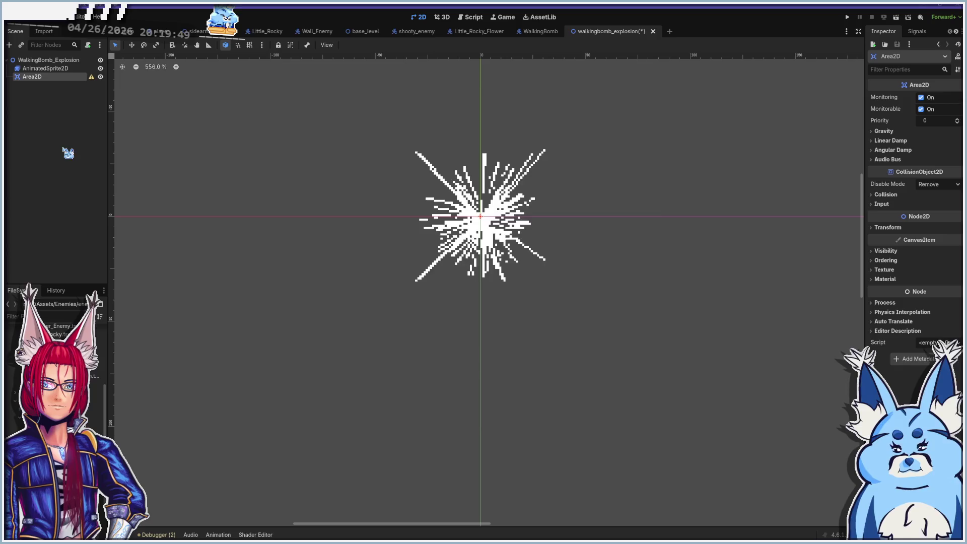
# - Add a CollisionShape2D child under the Area2D
pyautogui.hotkey('ctrl', 'a')
pyautogui.write('col')
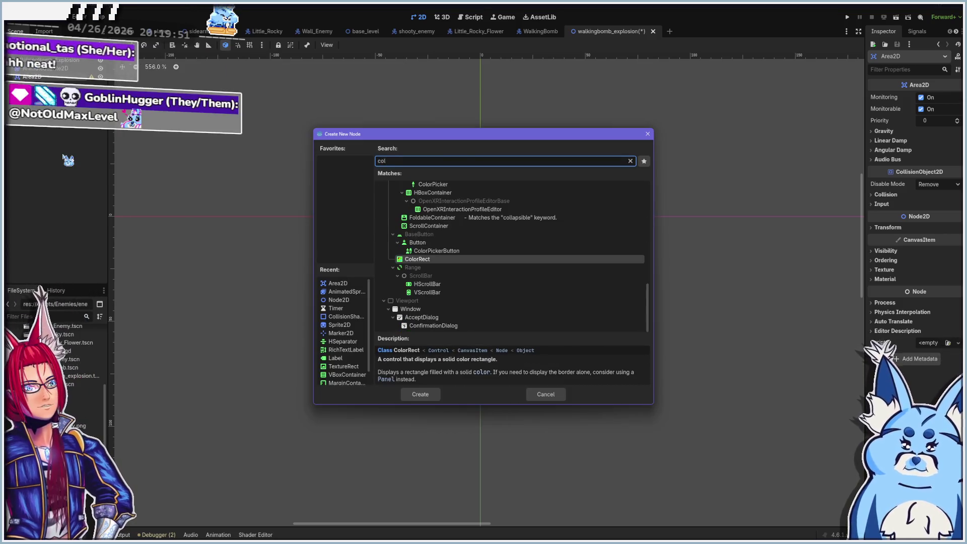
pyautogui.scroll(3)
pyautogui.scroll(3)
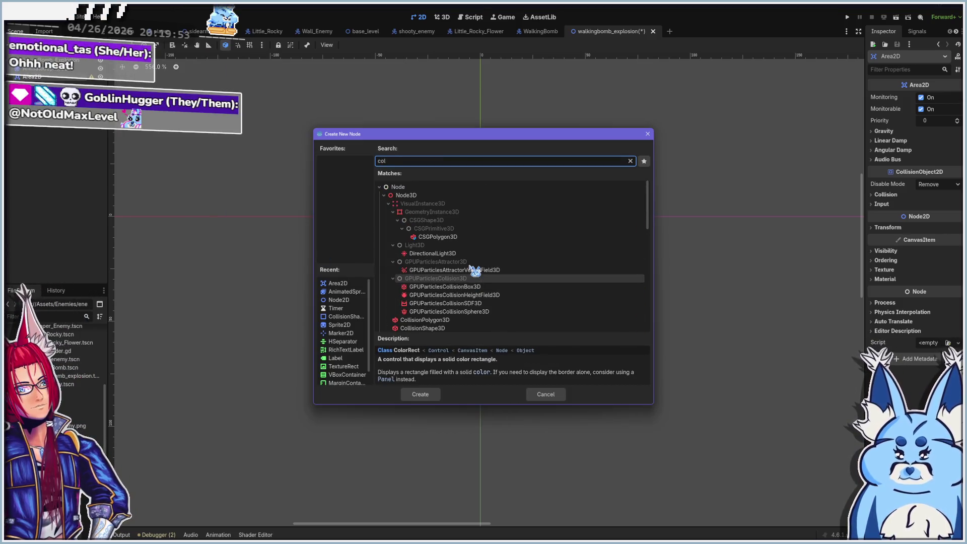
pyautogui.write('l')
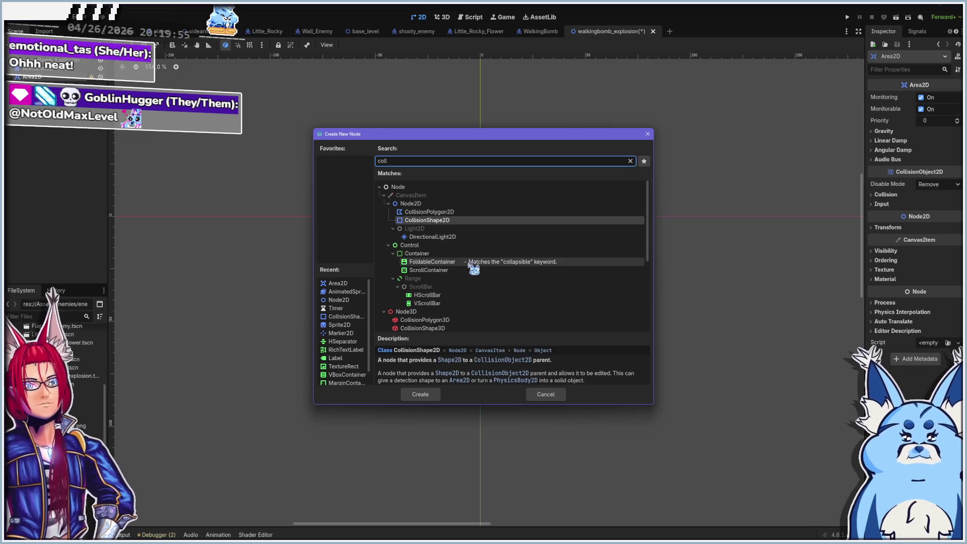
pyautogui.click(418, 396)
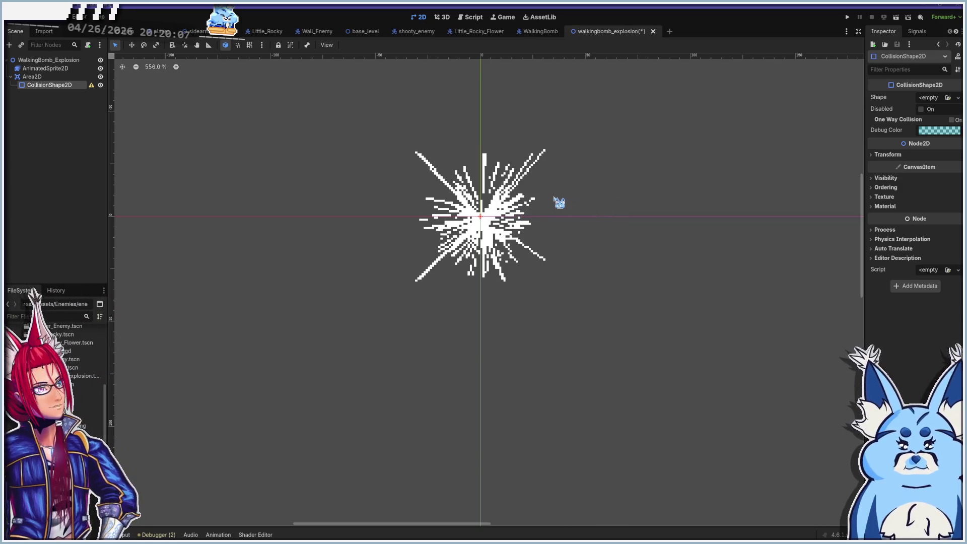
# - Give the CollisionShape2D a new CircleShape2D and enlarge its radius to cover the explosion sprite
pyautogui.scroll(3)
pyautogui.scroll(3)
pyautogui.scroll(3)
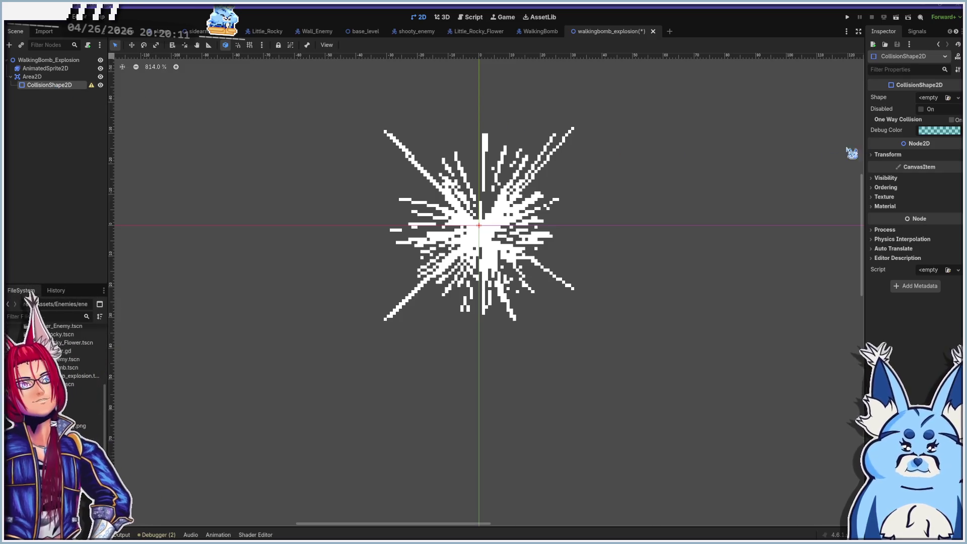
pyautogui.click(928, 98)
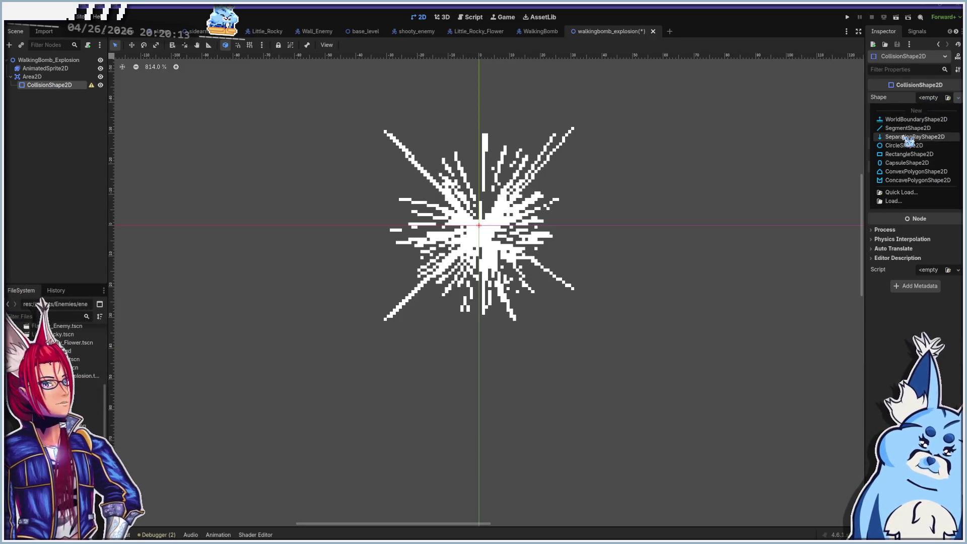
pyautogui.click(906, 146)
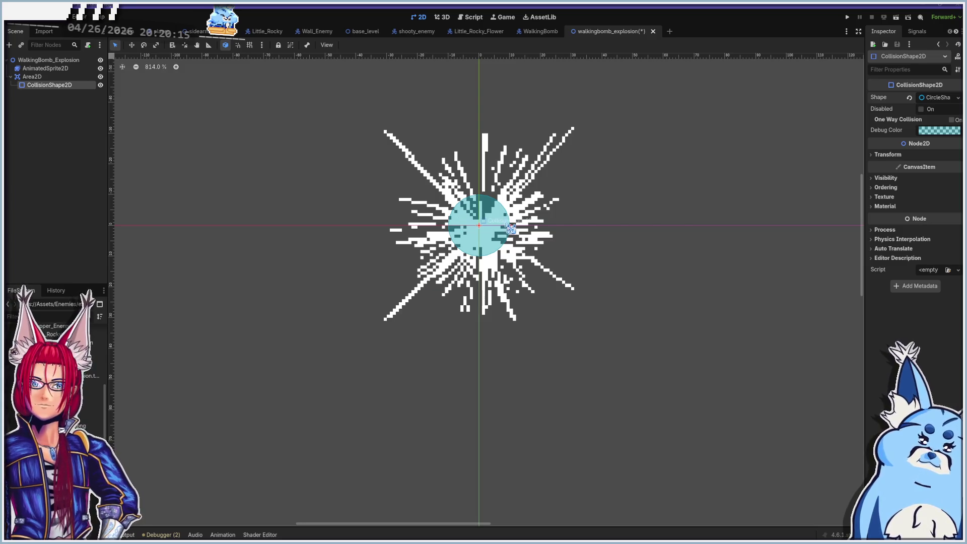
pyautogui.moveTo(510, 227); pyautogui.dragTo(612, 234)
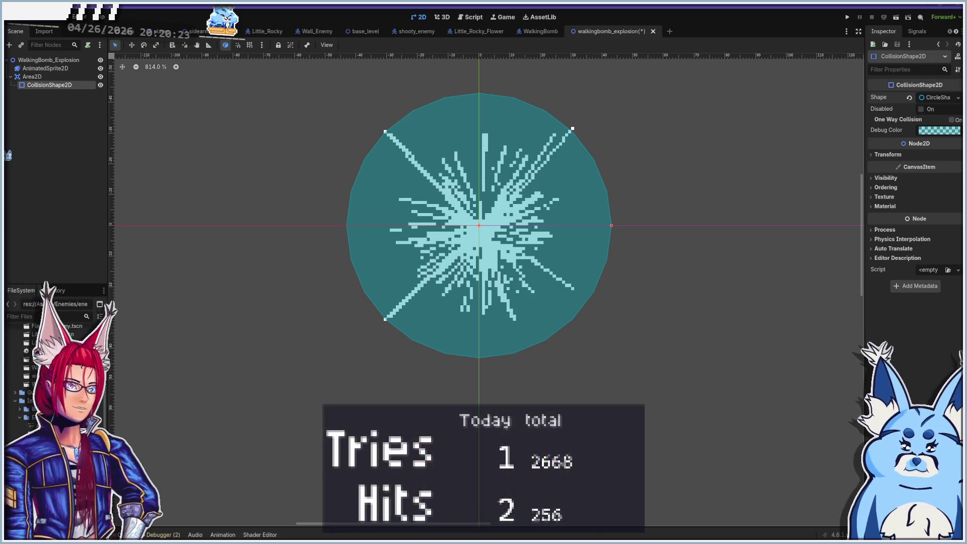
pyautogui.click(20, 86)
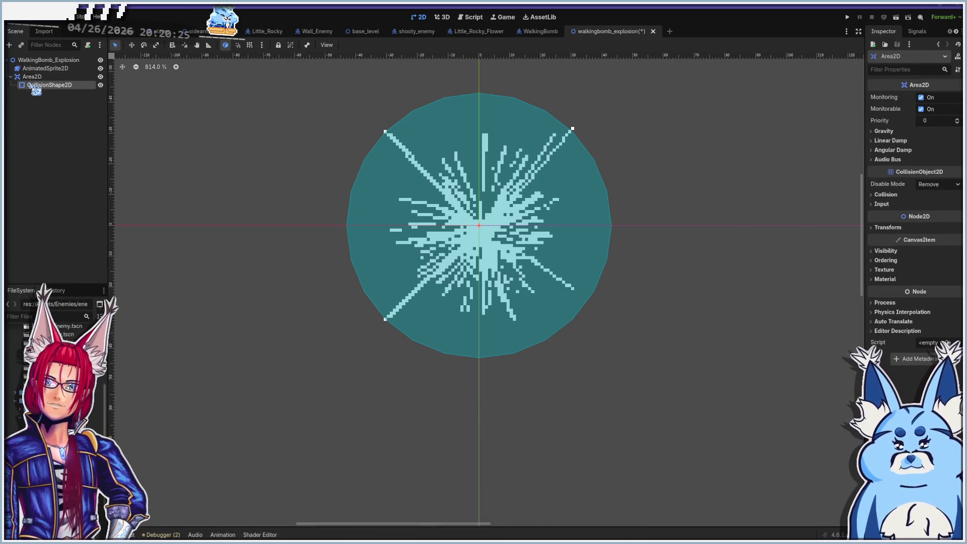
# - Change the collision shape's Debug Color from teal to magenta, then select the WalkingBomb_Explosion root
pyautogui.click(937, 132)
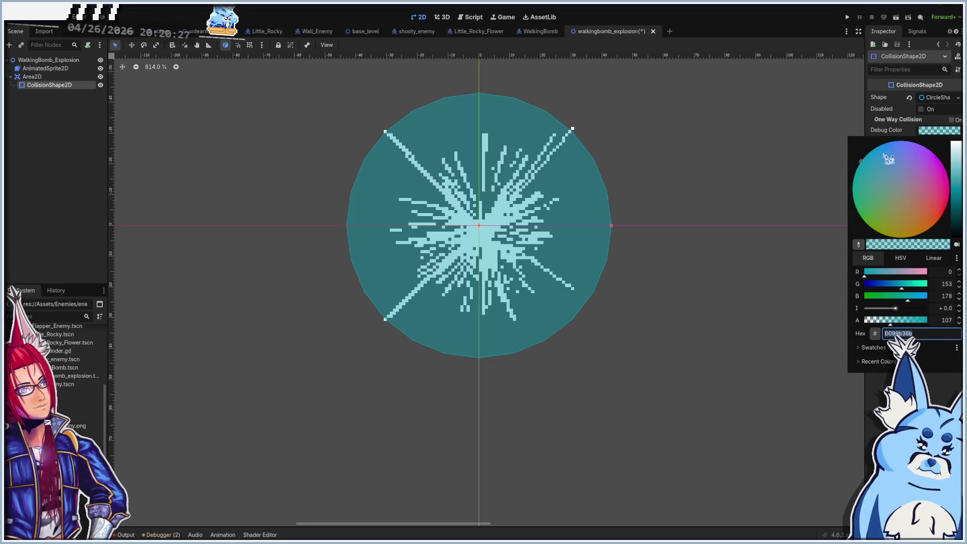
pyautogui.moveTo(945, 187); pyautogui.dragTo(960, 200)
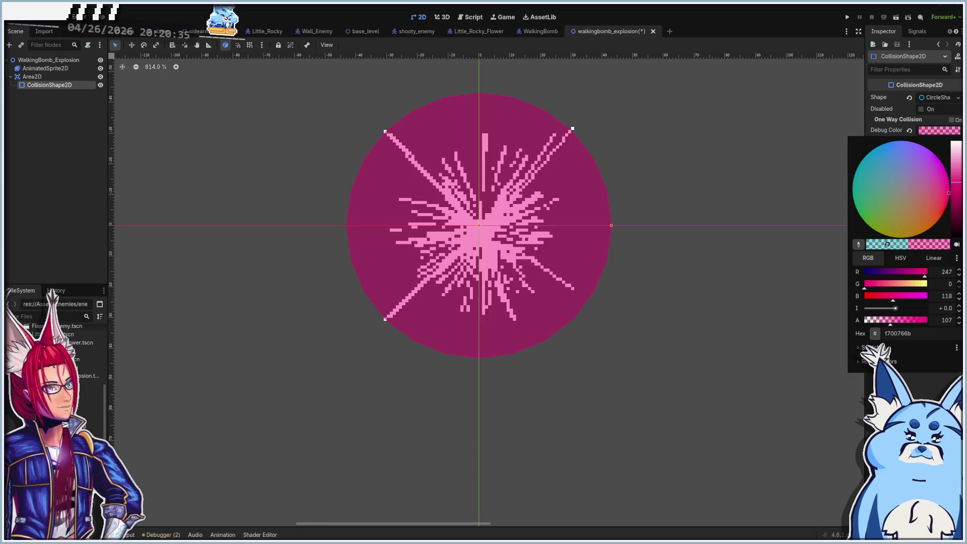
pyautogui.press('Escape')
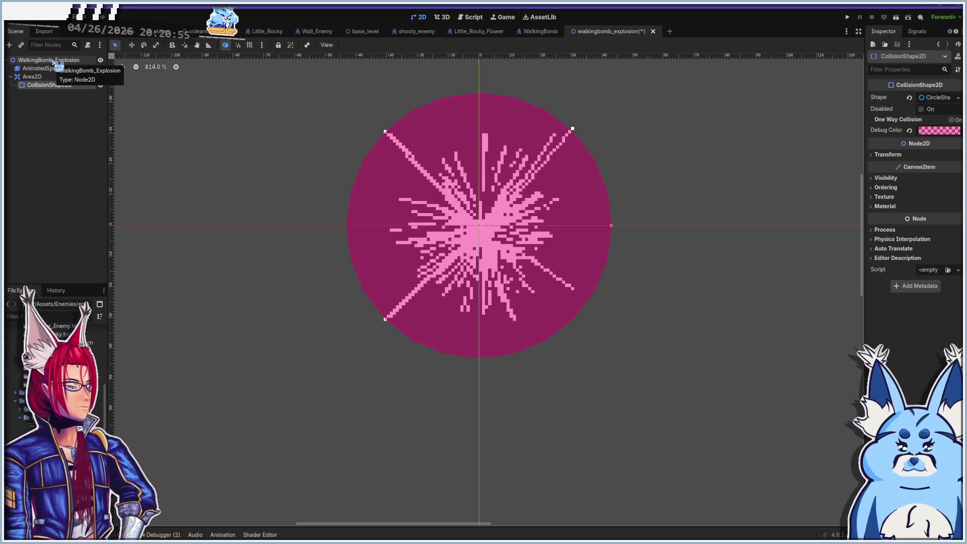
pyautogui.click(54, 61)
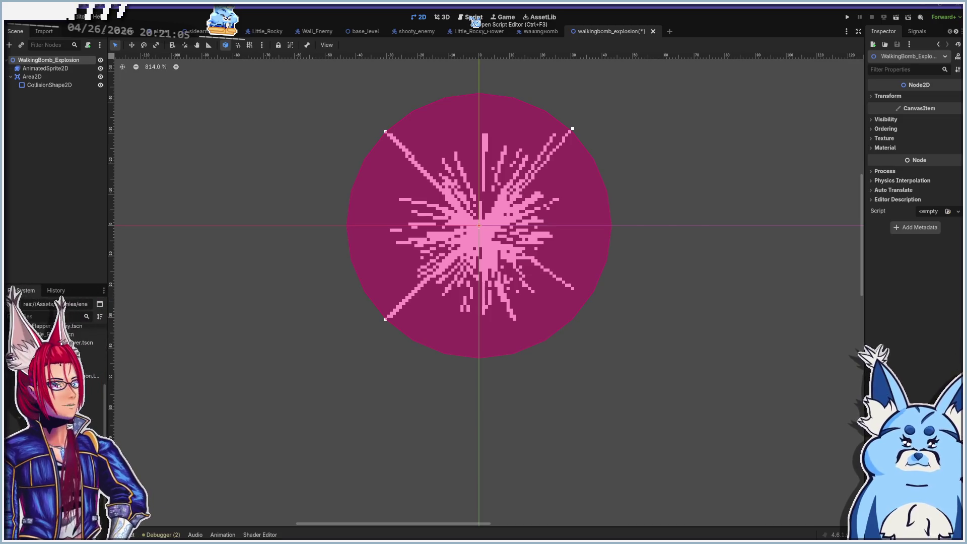
pyautogui.click(474, 17)
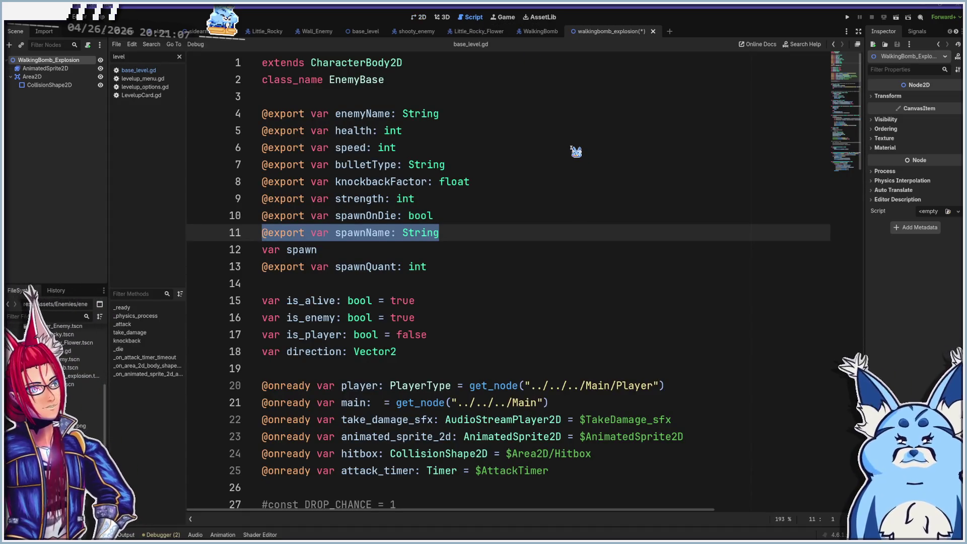
# - Attach a new default walkingbomb_explosion.gd script to the root, saved in res://Assets/Scripts
pyautogui.click(418, 18)
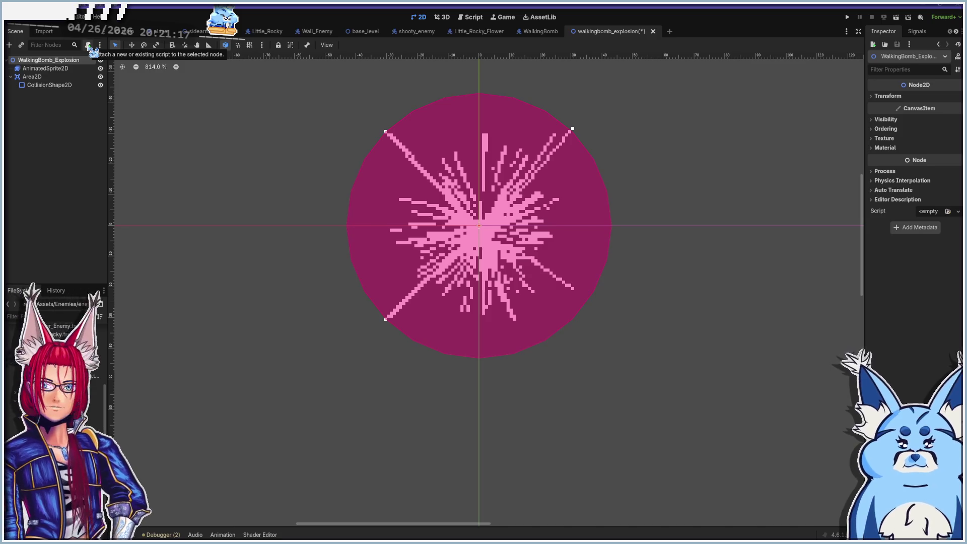
pyautogui.click(89, 45)
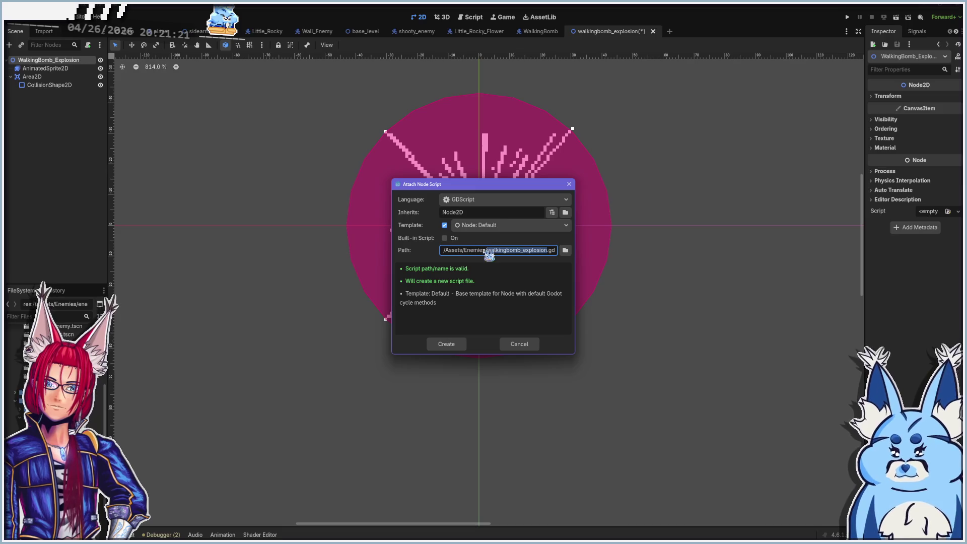
pyautogui.click(565, 250)
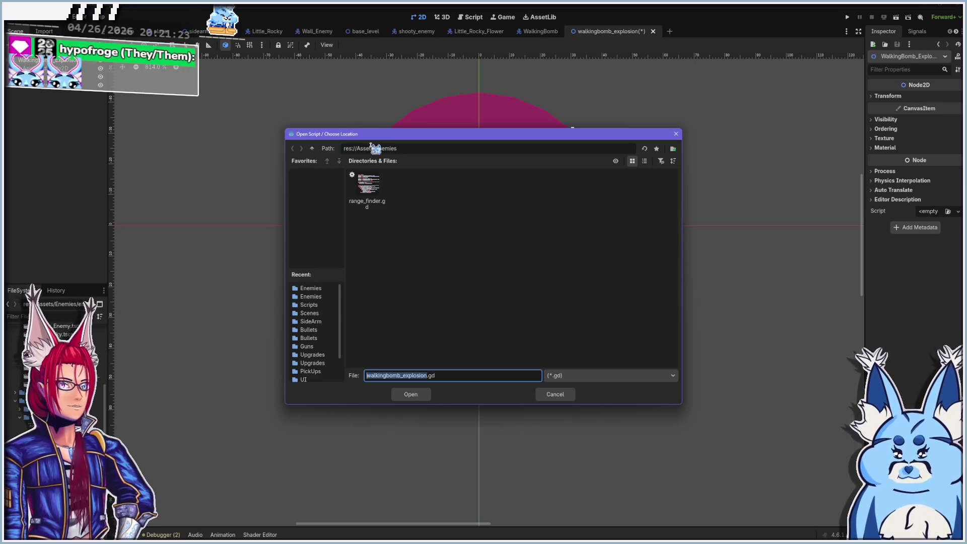
pyautogui.click(312, 148)
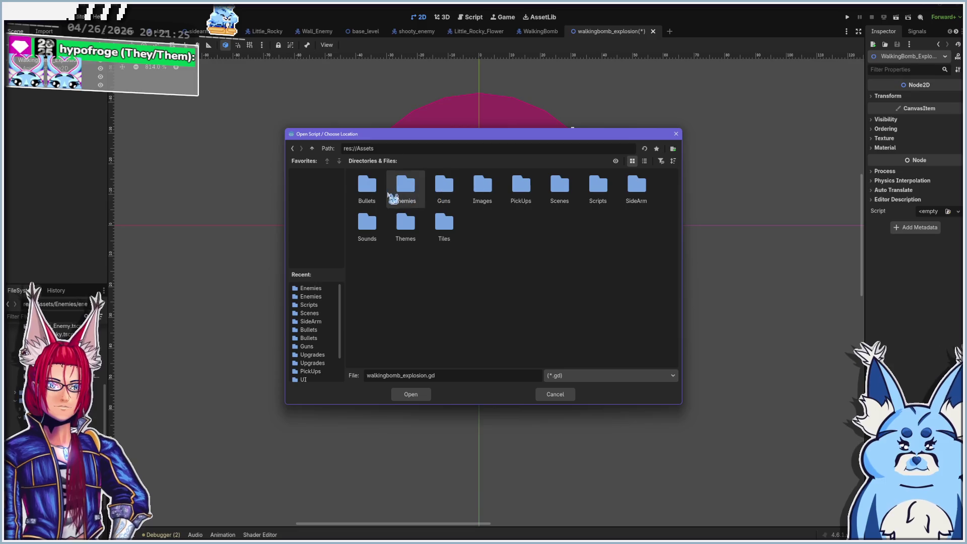
pyautogui.doubleClick(607, 186)
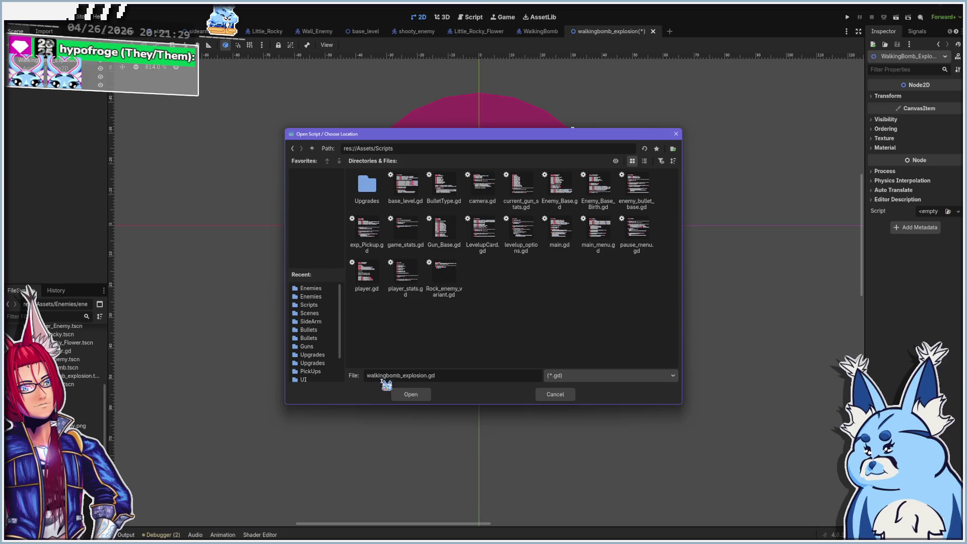
pyautogui.click(411, 394)
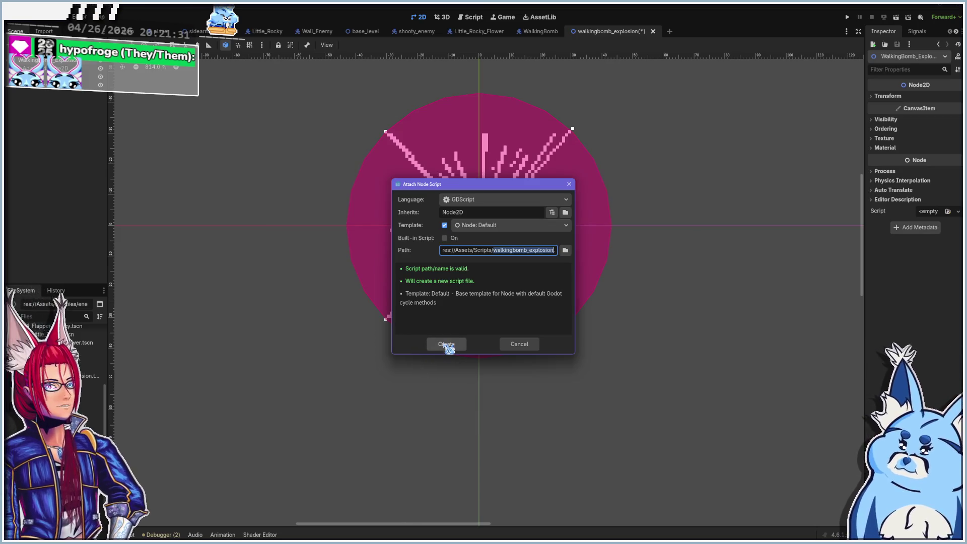
pyautogui.click(446, 344)
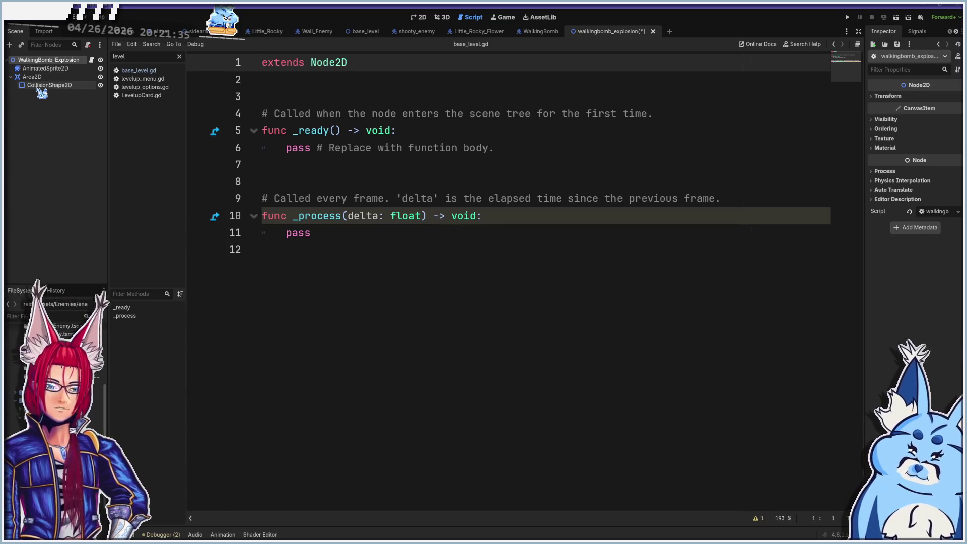
pyautogui.click(420, 17)
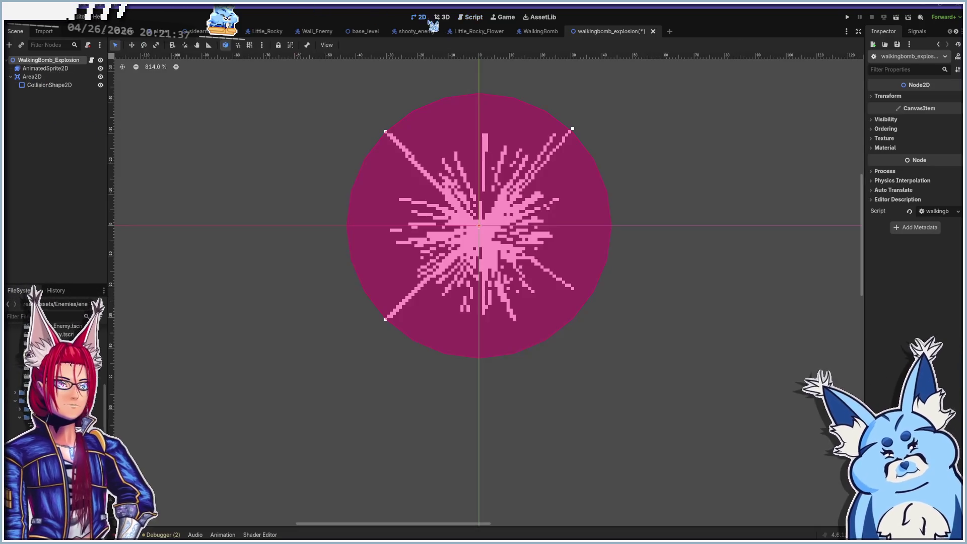
# - Save the walkingbomb_explosion scene and switch to the base_level scene
pyautogui.scroll(-3)
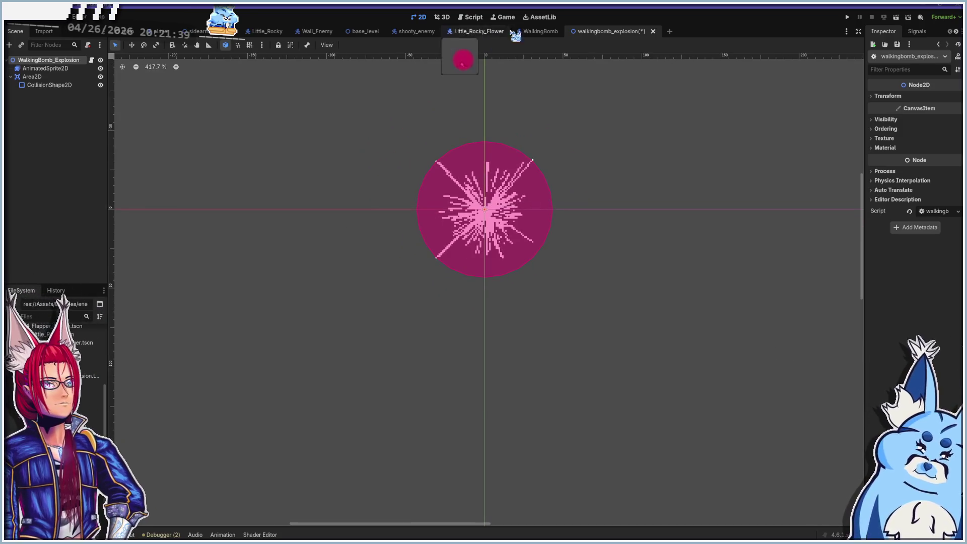
pyautogui.click(539, 31)
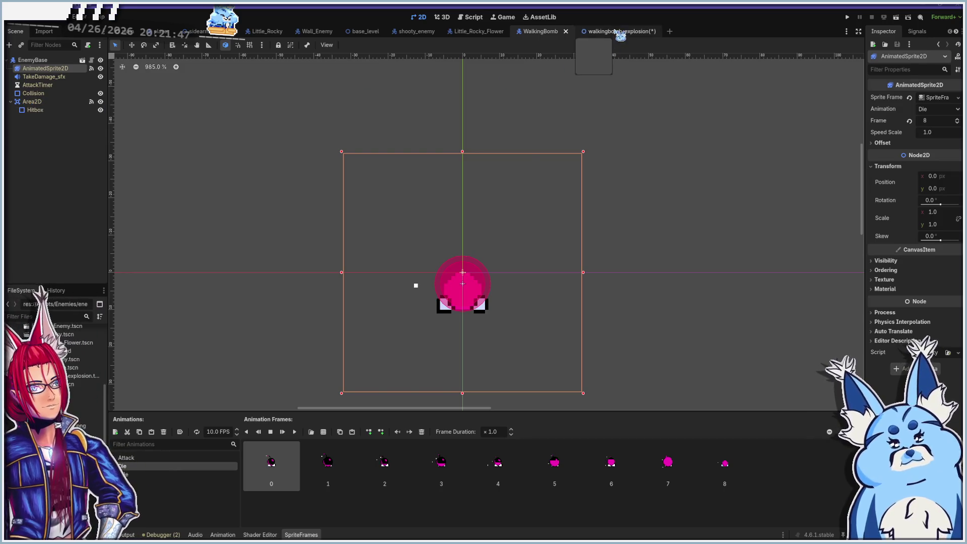
pyautogui.click(604, 31)
pyautogui.hotkey('ctrl', 's')
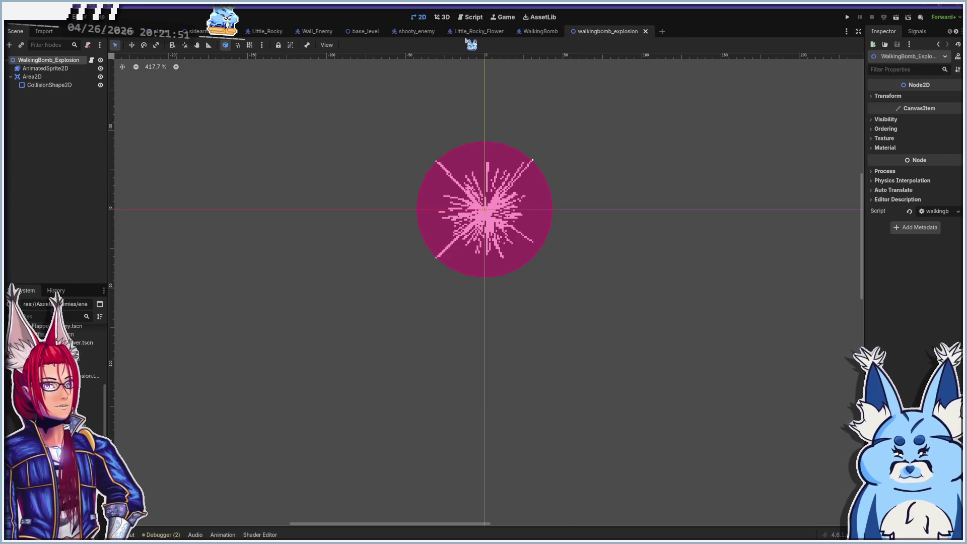
pyautogui.click(540, 31)
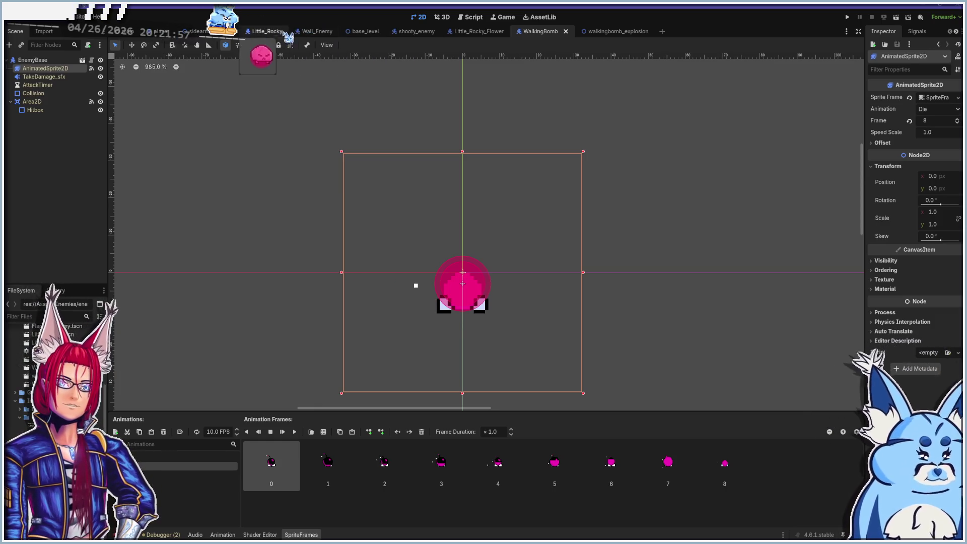
pyautogui.click(363, 32)
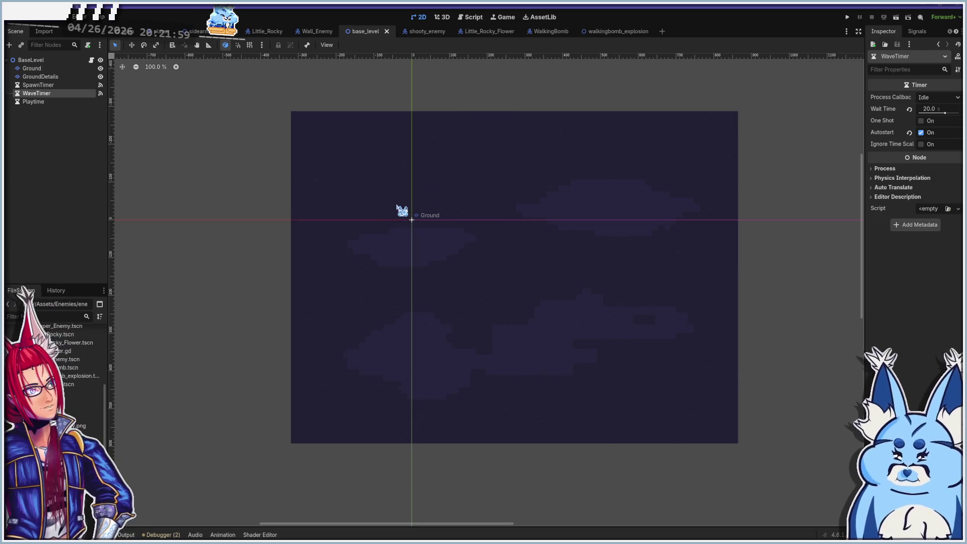
# - Instantiate WalkingBomb.tscn as a child scene in the base_level tree
pyautogui.scroll(3)
pyautogui.rightClick(50, 197)
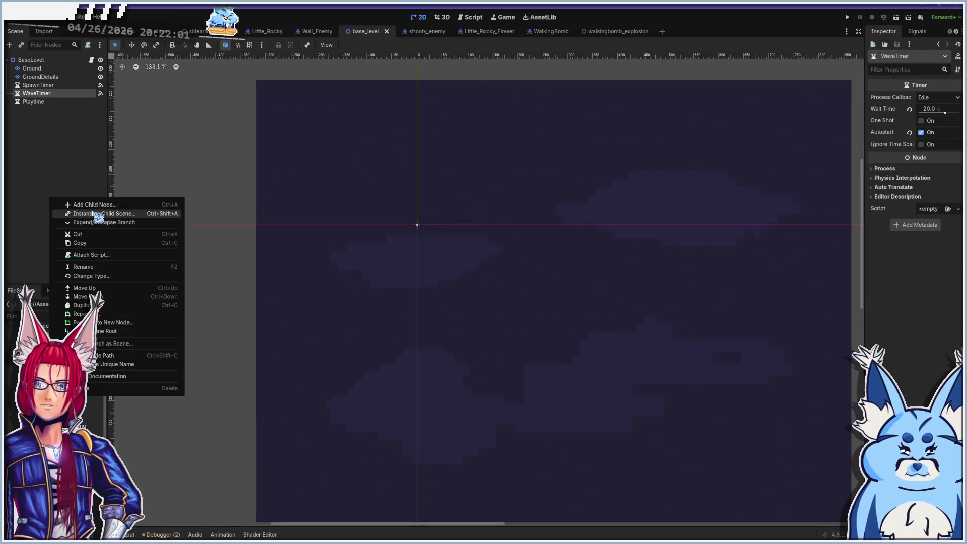
pyautogui.click(93, 214)
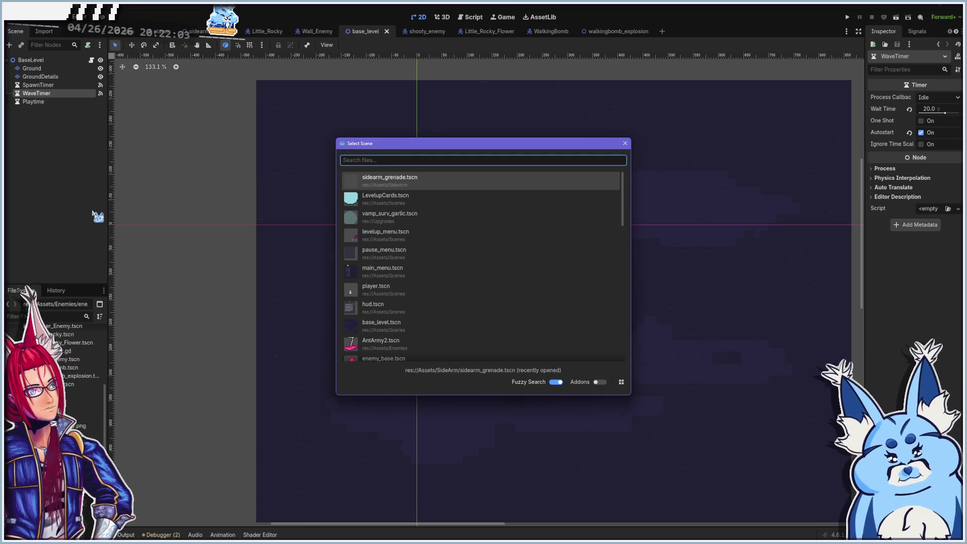
pyautogui.write('exp')
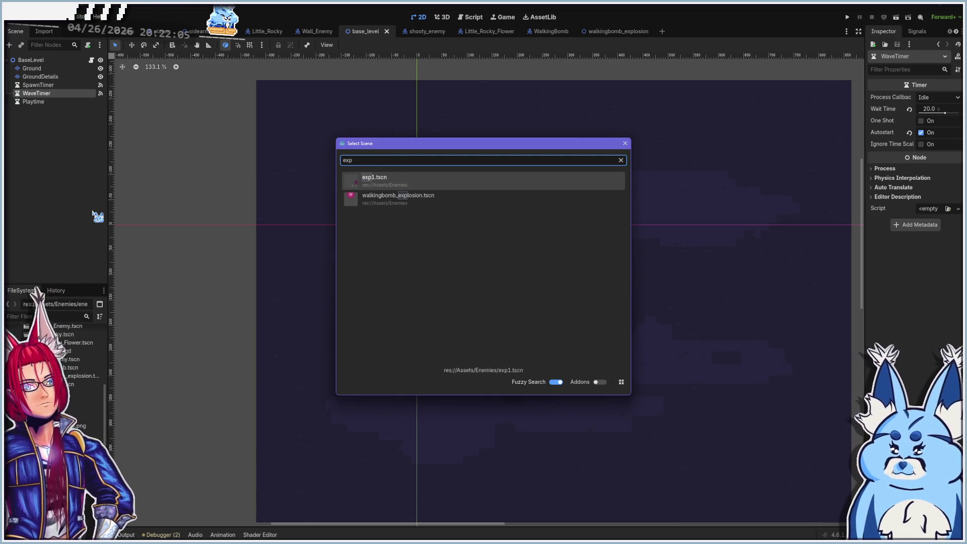
pyautogui.press('BackSpace')
pyautogui.press('BackSpace')
pyautogui.press('BackSpace')
pyautogui.write('bom')
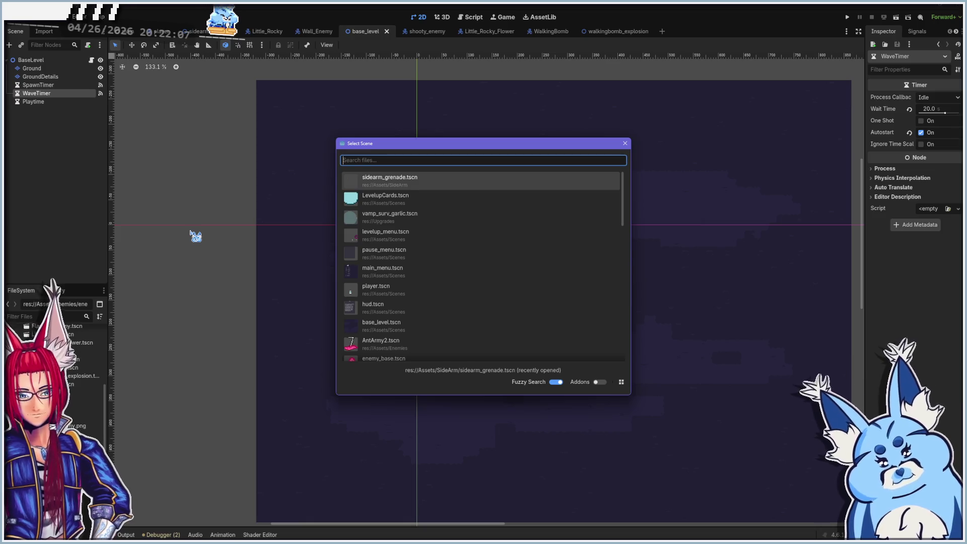
pyautogui.doubleClick(415, 200)
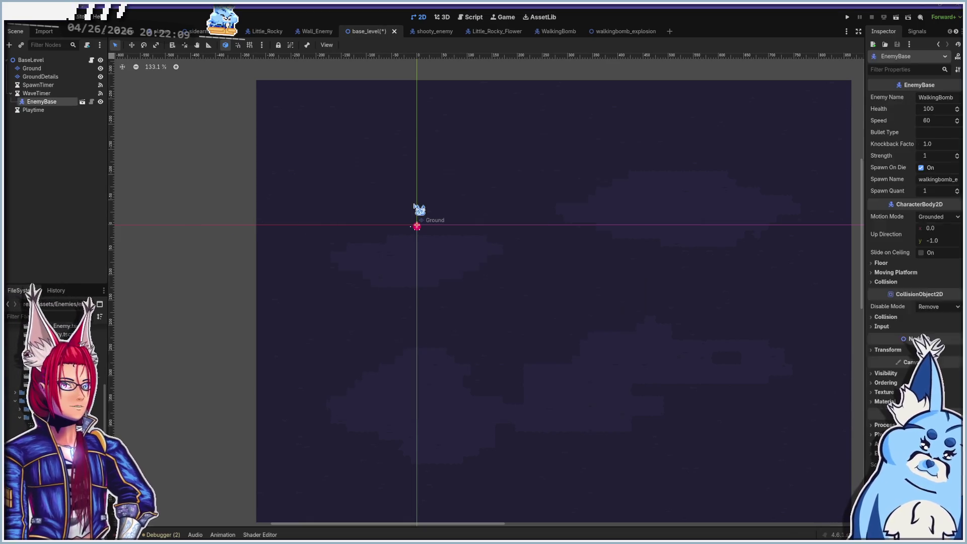
# - Reparent EnemyBase directly under BaseLevel, place it right of the origin, and run the game
pyautogui.click(416, 208)
pyautogui.moveTo(40, 101); pyautogui.dragTo(37, 114)
pyautogui.scroll(3)
pyautogui.moveTo(405, 224); pyautogui.dragTo(537, 217)
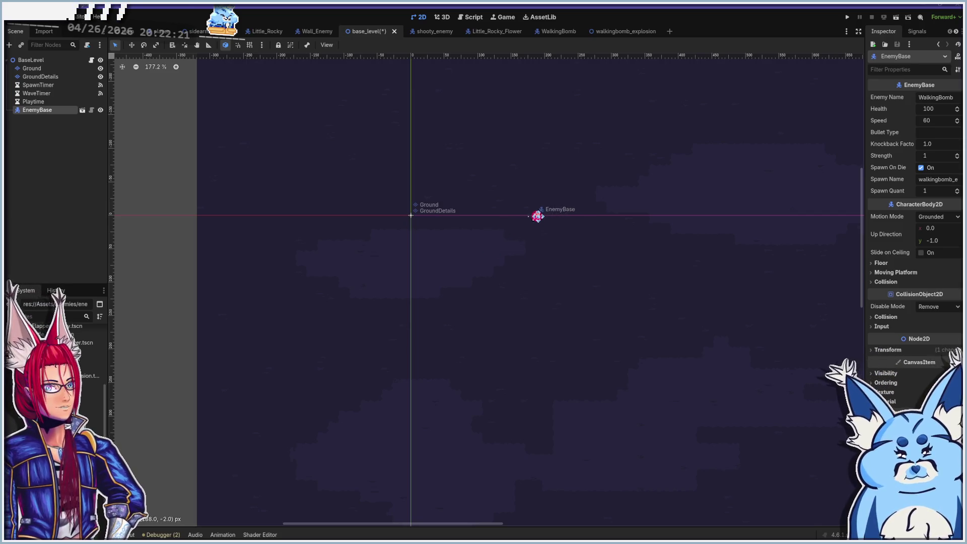
pyautogui.press('F5')
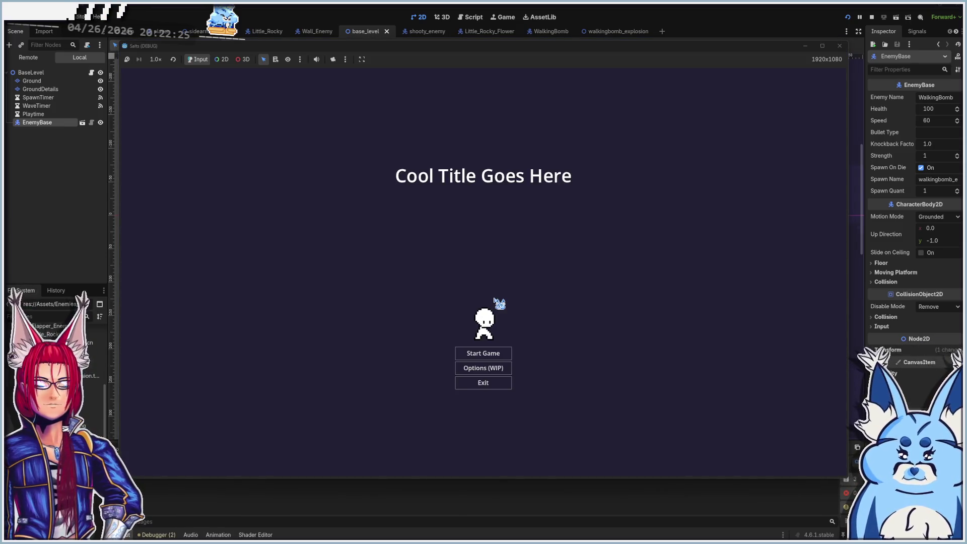
# - Start a new game with the Pistol and shoot the walking bomb and nearby pink enemies
pyautogui.click(491, 354)
pyautogui.click(490, 290)
pyautogui.press('a')
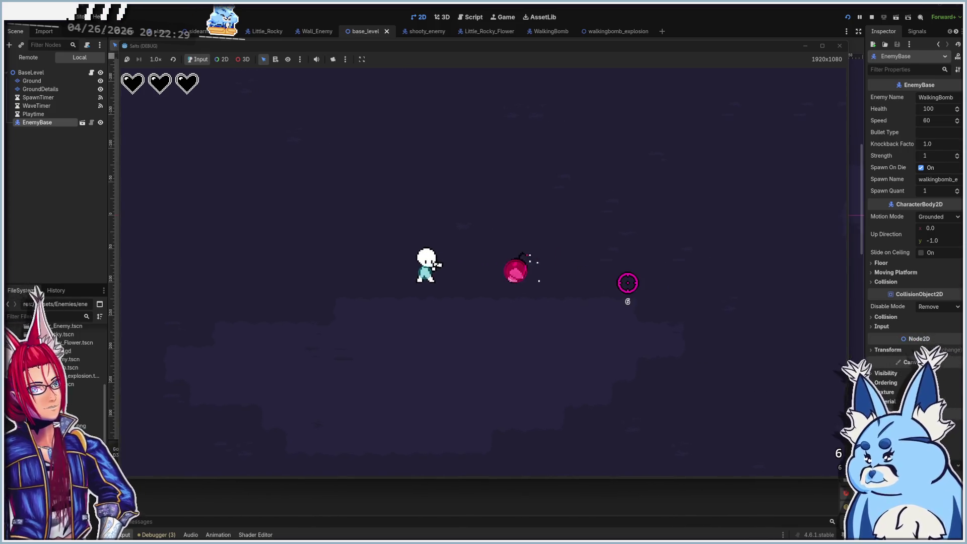
pyautogui.press('d')
pyautogui.click(516, 253)
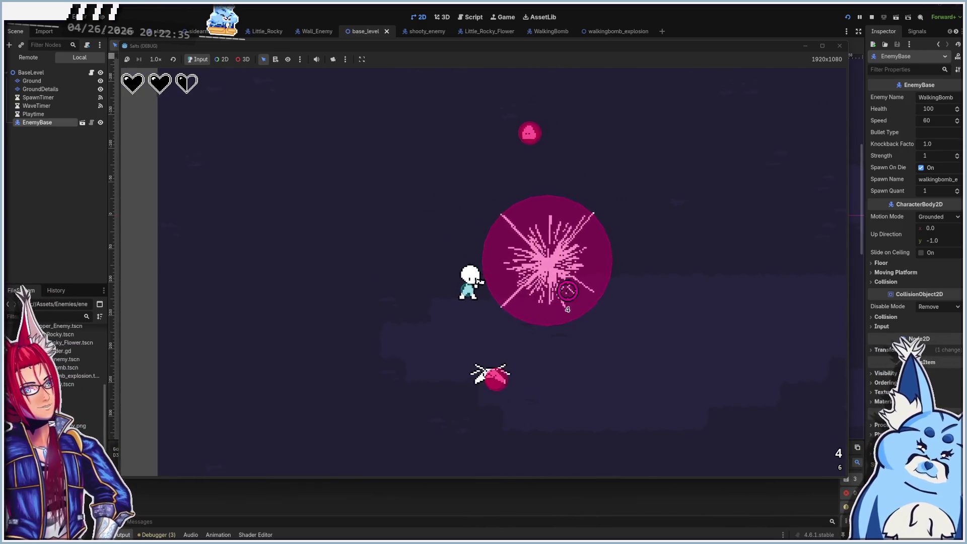
pyautogui.press('space')
pyautogui.press('a')
pyautogui.click(498, 298)
pyautogui.click(546, 313)
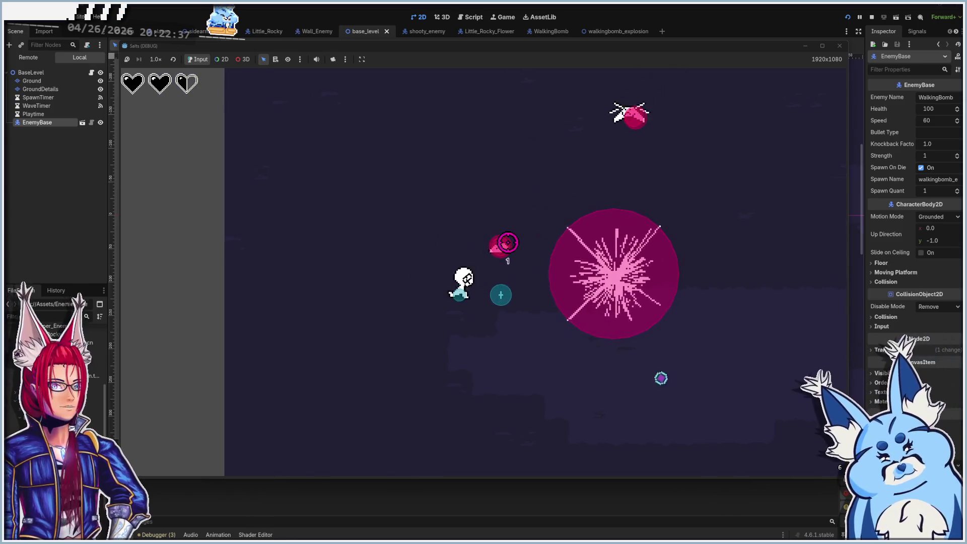
pyautogui.click(552, 223)
# - Jump the player around and into the explosion, then stop the running game
pyautogui.press('d')
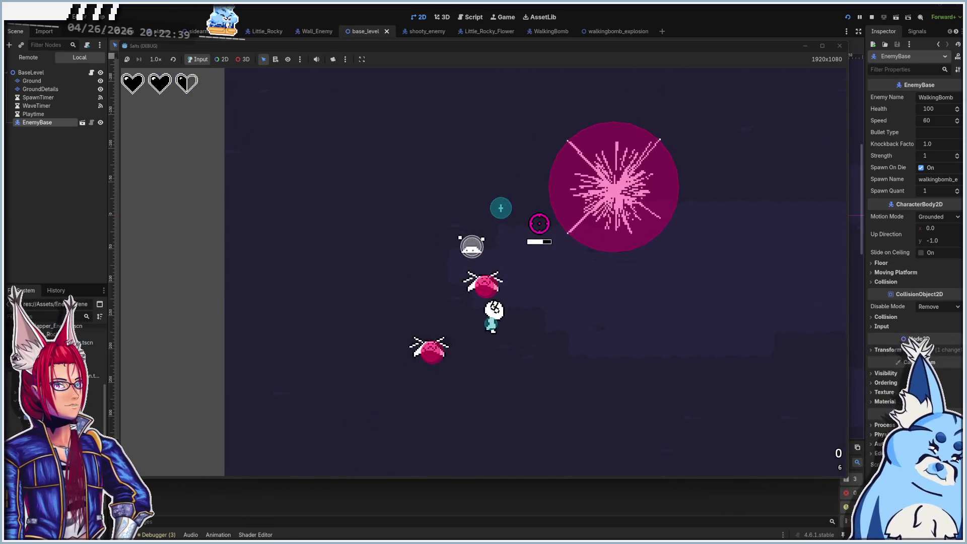
pyautogui.press('space')
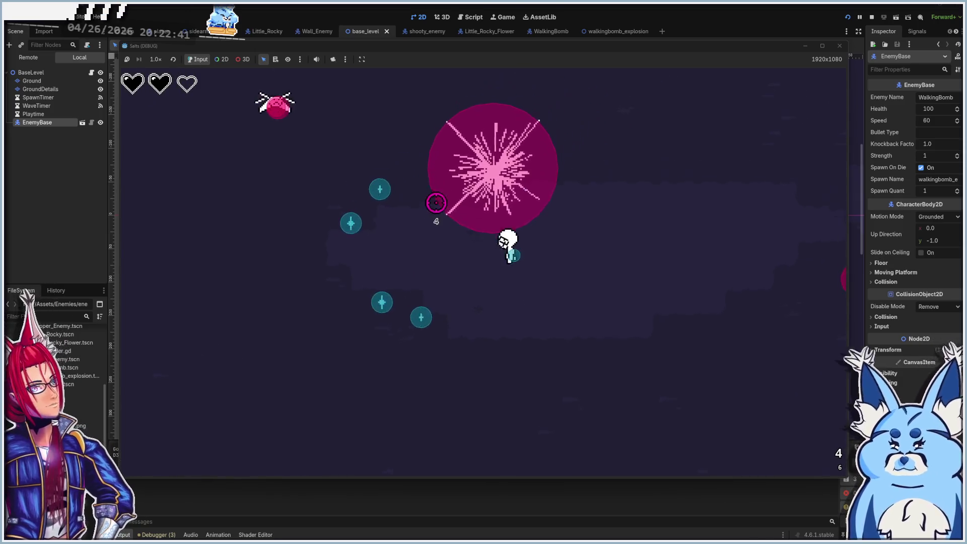
pyautogui.click(419, 248)
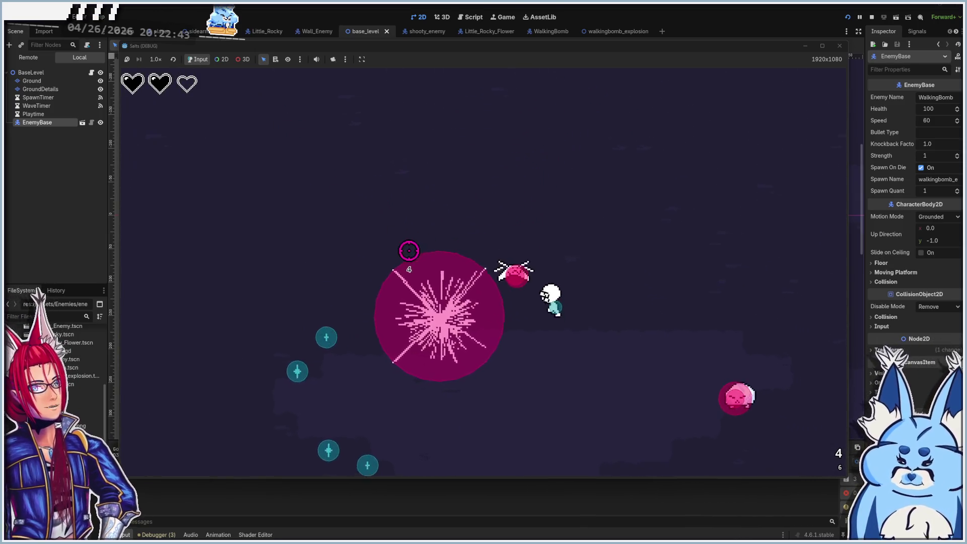
pyautogui.press('a')
pyautogui.press('space')
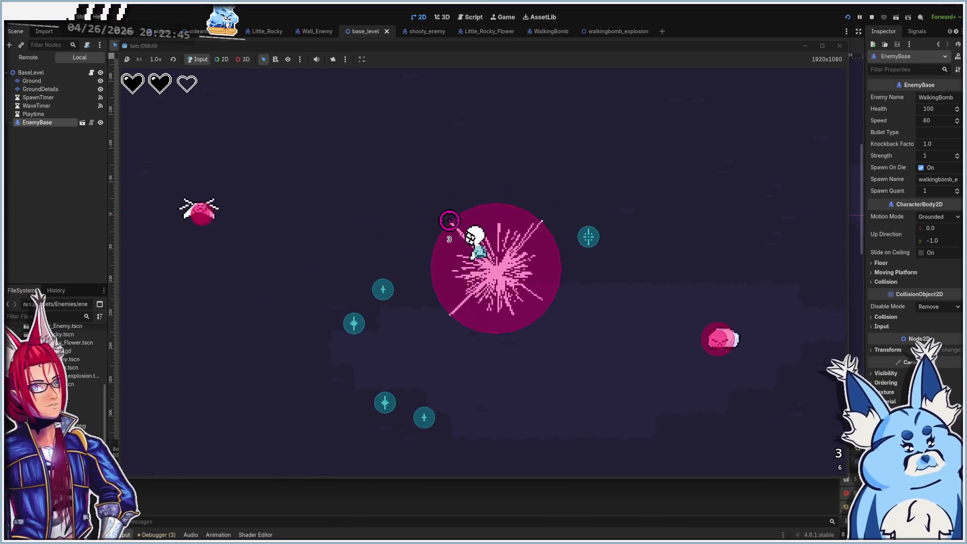
pyautogui.press('space')
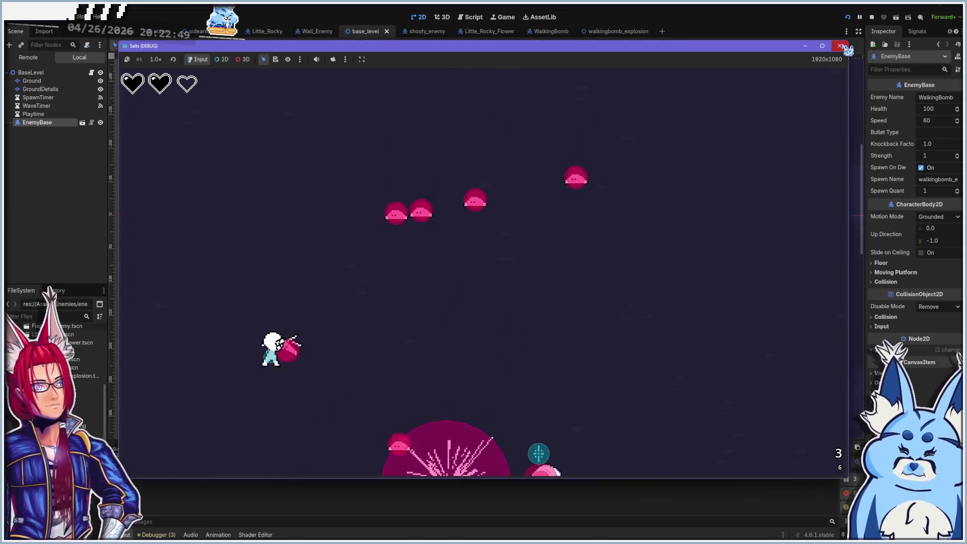
pyautogui.press('F8')
# - Rerun the project with the Pistol and shoot the walking bomb until it explodes
pyautogui.press('F5')
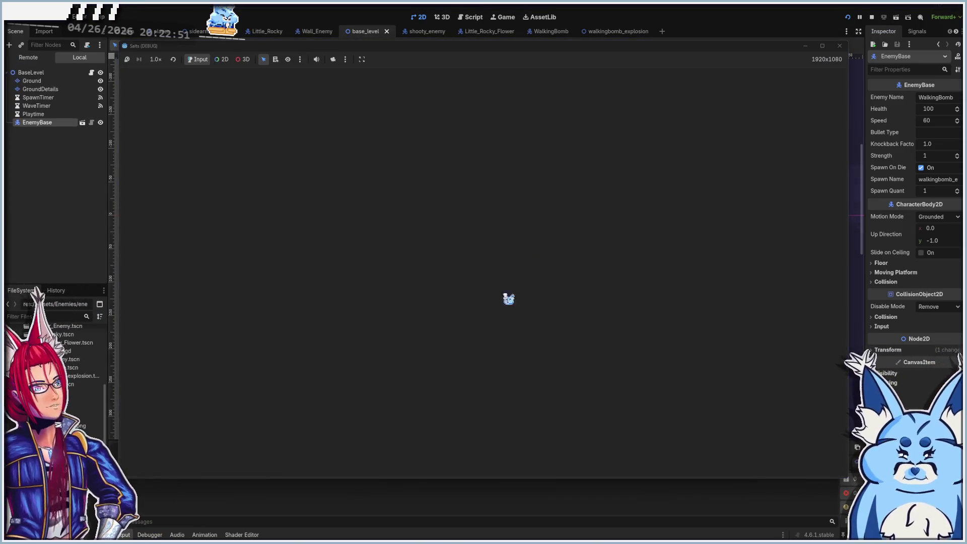
pyautogui.click(483, 353)
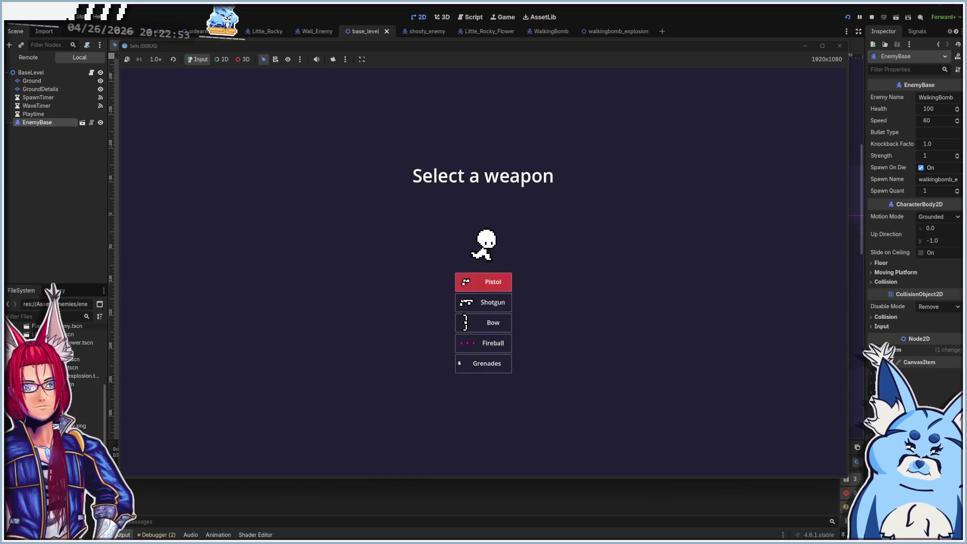
pyautogui.click(481, 281)
pyautogui.press('a')
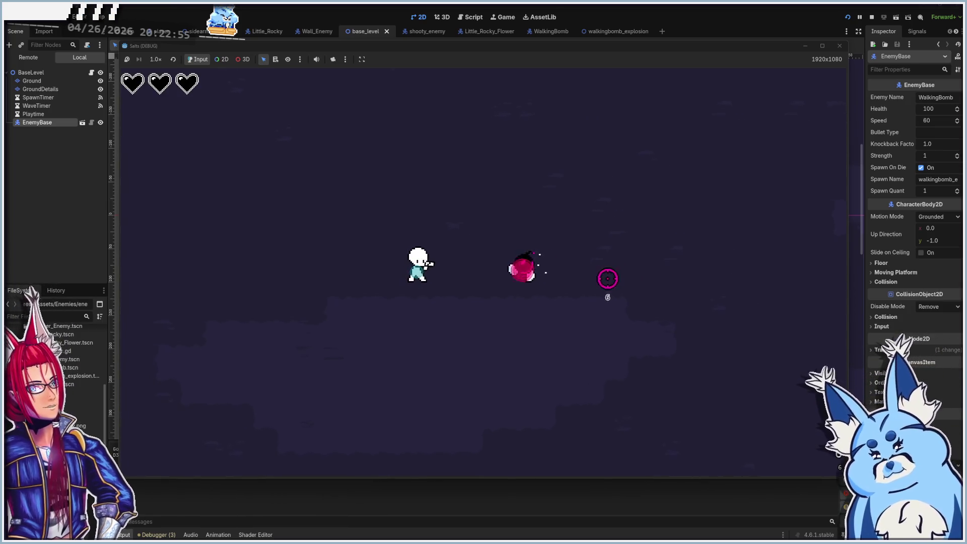
pyautogui.click(542, 277)
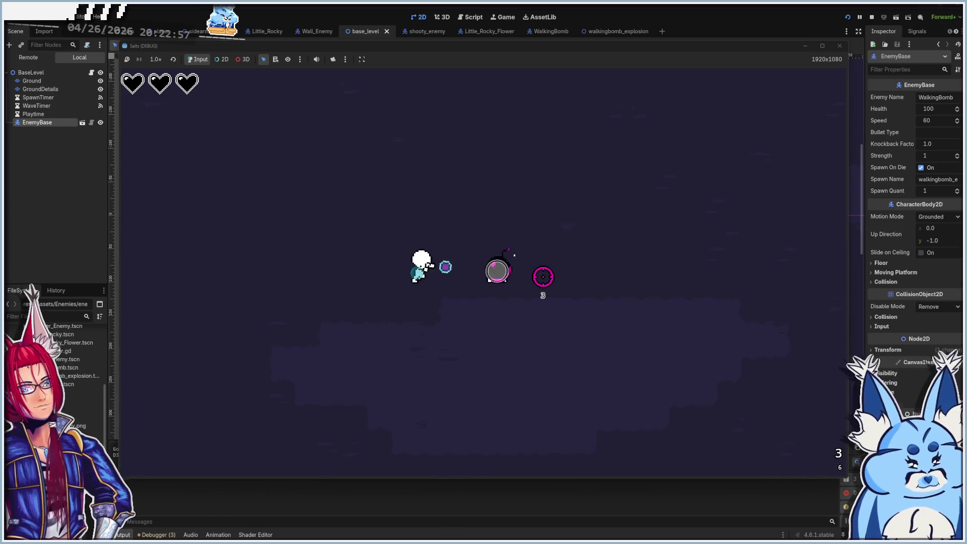
pyautogui.click(549, 292)
pyautogui.click(555, 282)
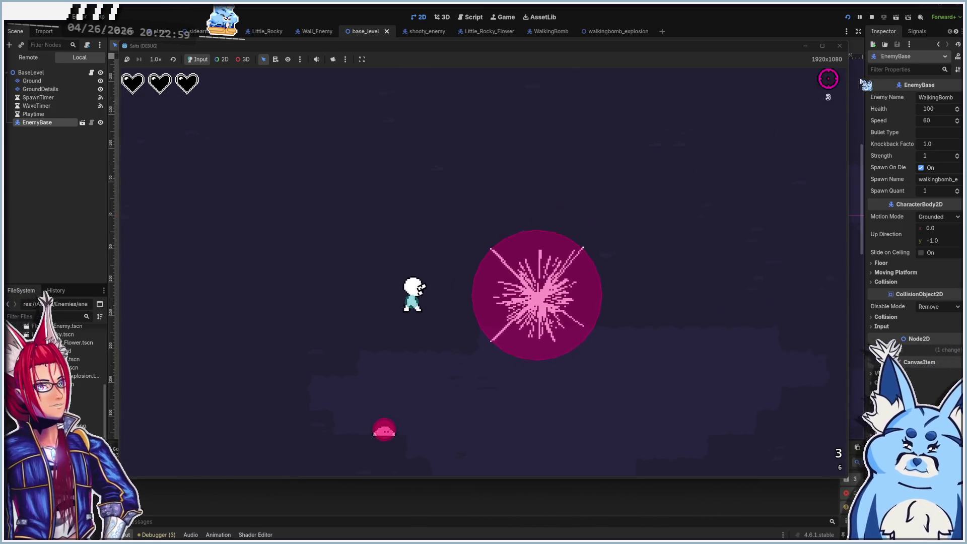
pyautogui.press('a')
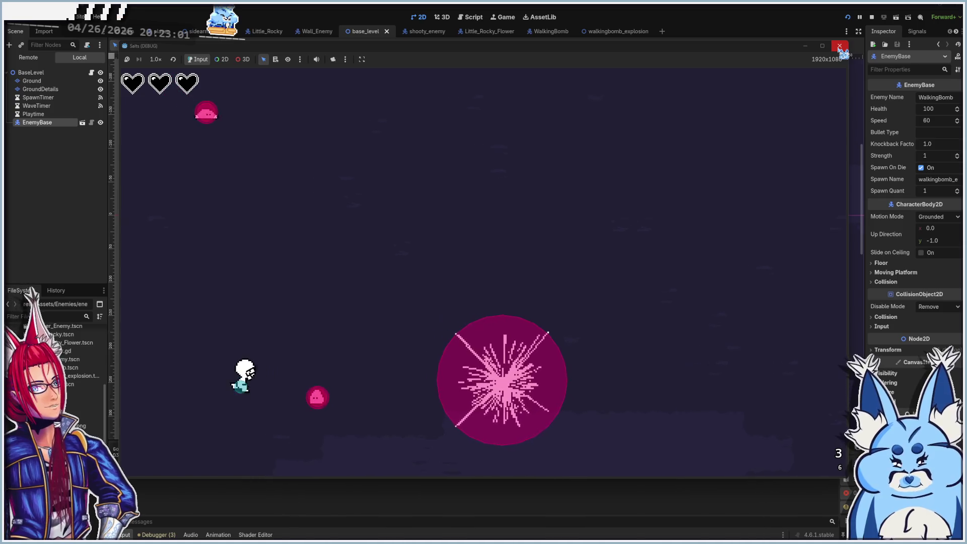
# - Close the game and bring up the walkingbomb_explosion scene's script
pyautogui.click(840, 47)
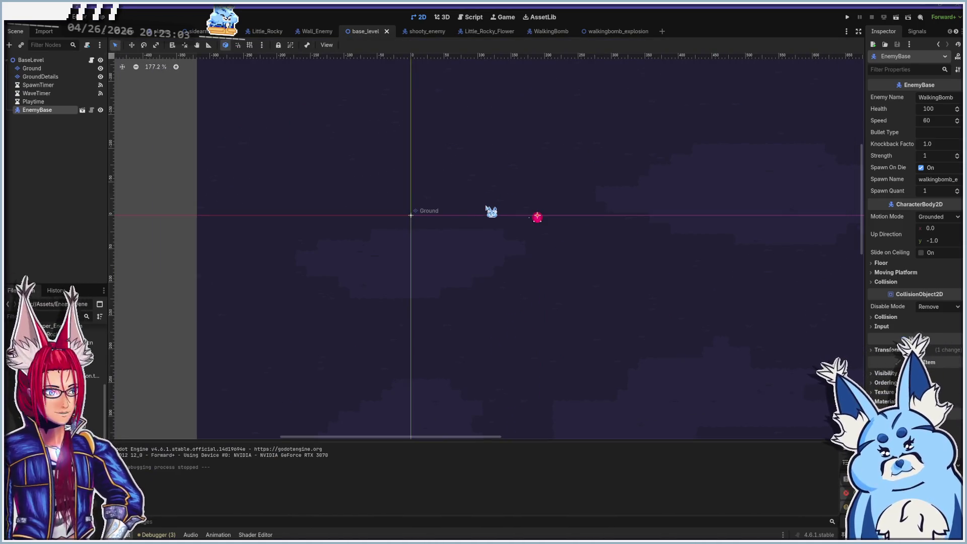
pyautogui.click(623, 32)
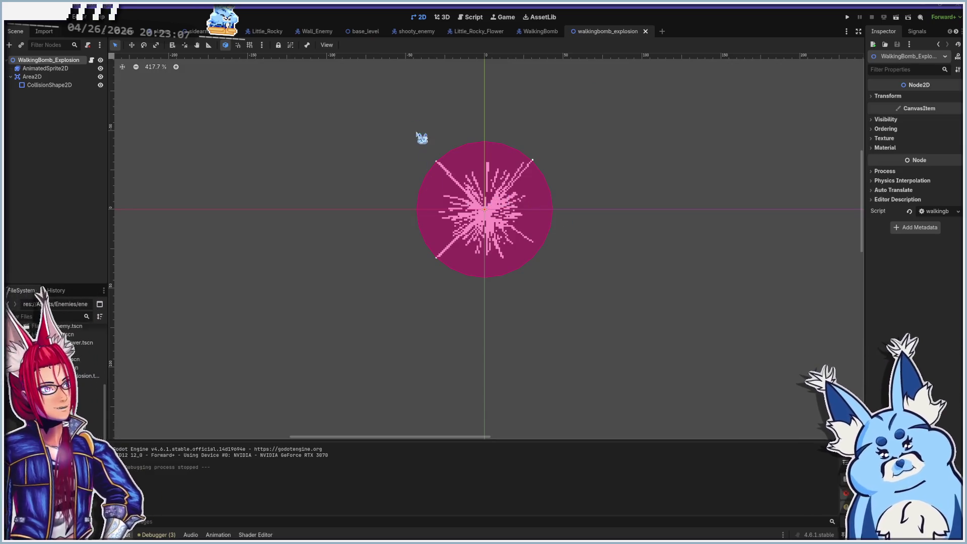
pyautogui.click(472, 18)
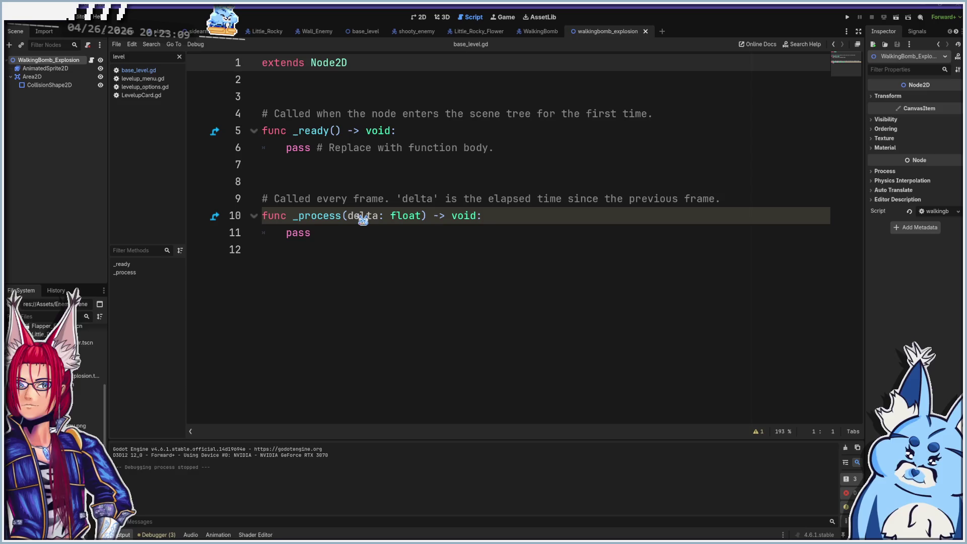
# - Add AnimatedSprite2D and Area2D node references to the explosion script
pyautogui.moveTo(45, 68); pyautogui.dragTo(270, 83)
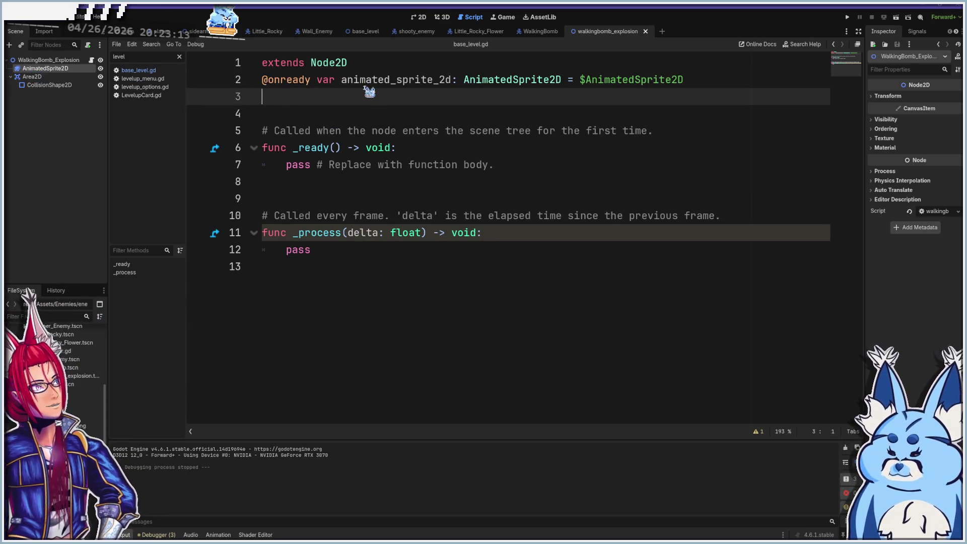
pyautogui.click(32, 77)
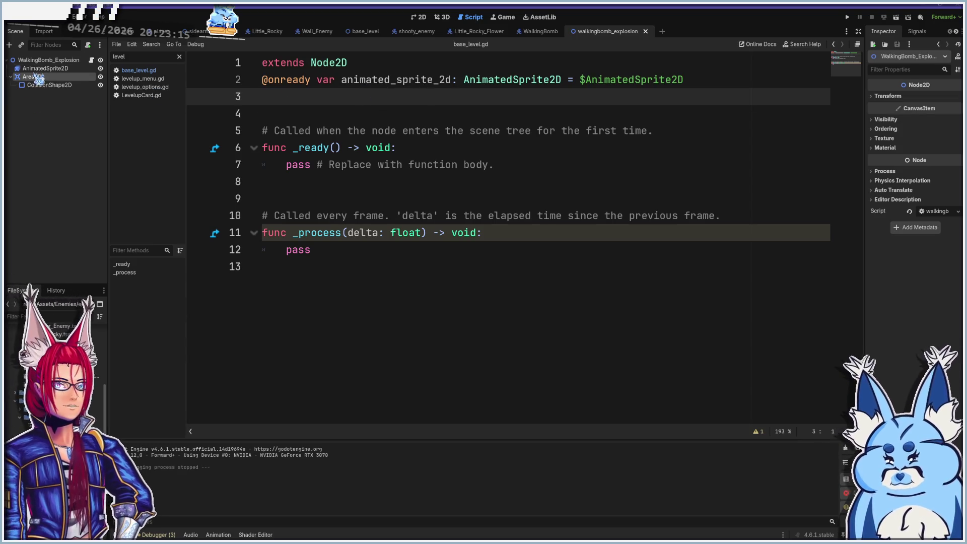
pyautogui.moveTo(33, 79); pyautogui.dragTo(293, 104)
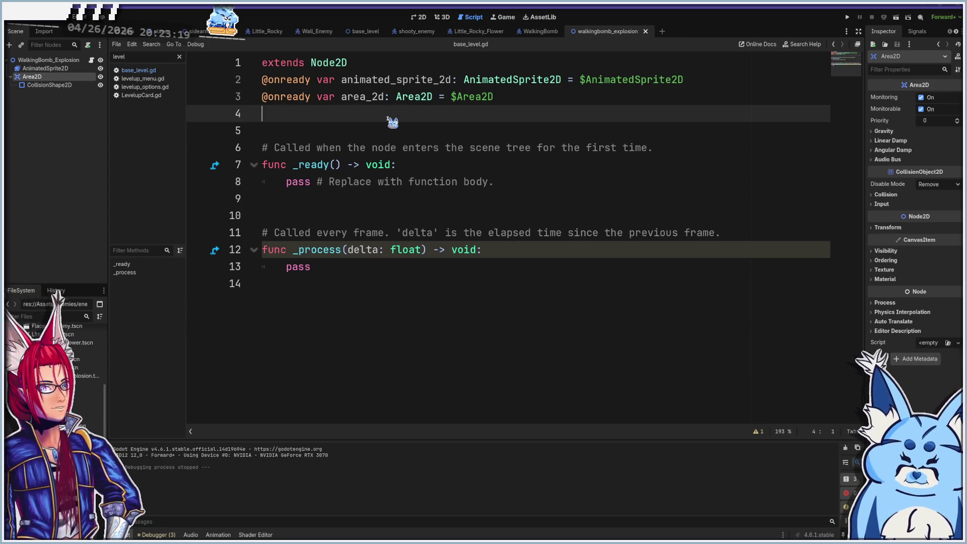
# - Replace the pass in _ready with animated_sprite_2d.play("default")
pyautogui.click(529, 184)
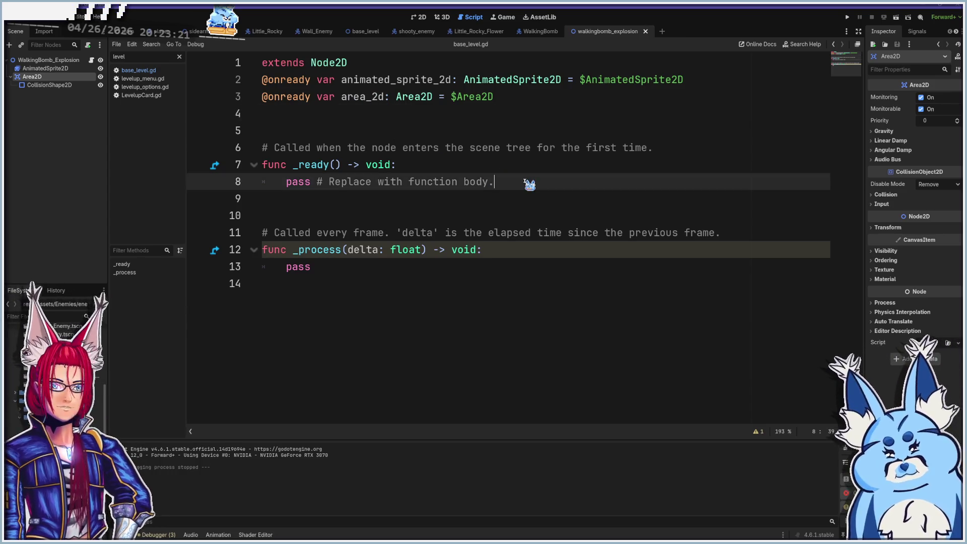
pyautogui.hotkey('shift', 'Home')
pyautogui.press('BackSpace')
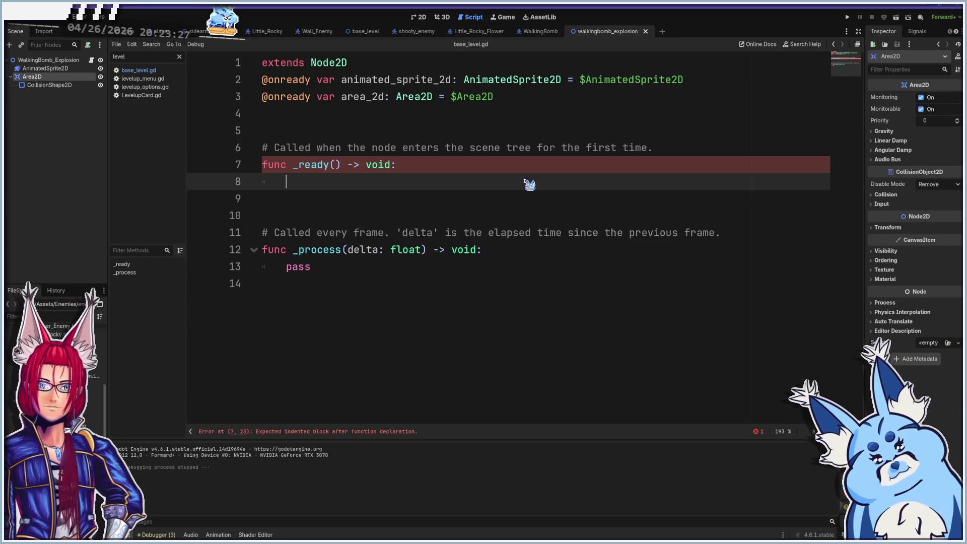
pyautogui.press('BackSpace')
pyautogui.press('BackSpace')
pyautogui.write('mated')
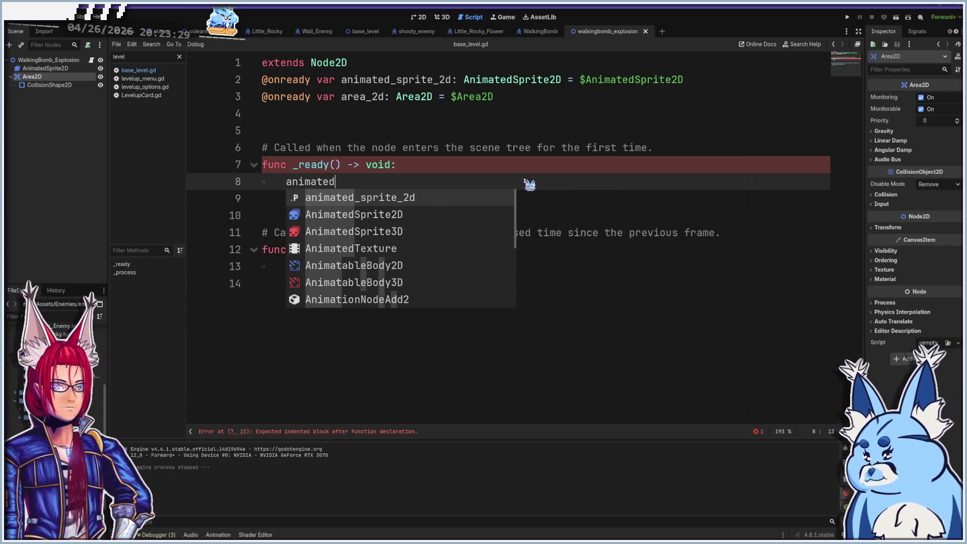
pyautogui.write('_sprite_2')
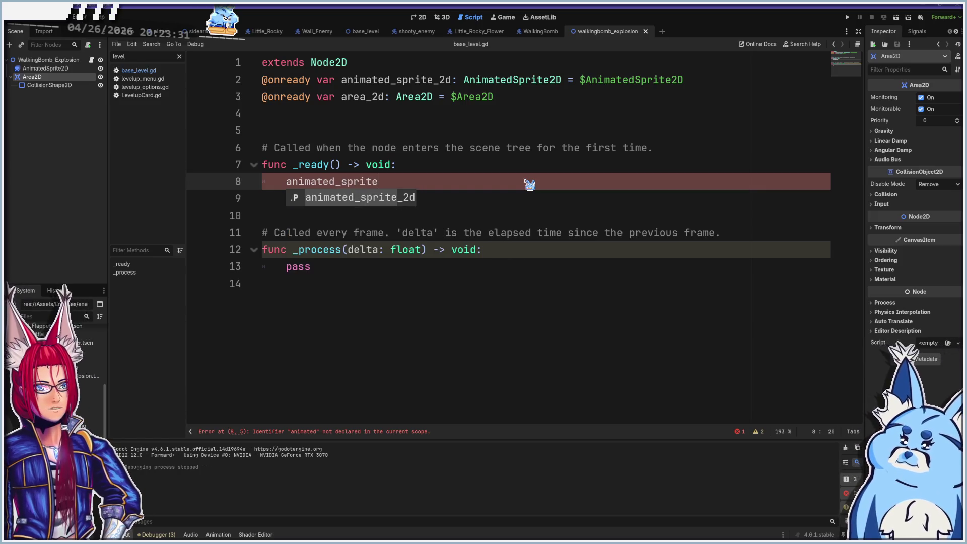
pyautogui.write('d.play')
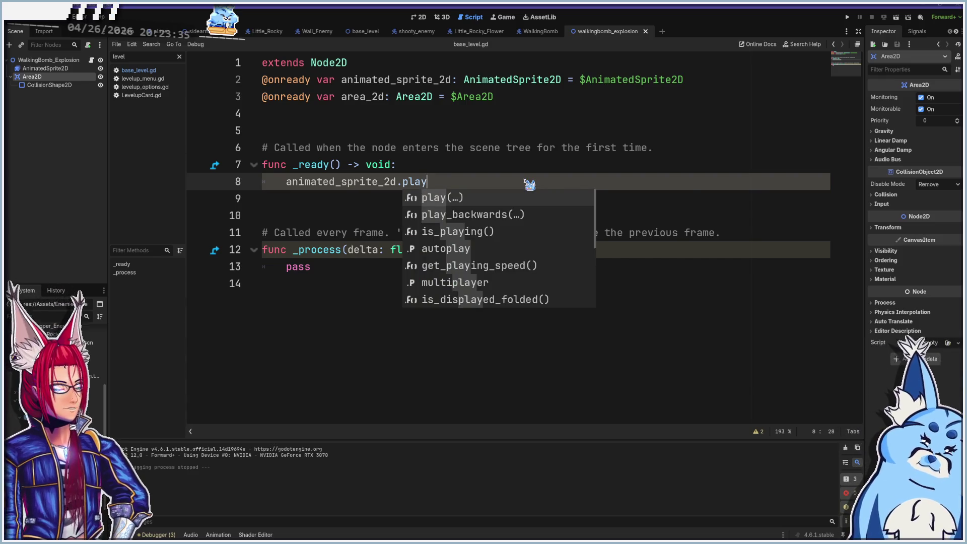
pyautogui.press('Return')
pyautogui.write('"d')
pyautogui.press('Return')
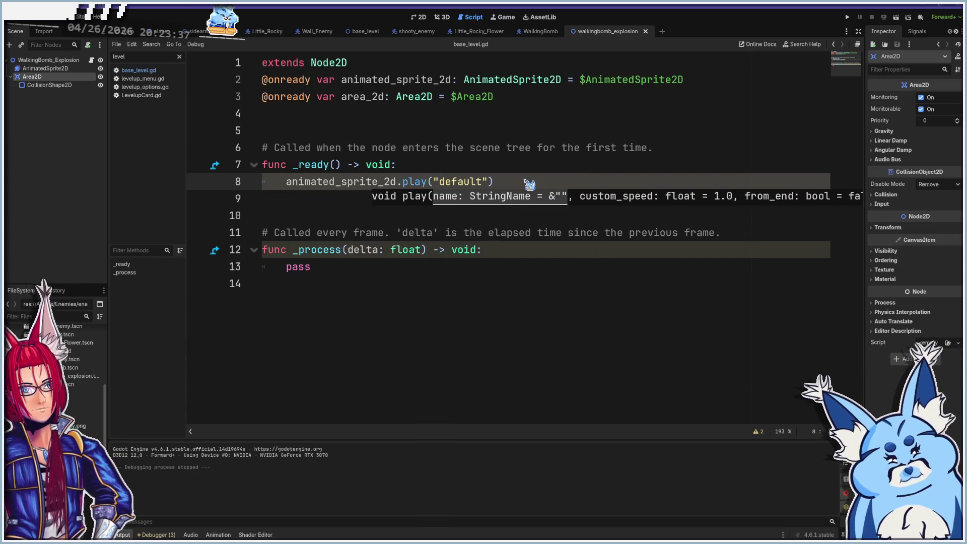
pyautogui.click(377, 272)
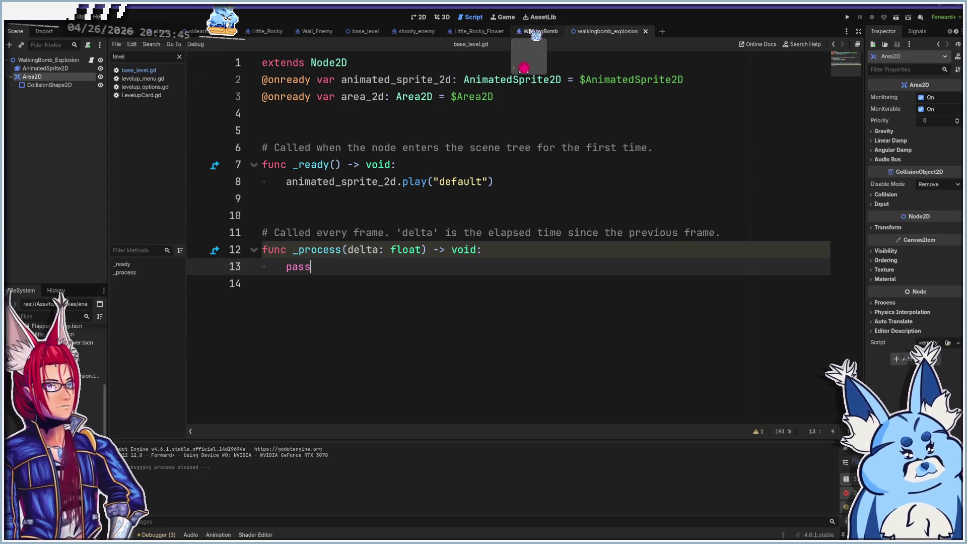
# - Select the Area2D in the explosion scene's 2D view and list its signals
pyautogui.click(418, 17)
pyautogui.click(30, 85)
pyautogui.click(31, 76)
pyautogui.click(917, 32)
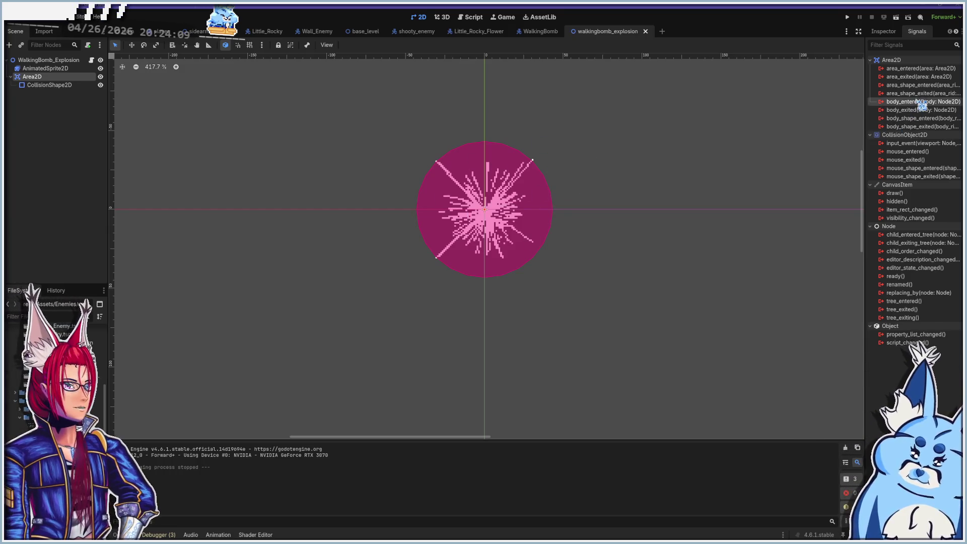
# - Connect body_entered(body: Node2D) to a new _on_area_2d_body_entered method
pyautogui.doubleClick(919, 102)
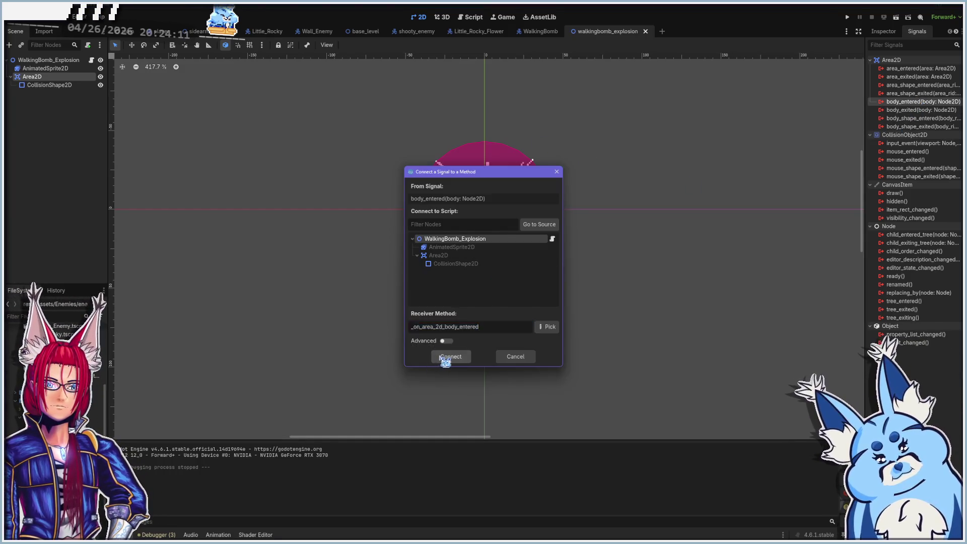
pyautogui.click(445, 356)
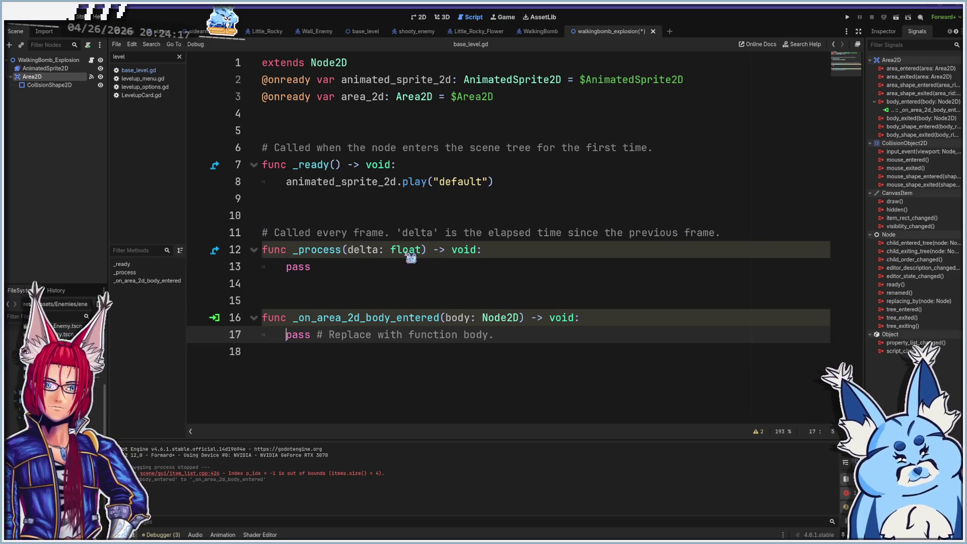
# - Replace the new handler's pass with an unfinished 'if body' line and clear the script filter
pyautogui.click(357, 268)
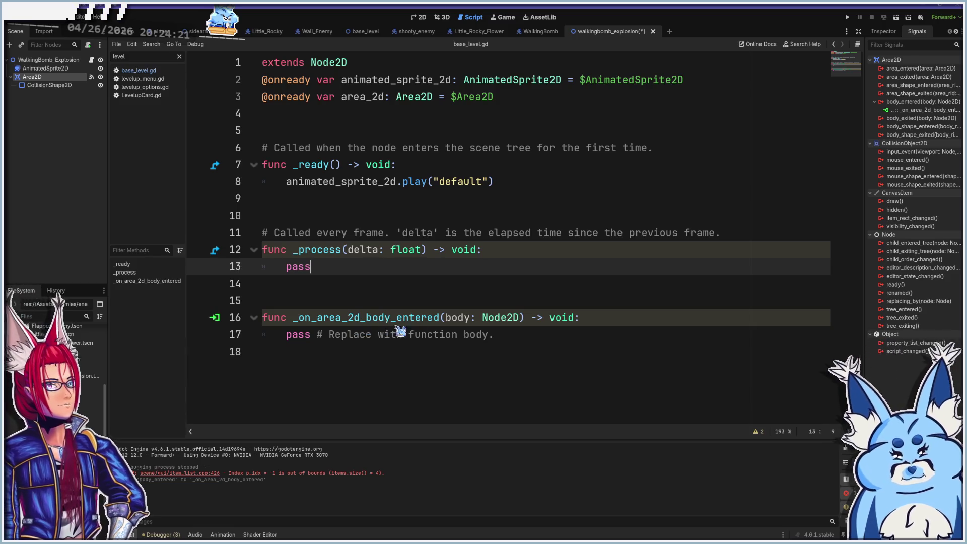
pyautogui.click(523, 334)
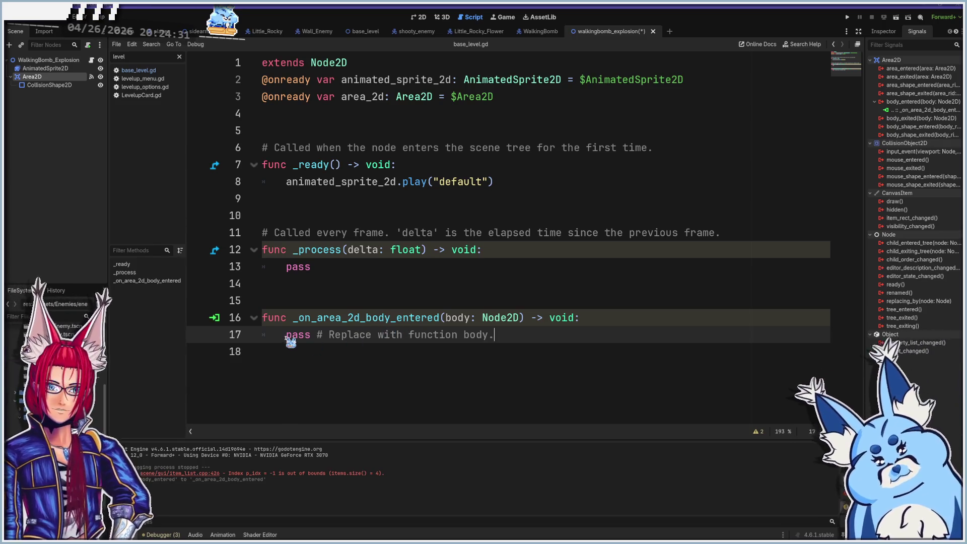
pyautogui.hotkey('shift', 'Home')
pyautogui.write('if')
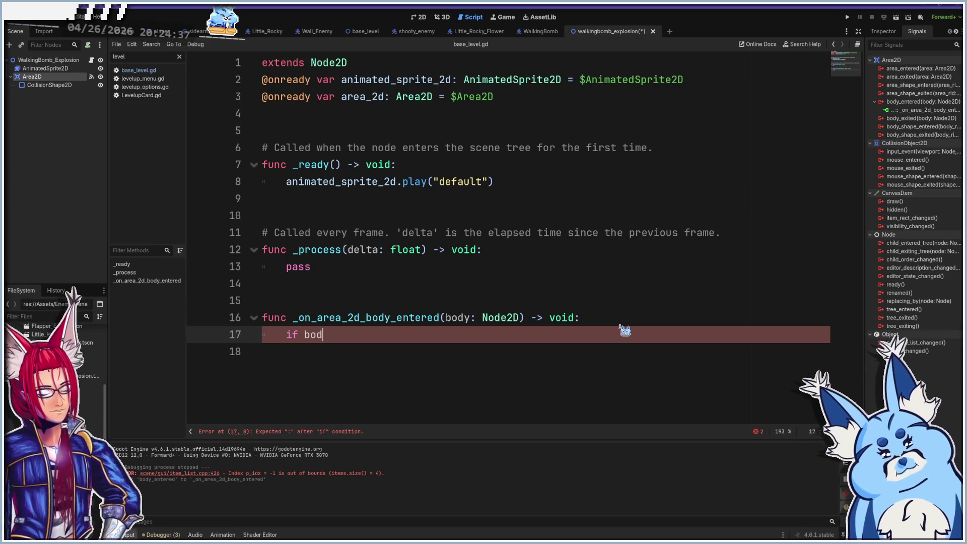
pyautogui.write('y')
pyautogui.press('Escape')
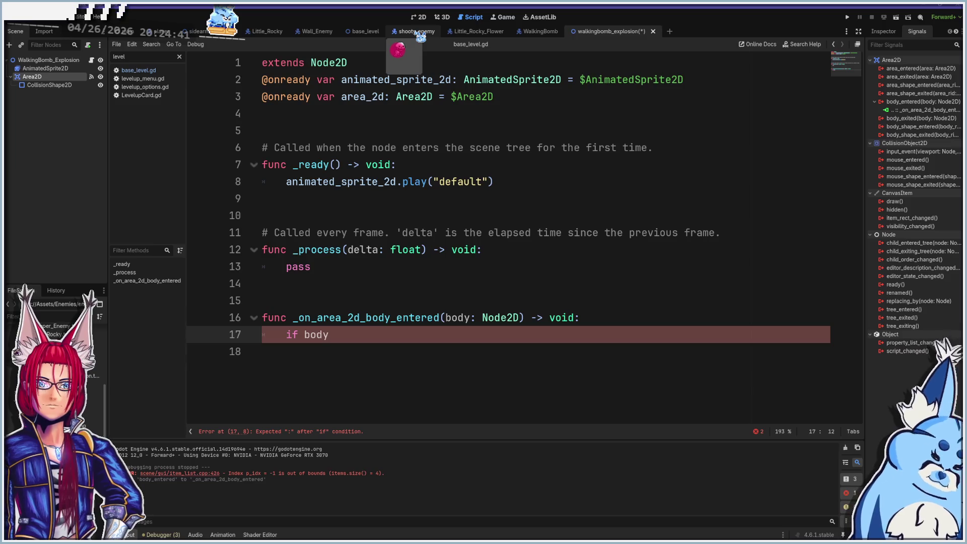
pyautogui.click(179, 57)
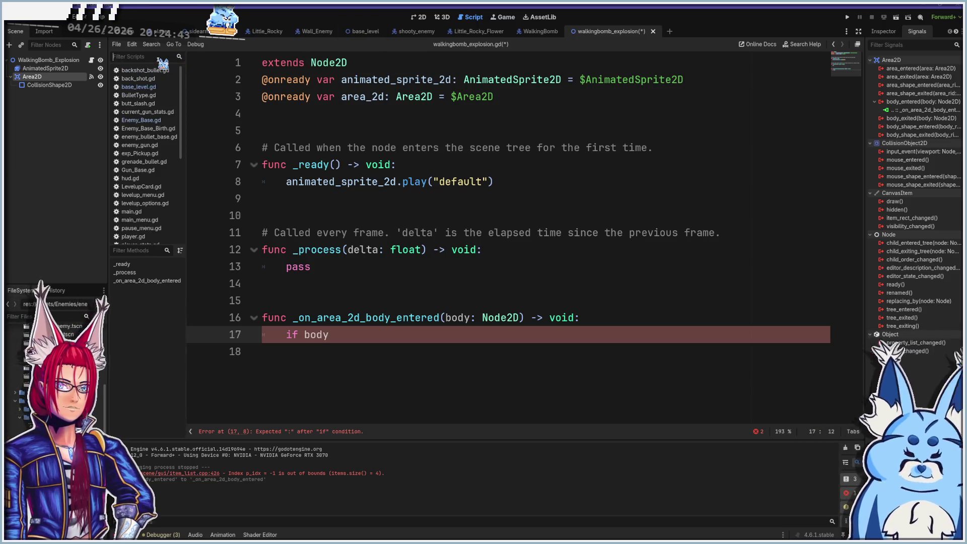
# - Filter scripts for 'enem' and open Enemy_Base.gd at its body_shape_entered handler
pyautogui.write('enem')
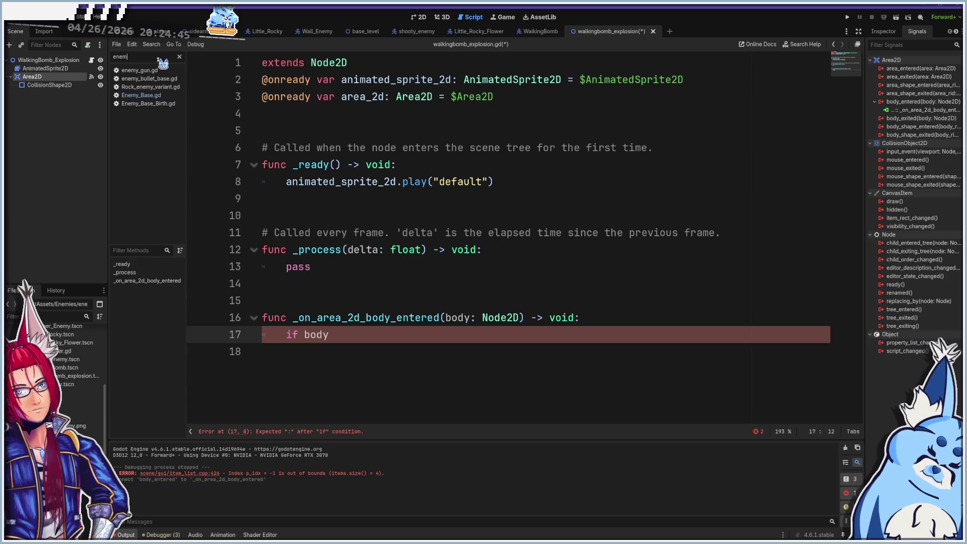
pyautogui.click(141, 96)
pyautogui.scroll(-3)
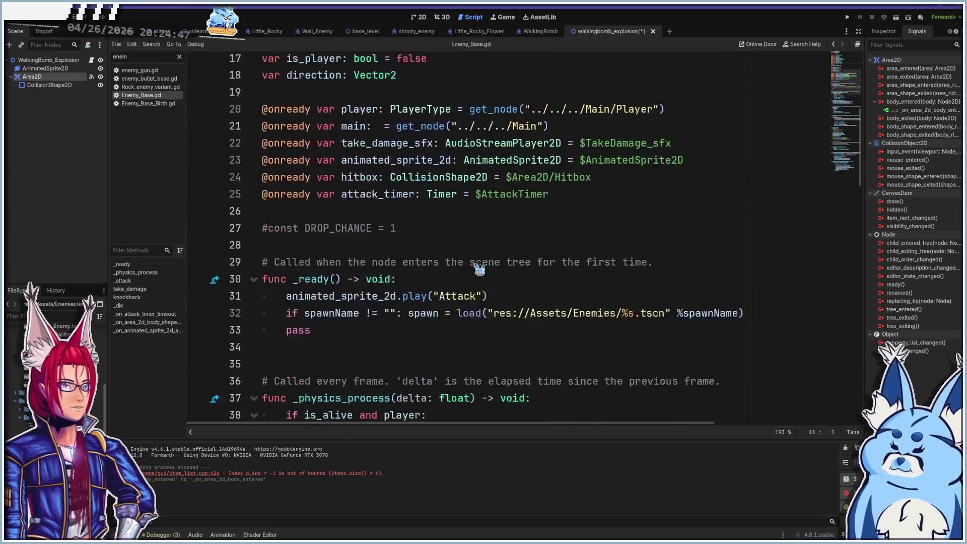
pyautogui.scroll(-3)
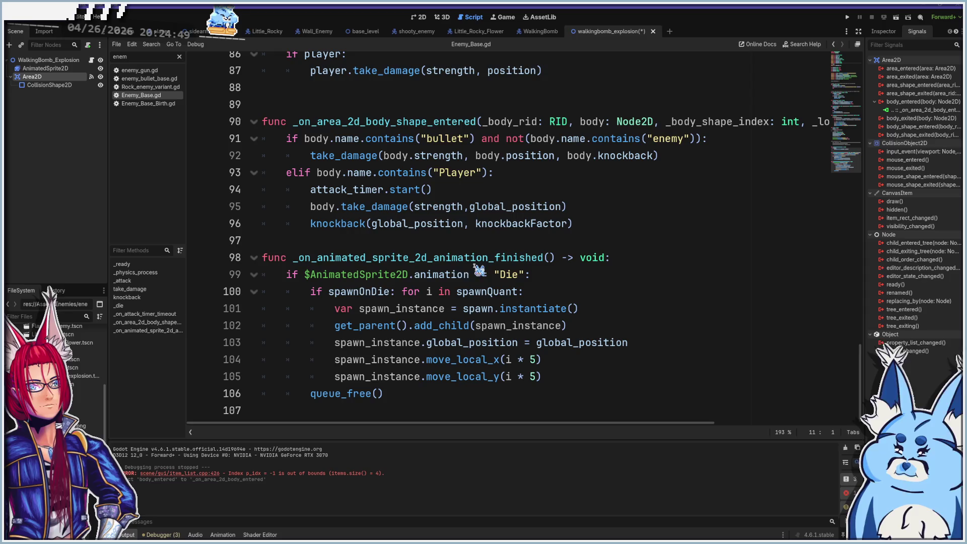
pyautogui.scroll(3)
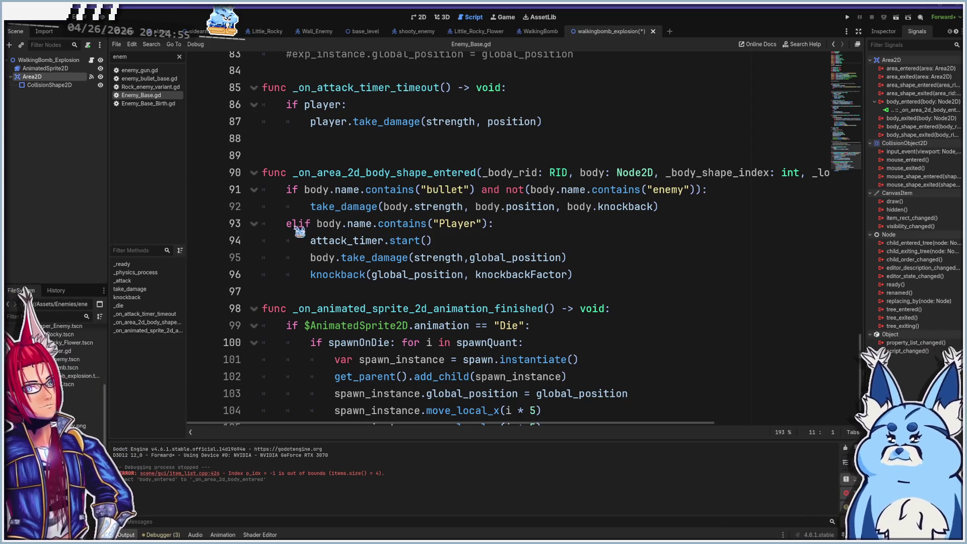
# - Select the bullet and Player handling lines 91–96, then return to walkingbomb_explosion
pyautogui.click(288, 224)
pyautogui.click(619, 274)
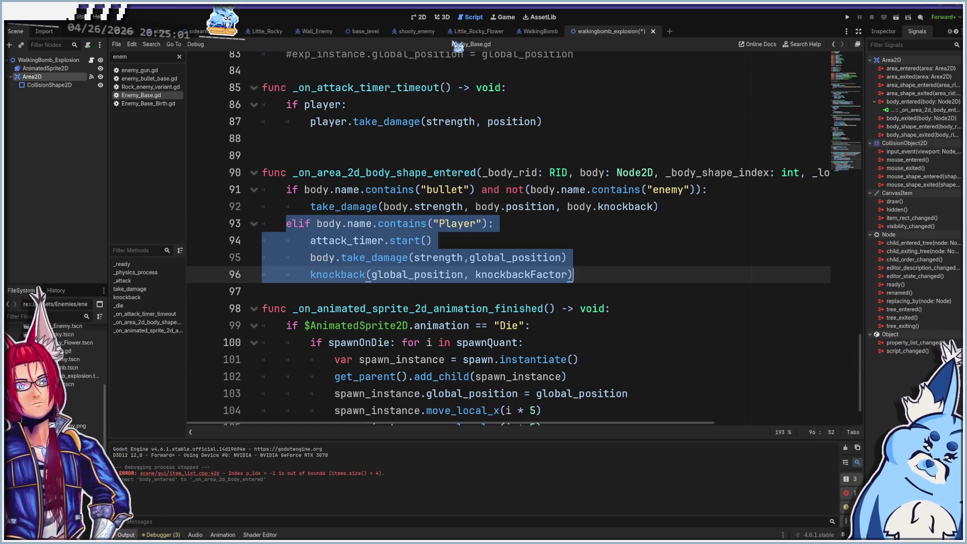
pyautogui.click(286, 191)
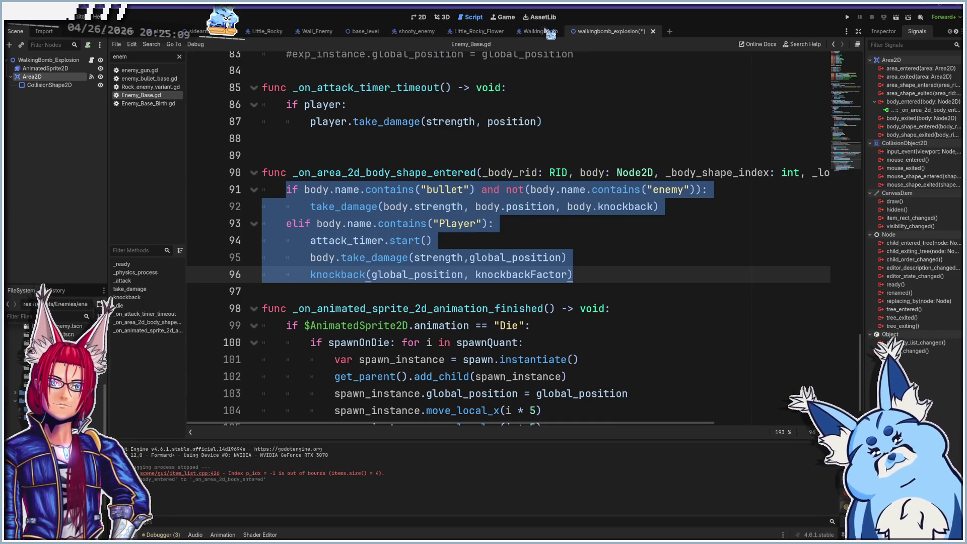
pyautogui.click(546, 32)
pyautogui.click(607, 32)
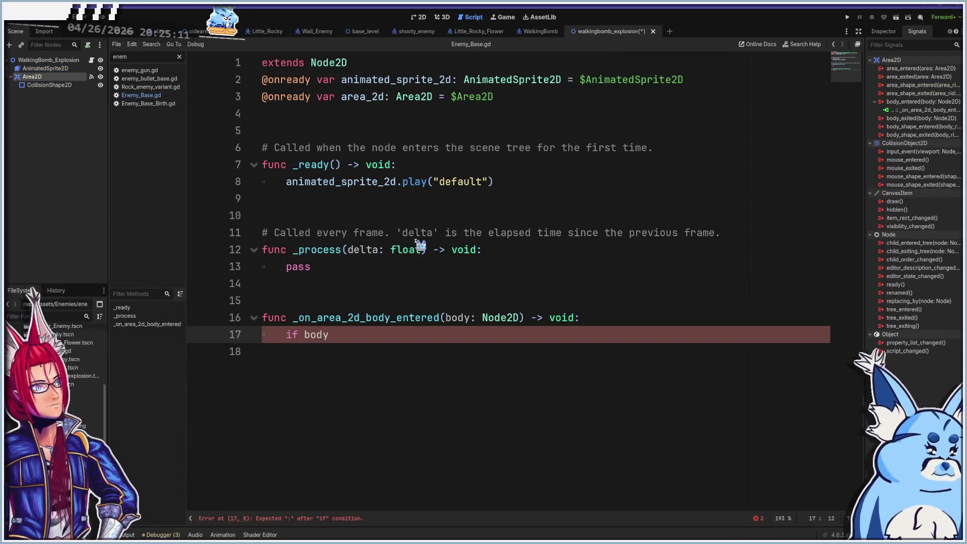
# - Paste the enemy if/elif block and replace 'if body' with its bullet check
pyautogui.press('Return')
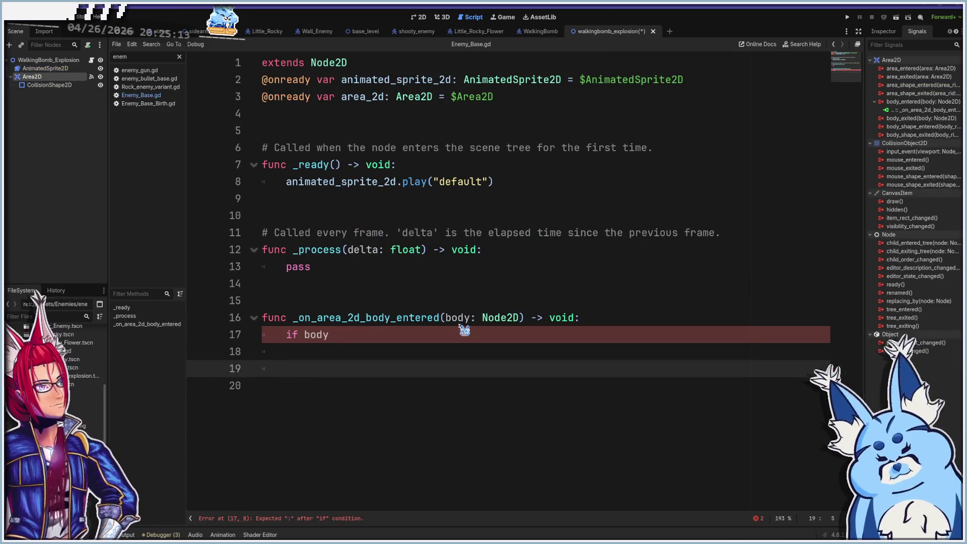
pyautogui.write('if body.name.contains("bullet") and not(body.name.contains("enemy")): \t\ttake_damage(body.strength, body.position, body.knockback) \telif body.name.contains("Player"): \t\tattack_timer.start() \t\tbody.take_damage(strength,global_position) \t\tknockback(global_position, knockbackFactor)')
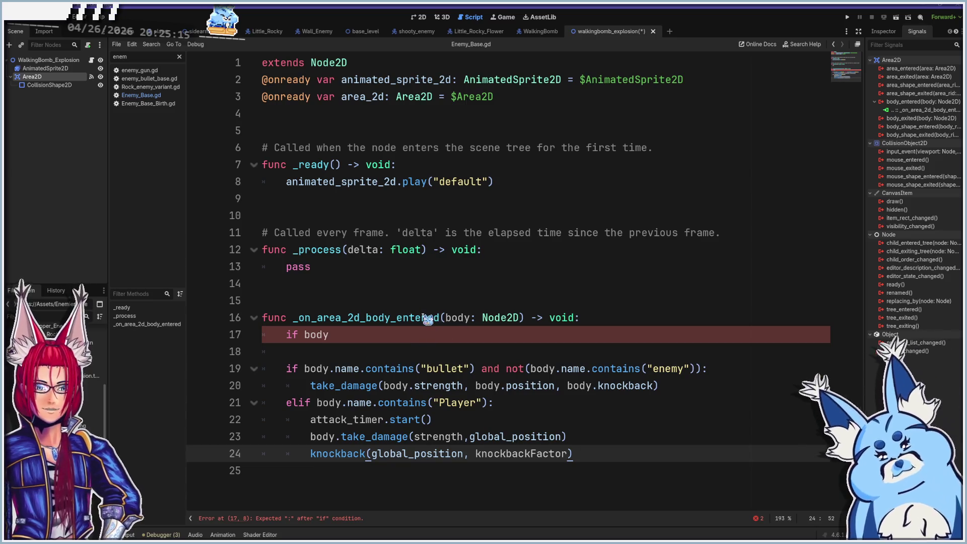
pyautogui.click(317, 368)
pyautogui.click(286, 369)
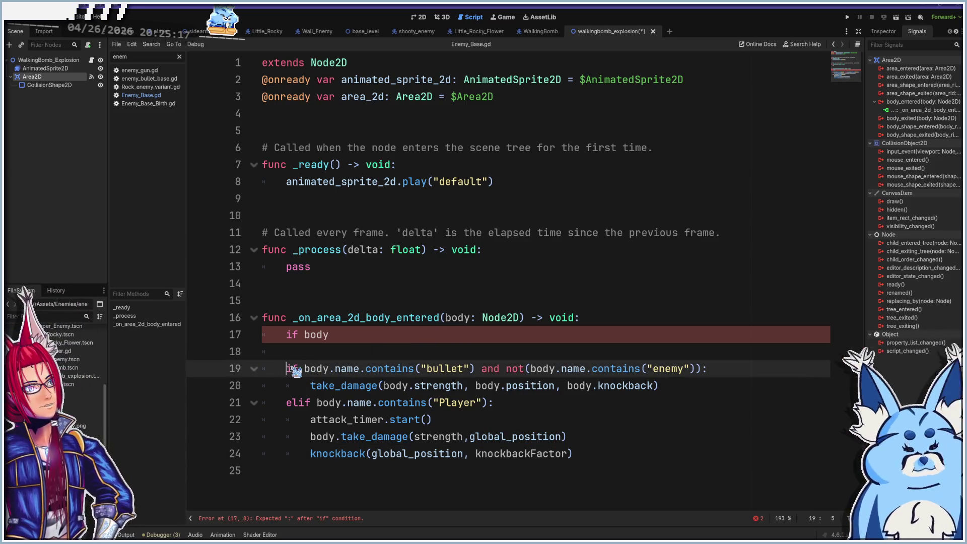
pyautogui.click(680, 386)
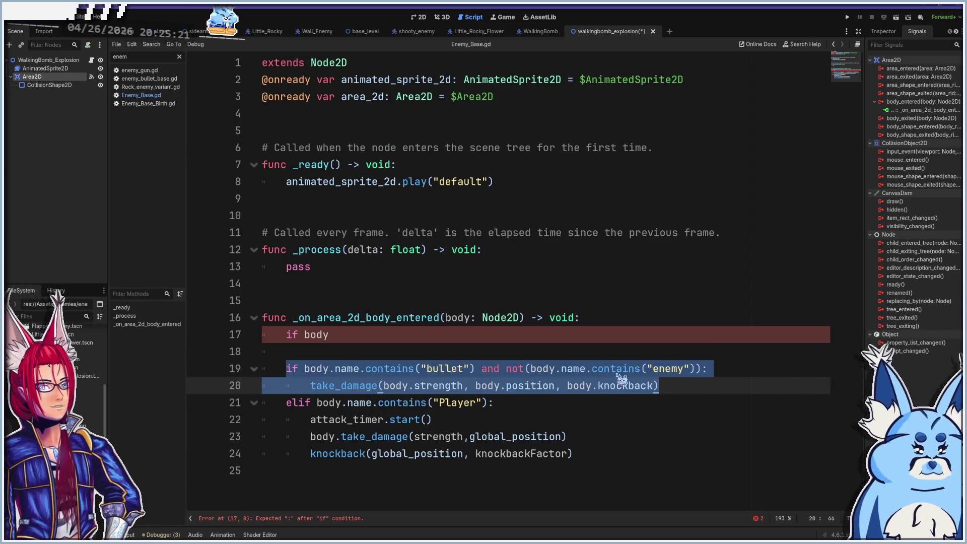
pyautogui.hotkey('ctrl', 'c')
pyautogui.moveTo(359, 339); pyautogui.dragTo(244, 340)
pyautogui.hotkey('ctrl', 'v')
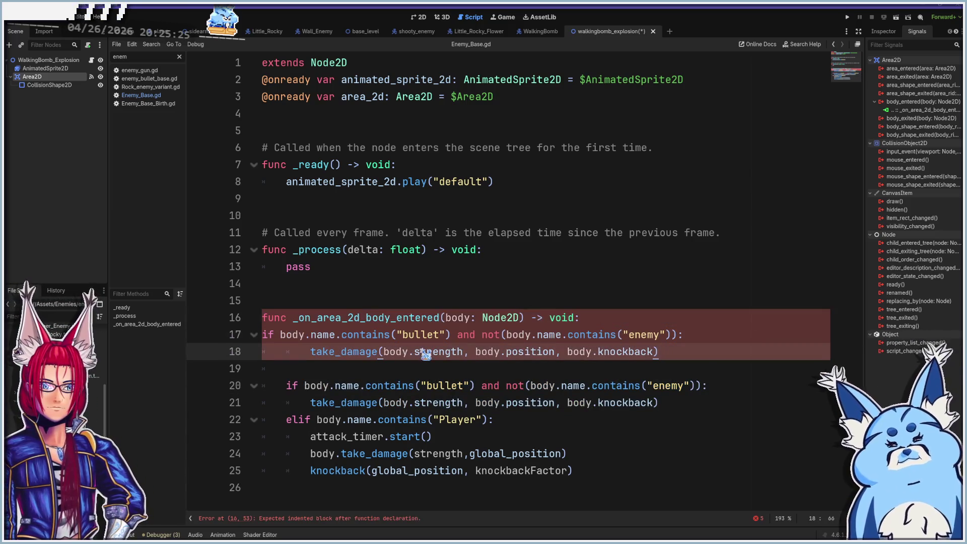
# - Replace the take_damage call with body.queue_free() and indent the bullet check
pyautogui.click(307, 352)
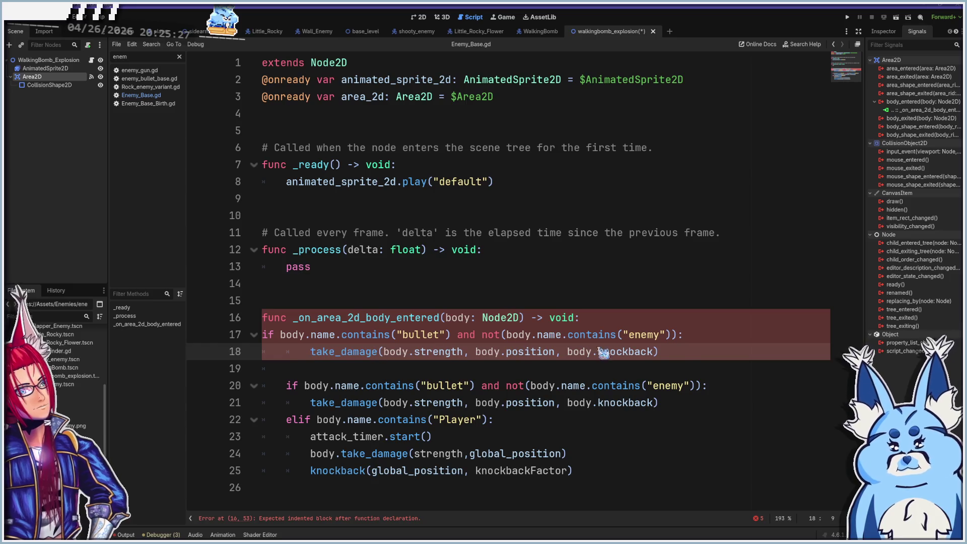
pyautogui.click(687, 353)
pyautogui.press('BackSpace')
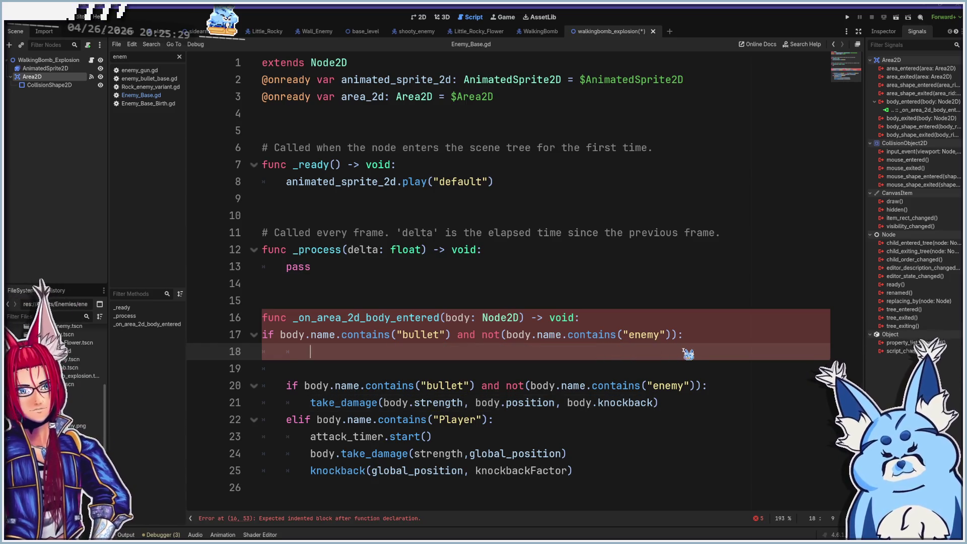
pyautogui.write('bo')
pyautogui.write('.queue_fr')
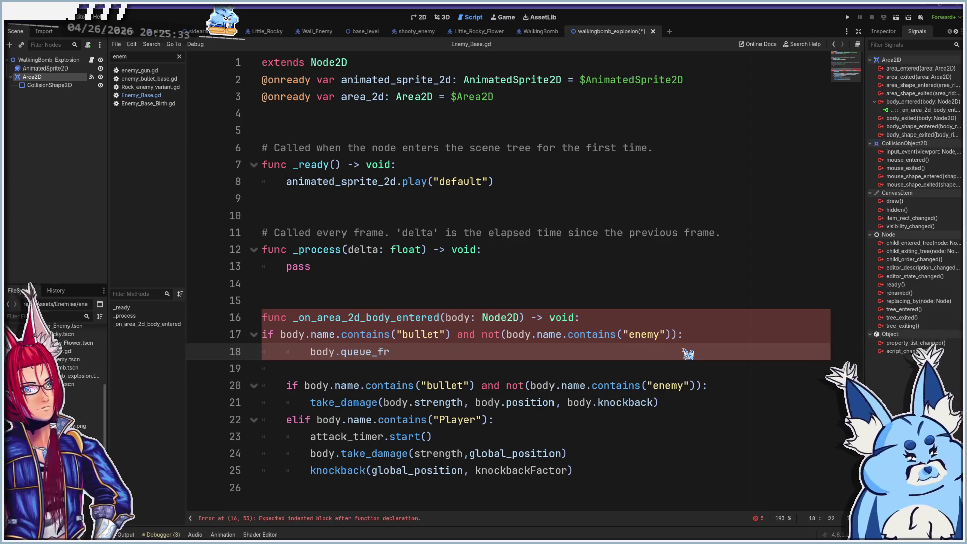
pyautogui.write('(')
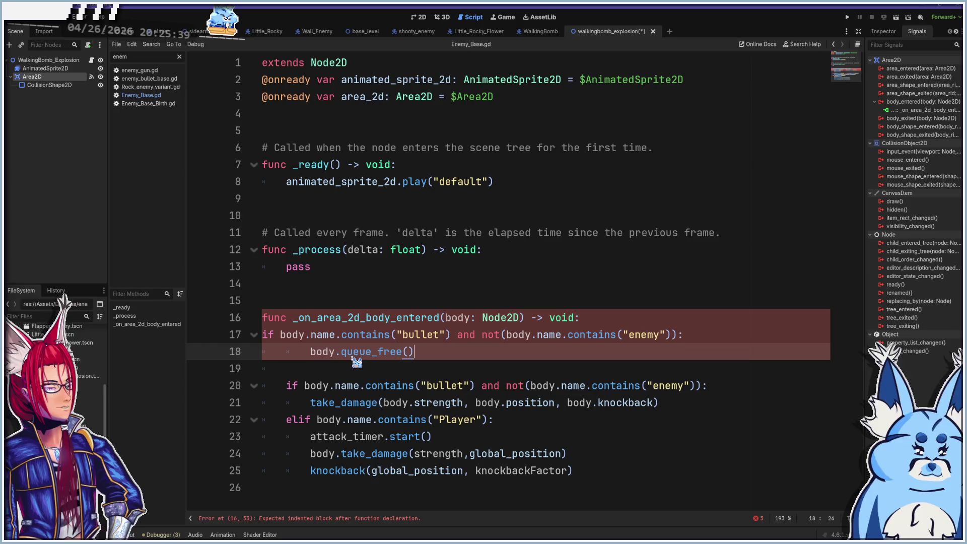
pyautogui.click(263, 335)
pyautogui.press('Tab')
pyautogui.click(313, 351)
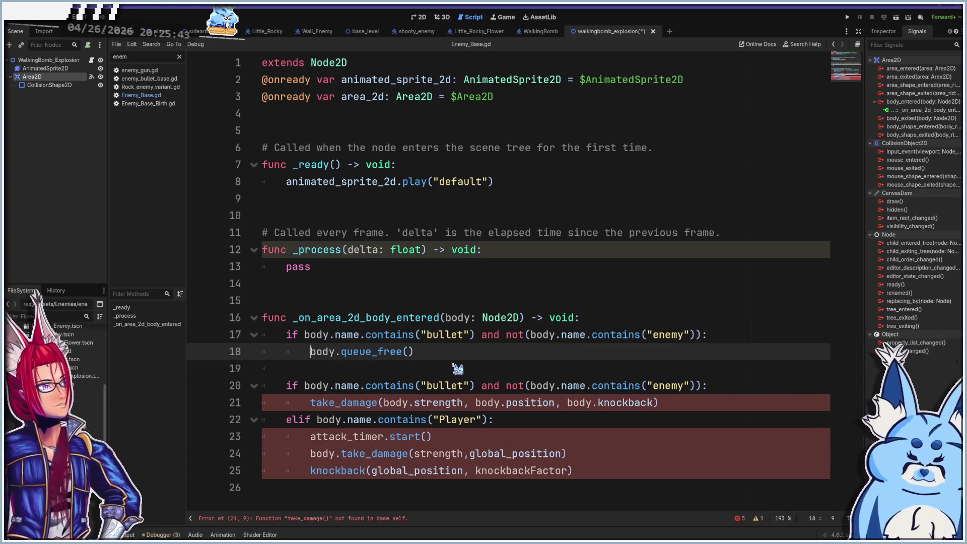
# - Delete the duplicate bullet check and move the Player elif under the first if
pyautogui.click(380, 390)
pyautogui.moveTo(660, 403); pyautogui.dragTo(254, 393)
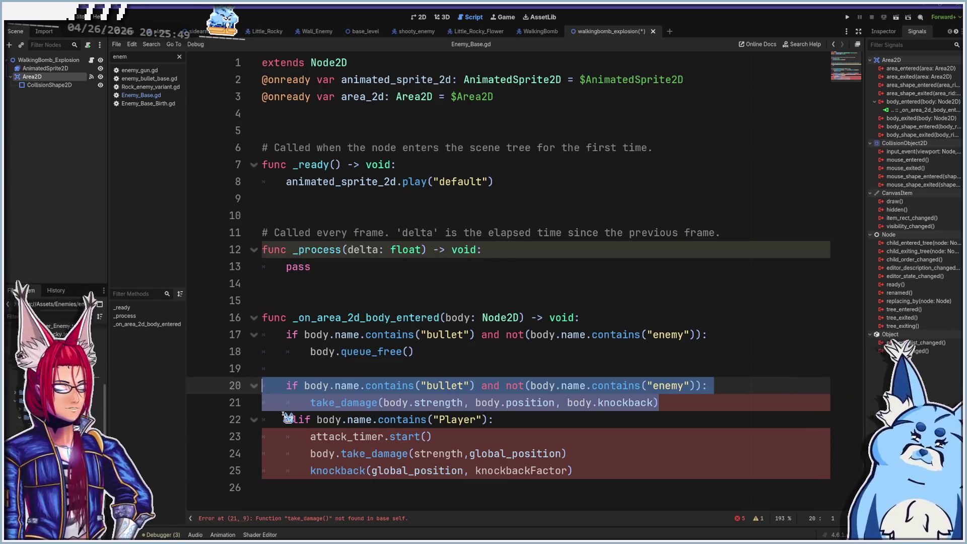
pyautogui.press('BackSpace')
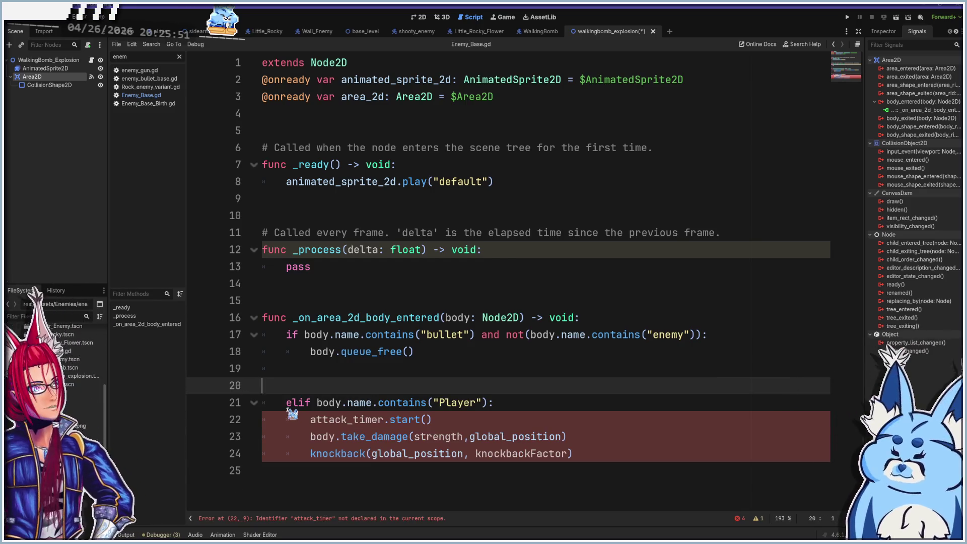
pyautogui.click(282, 402)
pyautogui.press('BackSpace')
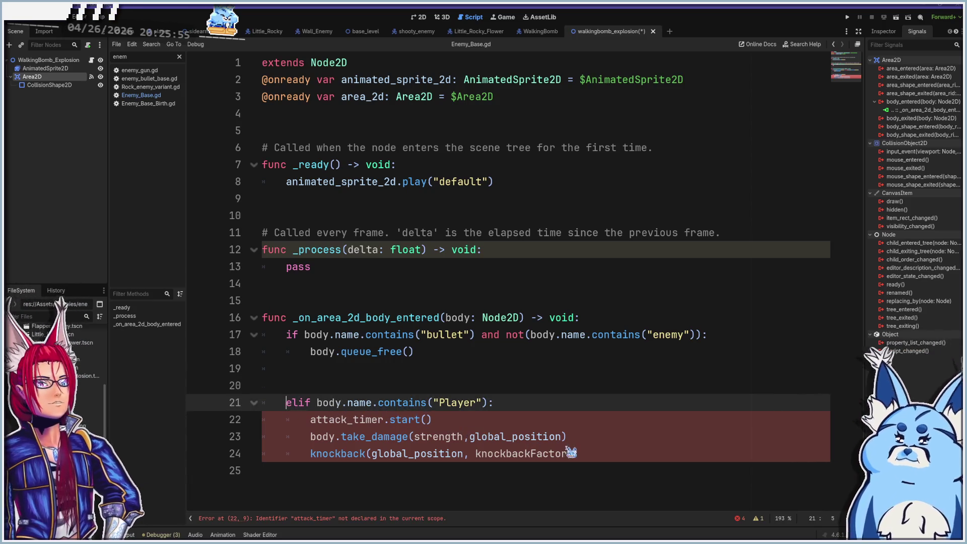
pyautogui.click(586, 453)
pyautogui.hotkey('ctrl', 'x')
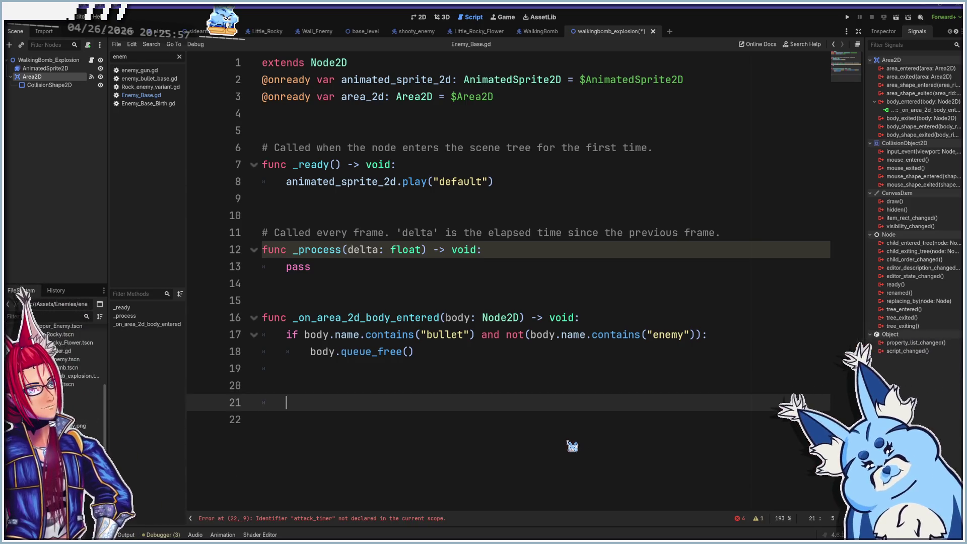
pyautogui.click(301, 369)
pyautogui.hotkey('ctrl', 'v')
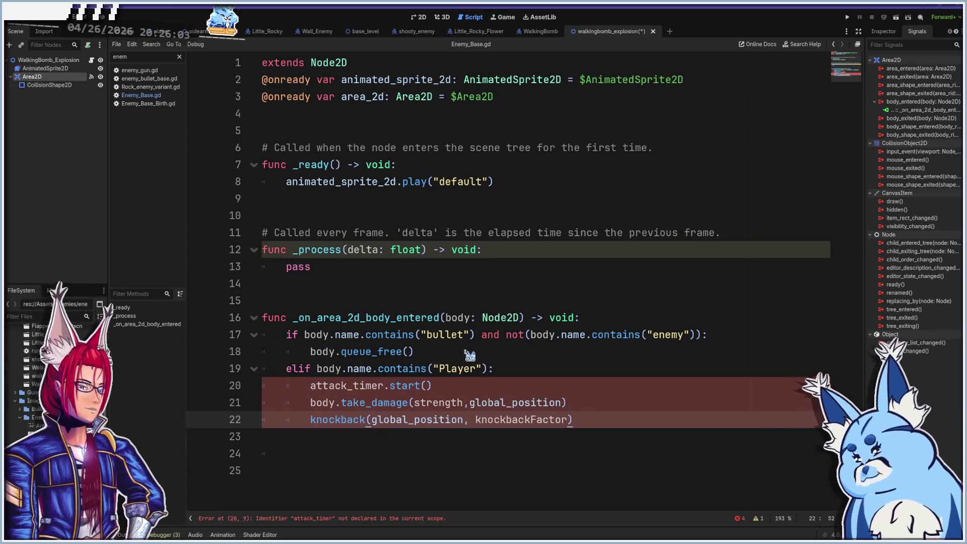
# - Remove the attack_timer line and set the Player damage strength to 2
pyautogui.click(329, 386)
pyautogui.click(458, 386)
pyautogui.hotkey('shift', 'Home')
pyautogui.press('BackSpace')
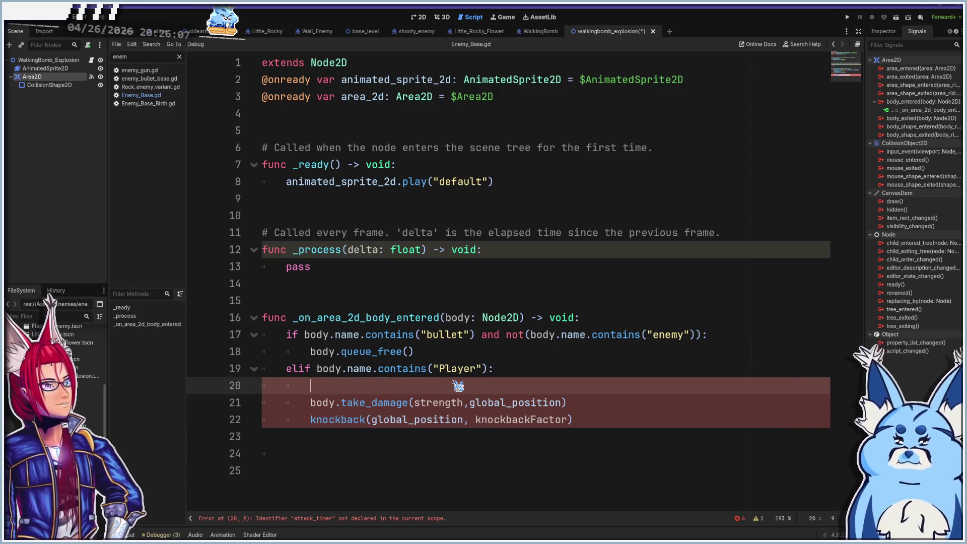
pyautogui.press('BackSpace')
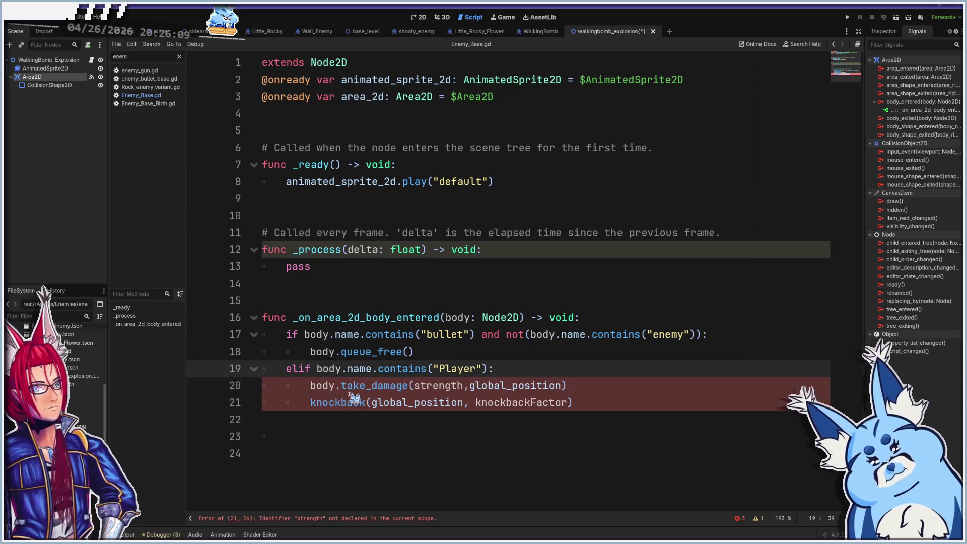
pyautogui.click(415, 386)
pyautogui.doubleClick(468, 389)
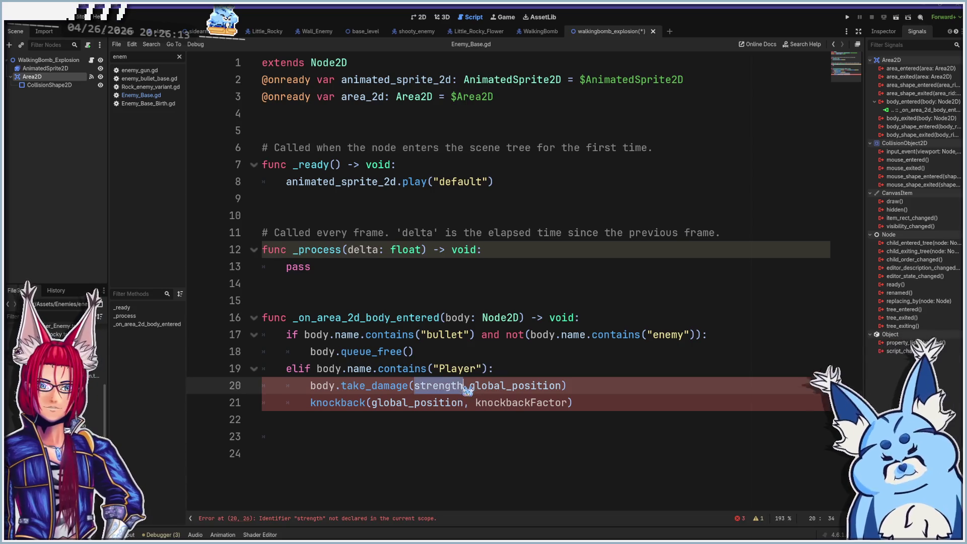
pyautogui.write('2')
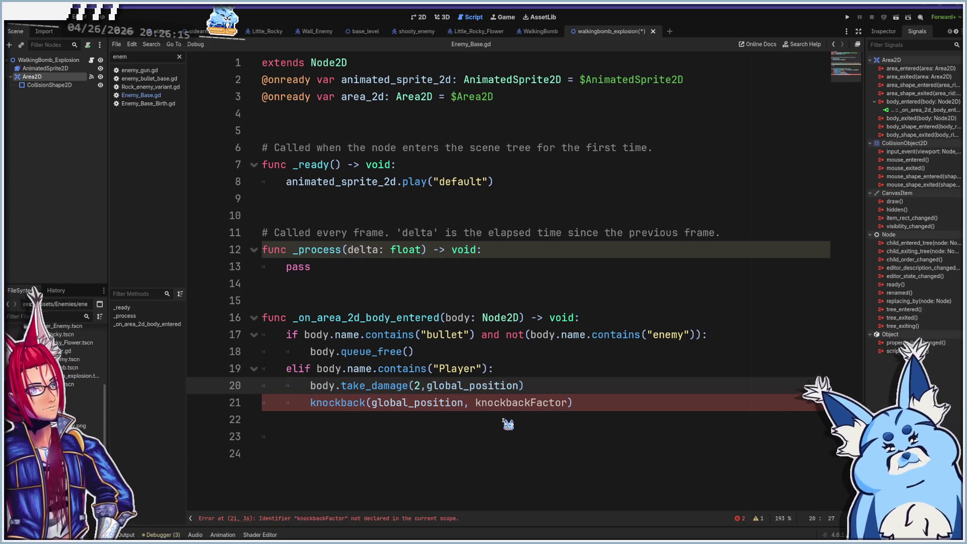
# - Remove the knockback call and save walkingbomb_explosion.gd
pyautogui.press('Down')
pyautogui.press('Home')
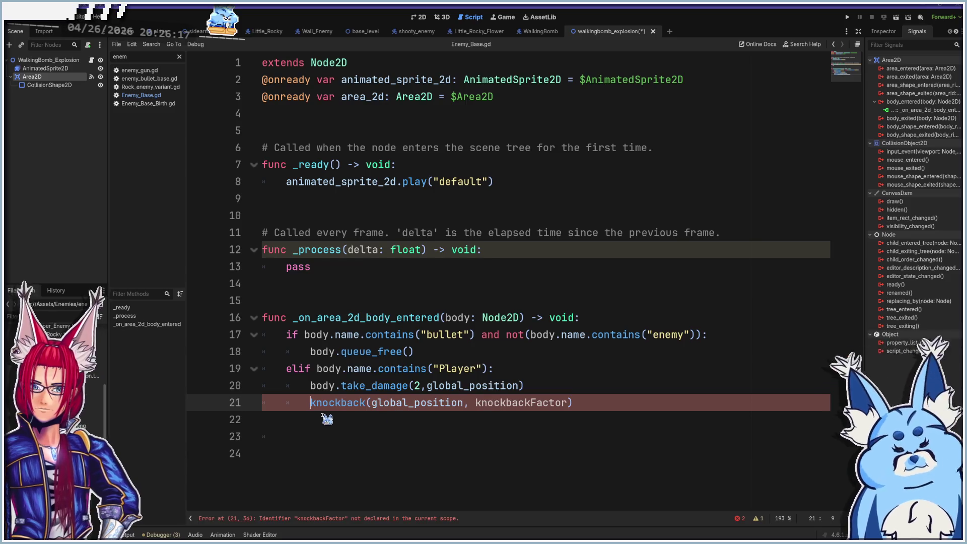
pyautogui.click(476, 402)
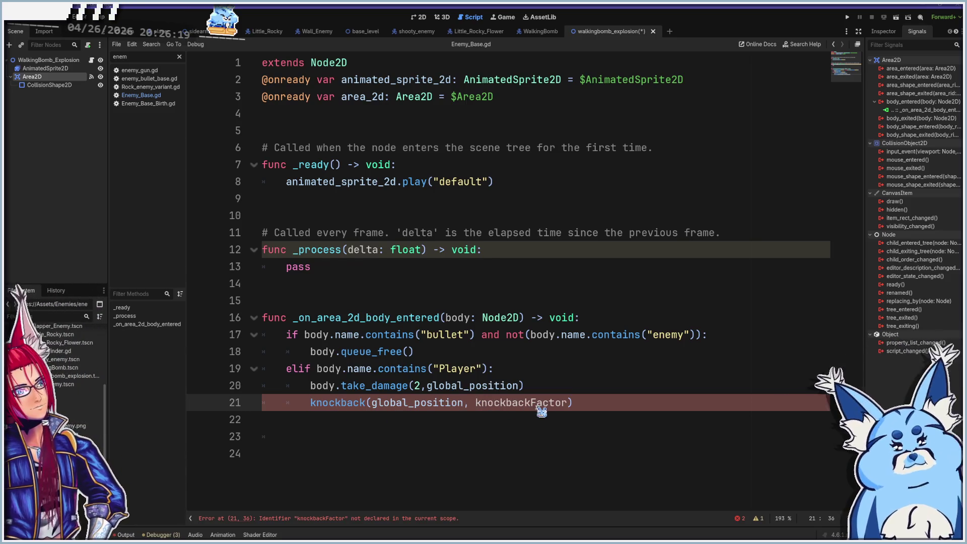
pyautogui.doubleClick(568, 403)
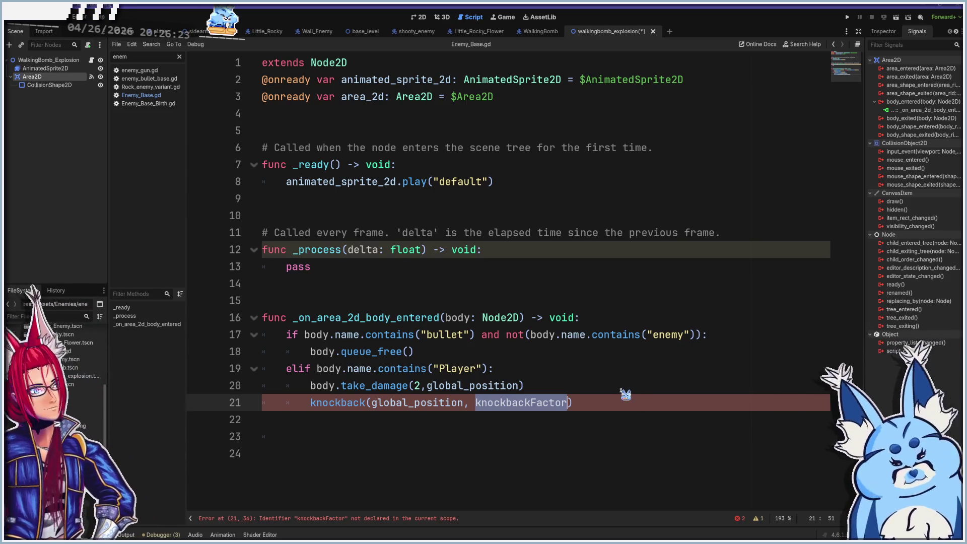
pyautogui.write('2')
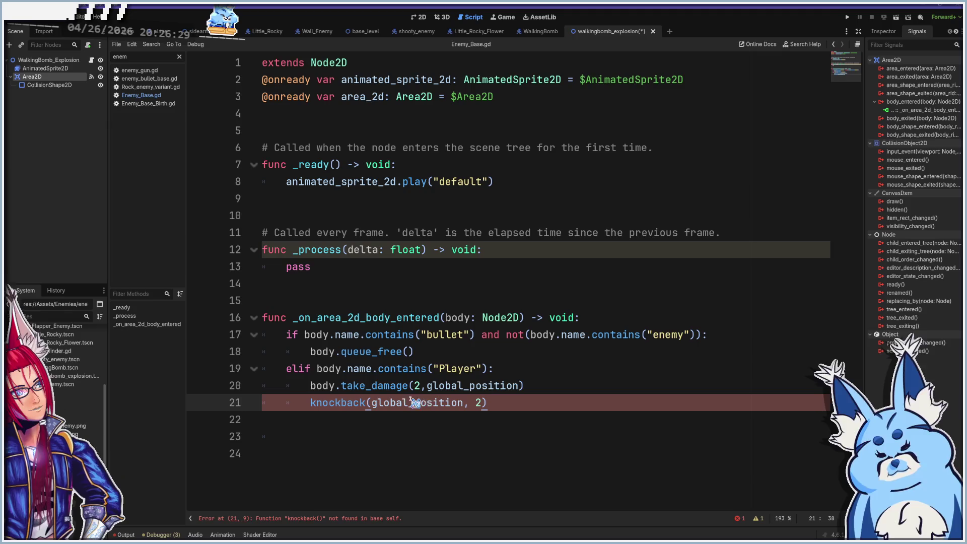
pyautogui.hotkey('shift', 'Home')
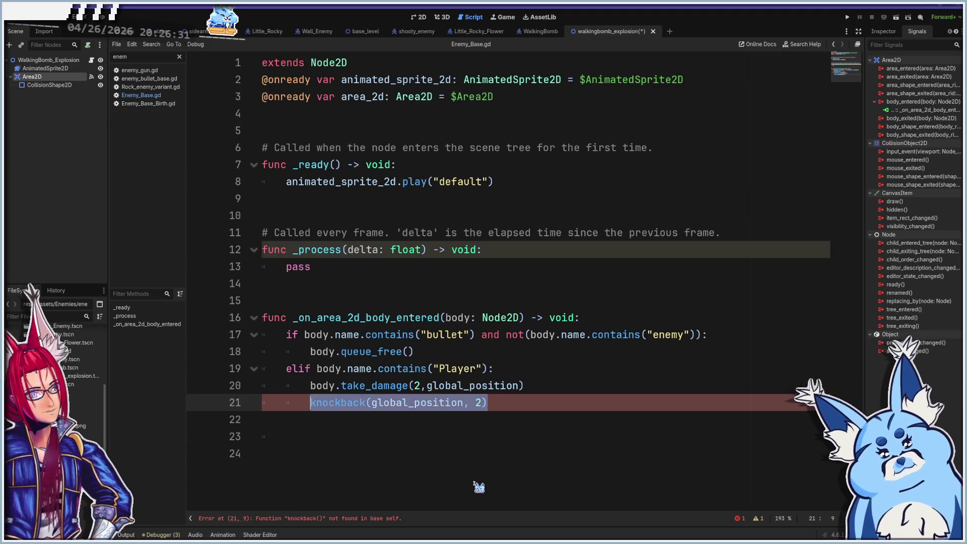
pyautogui.press('BackSpace')
pyautogui.press('BackSpace')
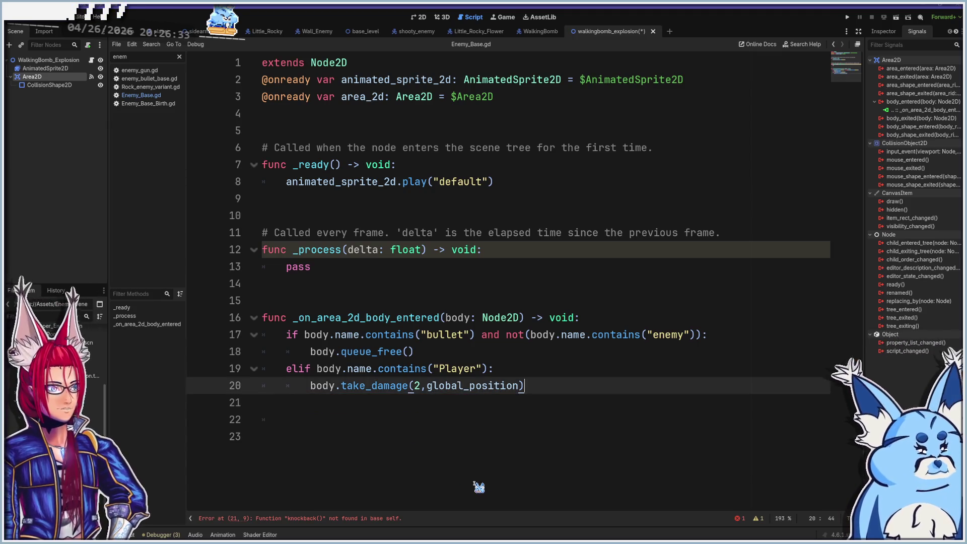
pyautogui.hotkey('ctrl', 's')
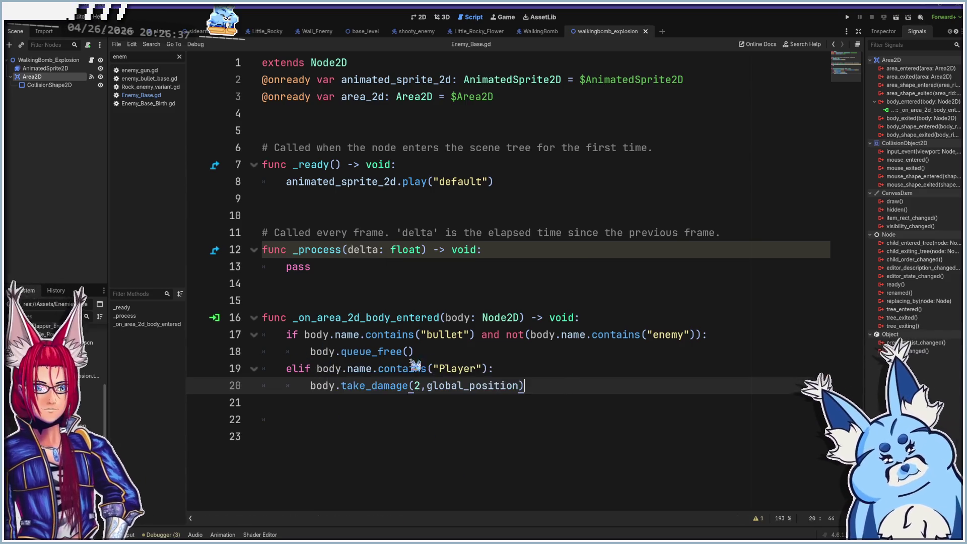
# - Clear the 'enem' filter from the script list
pyautogui.moveTo(408, 332)
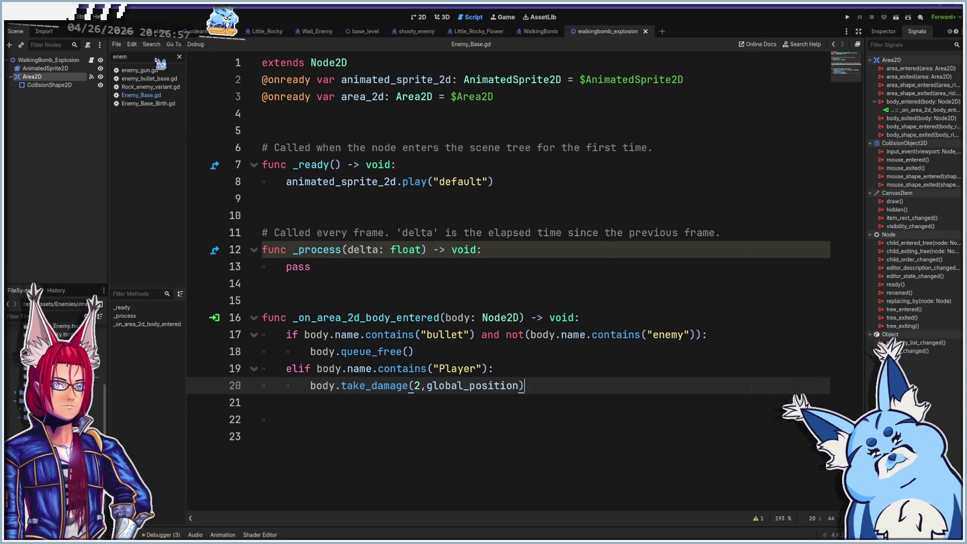
pyautogui.click(179, 56)
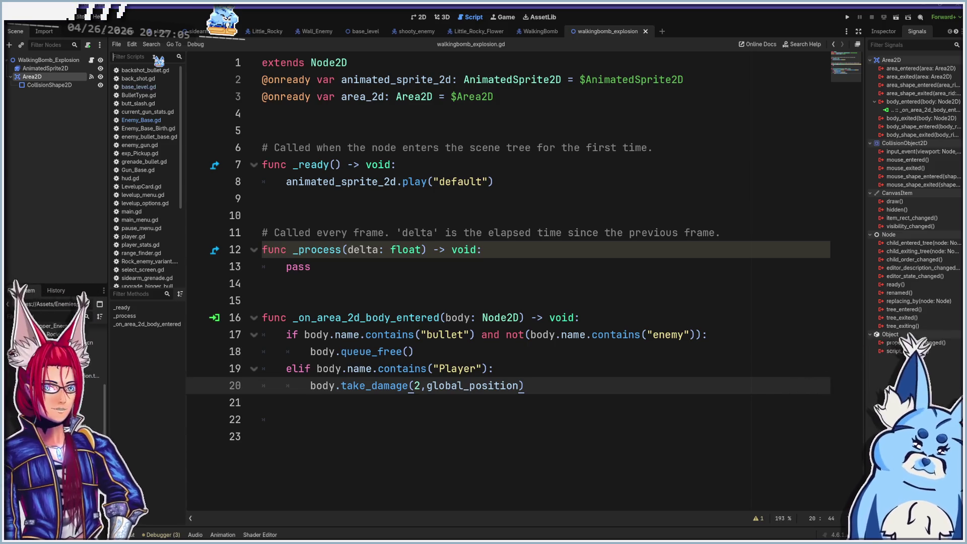
# - Filter scripts for 'bullet', open BulletType.gd, and select the enemy-hit lines 49–54
pyautogui.write('bullet')
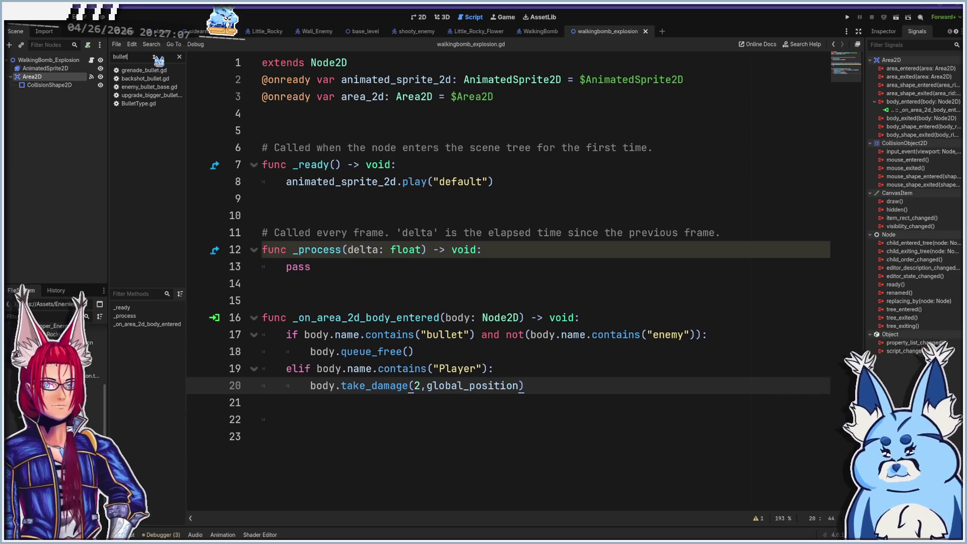
pyautogui.click(146, 70)
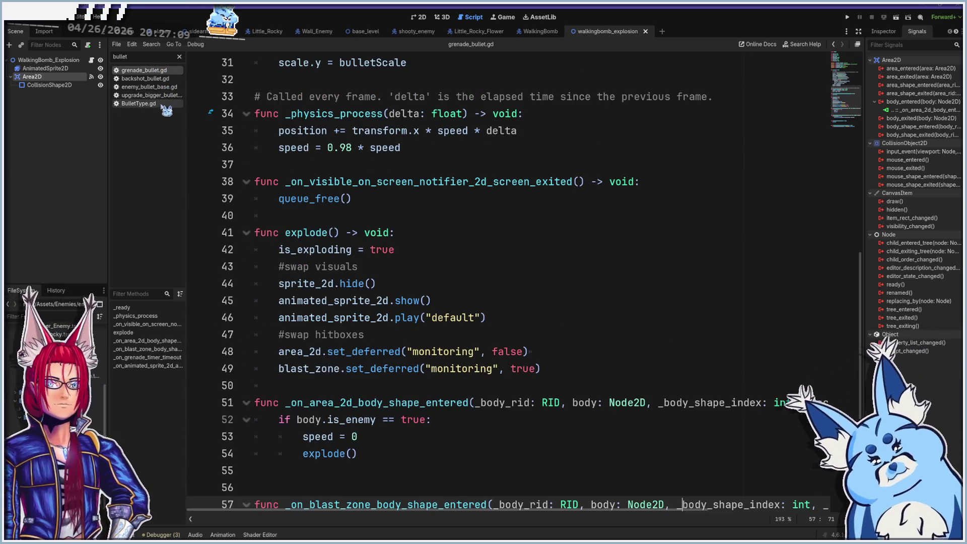
pyautogui.click(146, 104)
pyautogui.scroll(-3)
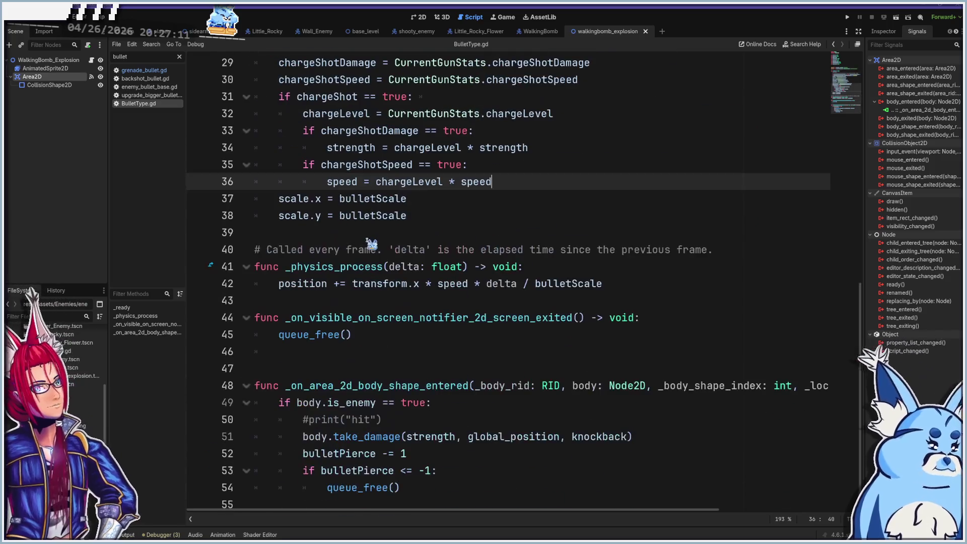
pyautogui.click(285, 404)
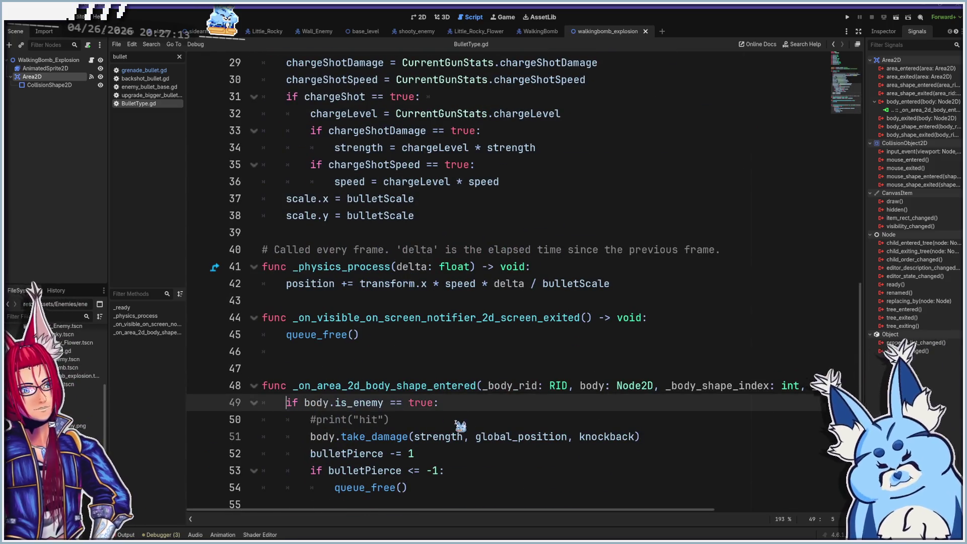
pyautogui.click(427, 494)
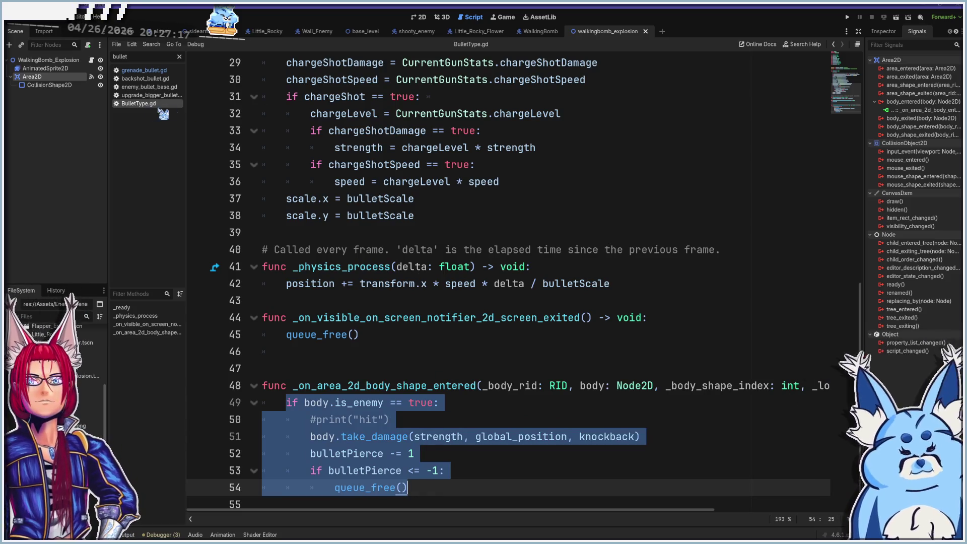
# - Filter scripts for 'explo' and reopen walkingbomb_explosion.gd
pyautogui.click(179, 57)
pyautogui.write('explo')
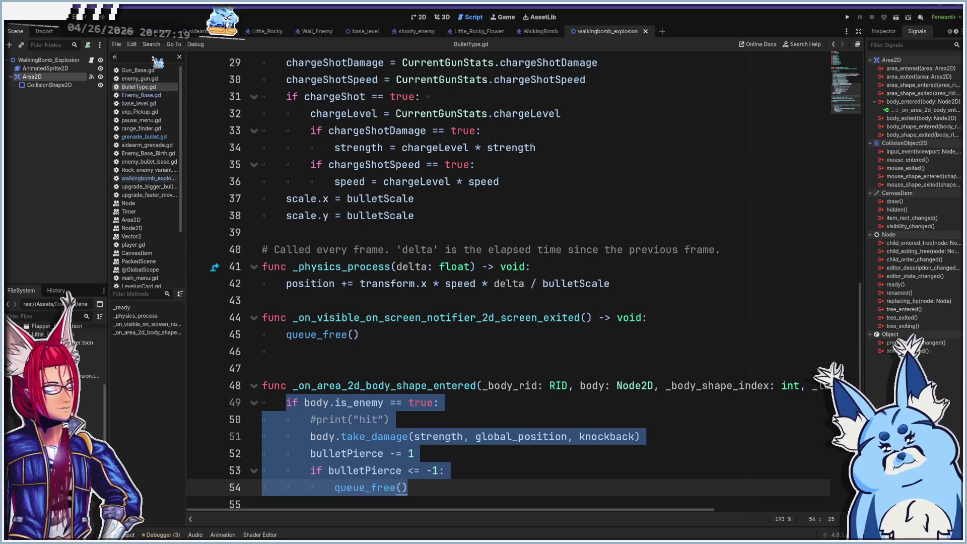
pyautogui.click(167, 70)
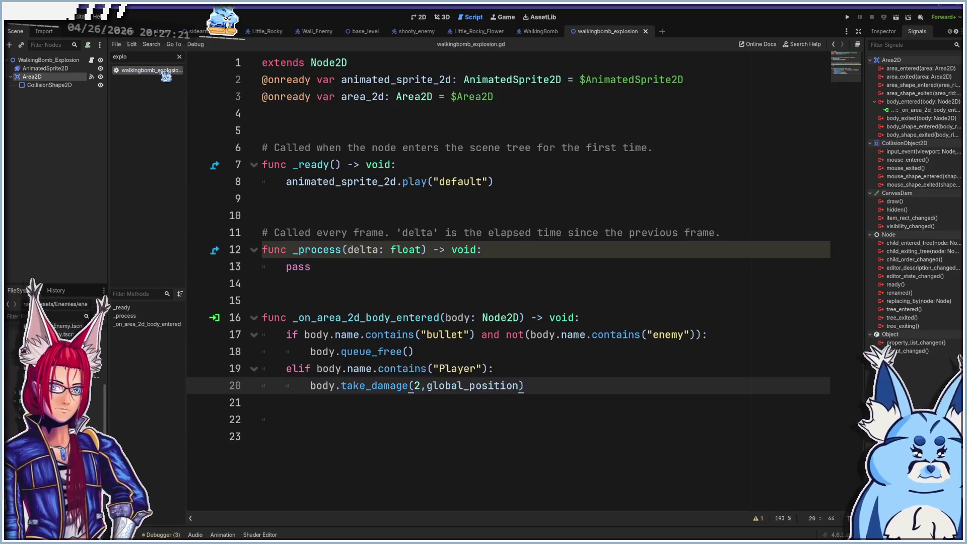
# - Paste the enemy-hit block as an elif branch and delete its commented print line
pyautogui.click(560, 381)
pyautogui.click(563, 388)
pyautogui.press('Return')
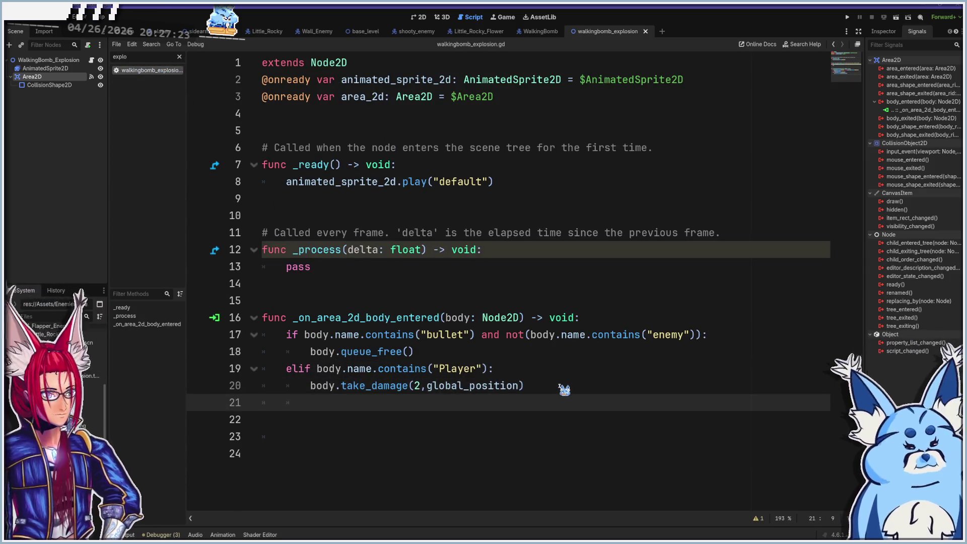
pyautogui.write('if body.is_enemy == true: \t\t#print("hit") \t\tbody.take_damage(strength, global_position, knockback) \t\tbulletPierce -= 1 \t\tif bulletPierce <= -1: \t\t\tqueue_free()')
pyautogui.click(328, 405)
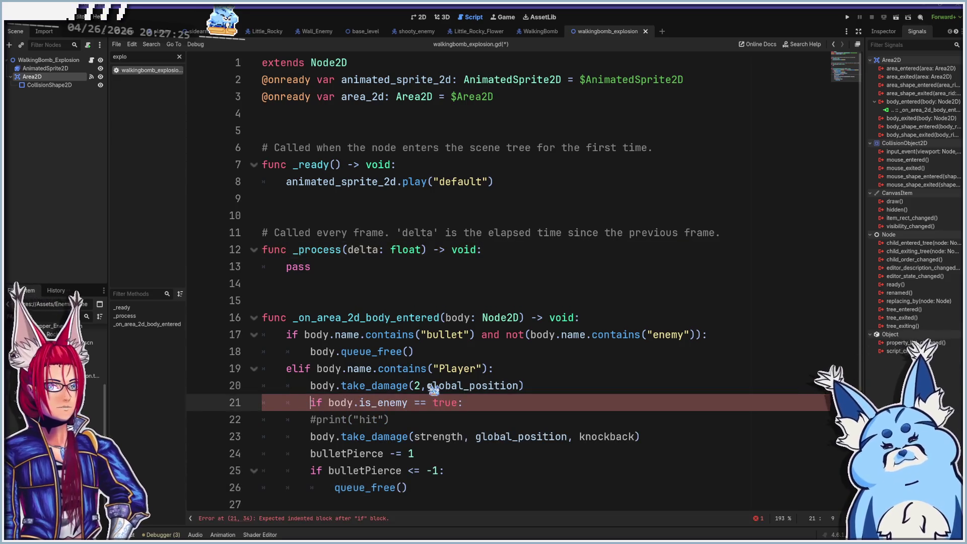
pyautogui.hotkey('shift', 'Tab')
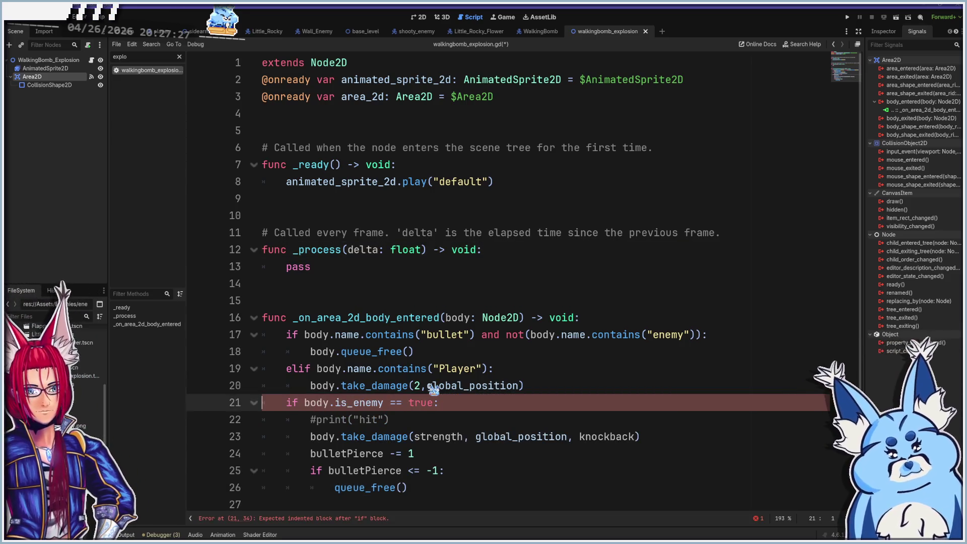
pyautogui.write('el')
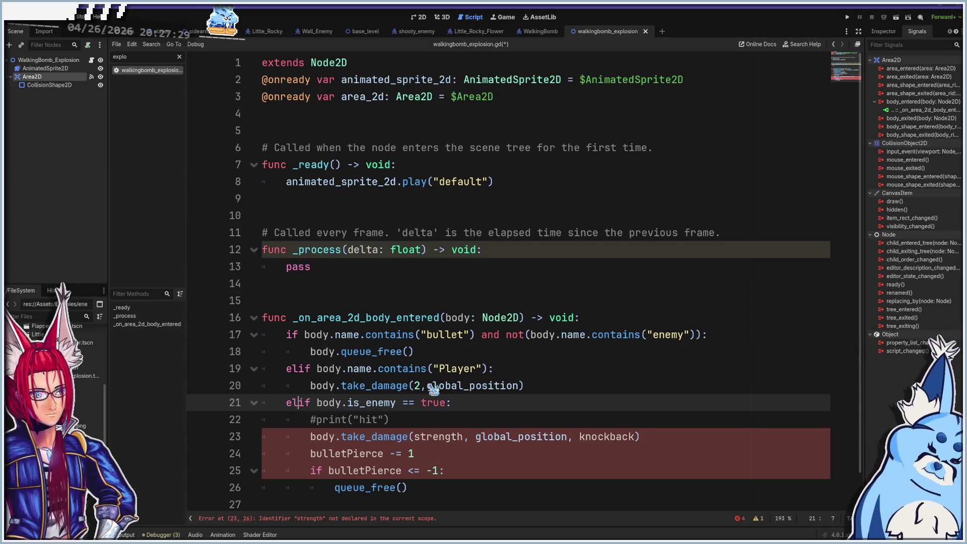
pyautogui.press('Escape')
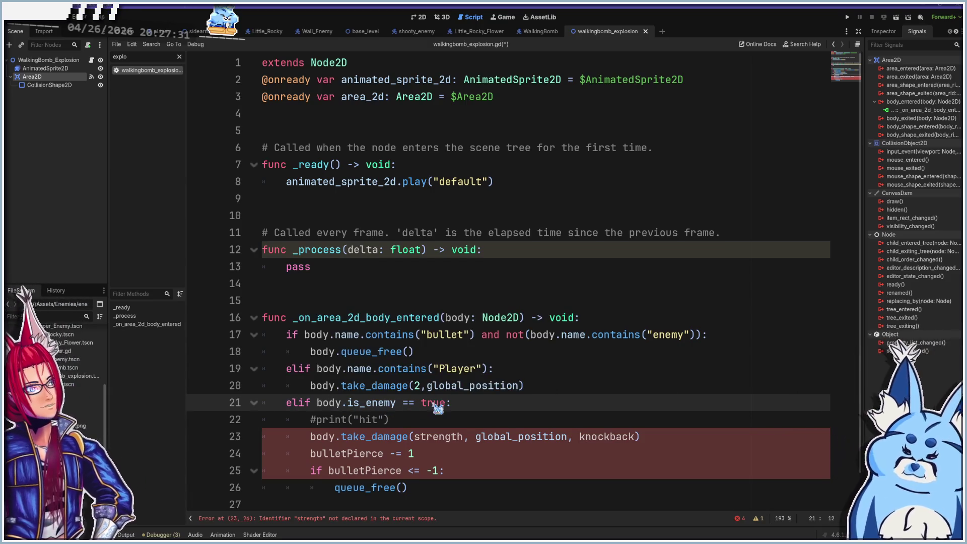
pyautogui.click(429, 420)
pyautogui.hotkey('shift', 'Home')
pyautogui.press('BackSpace')
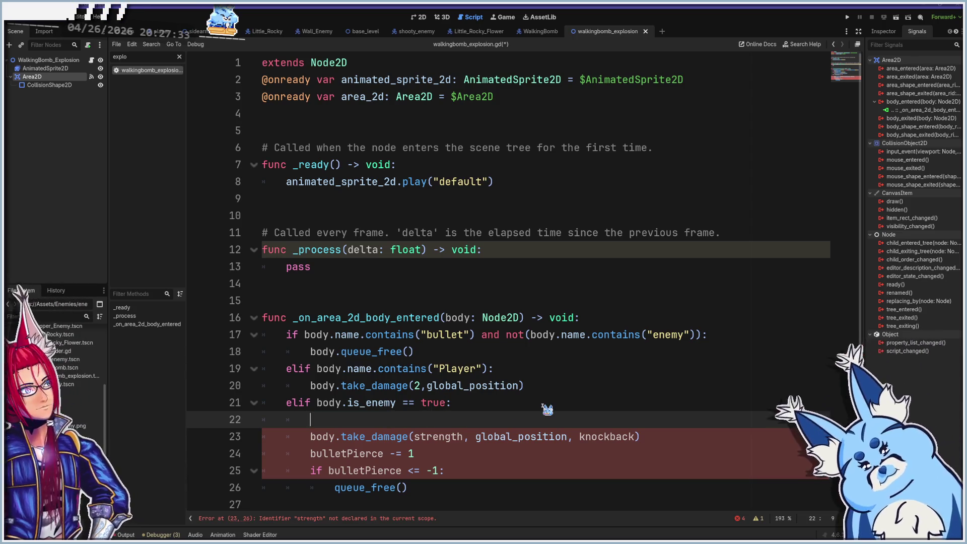
pyautogui.press('BackSpace')
pyautogui.press('BackSpace')
pyautogui.press('BackSpace')
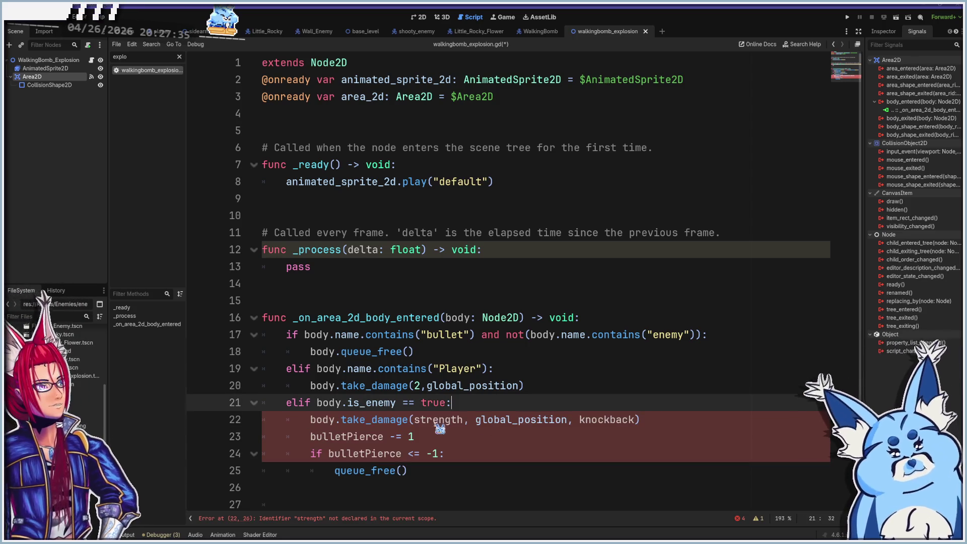
# - Set the enemy take_damage strength to 150 and knockback to 5
pyautogui.click(421, 421)
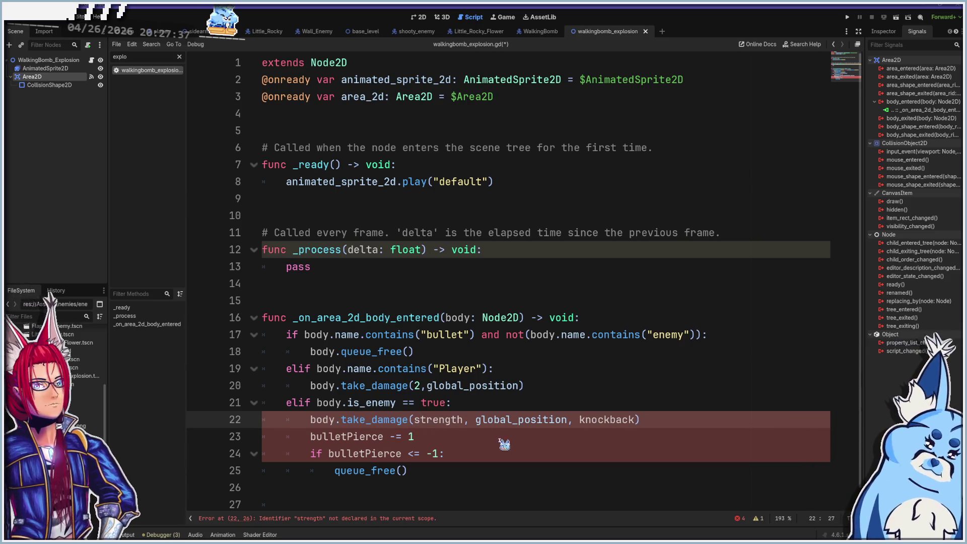
pyautogui.hotkey('shift', 'Right')
pyautogui.hotkey('shift', 'Right')
pyautogui.hotkey('shift', 'Right')
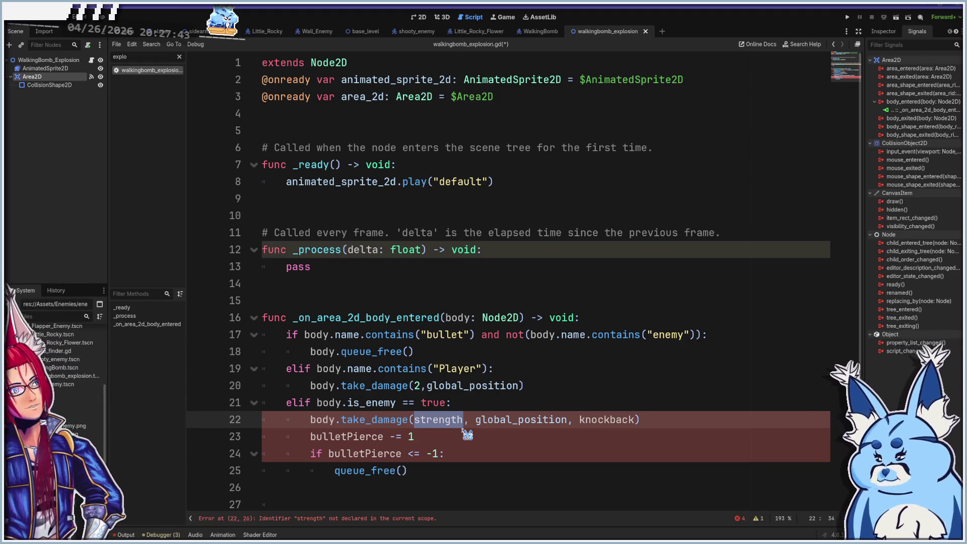
pyautogui.write('150')
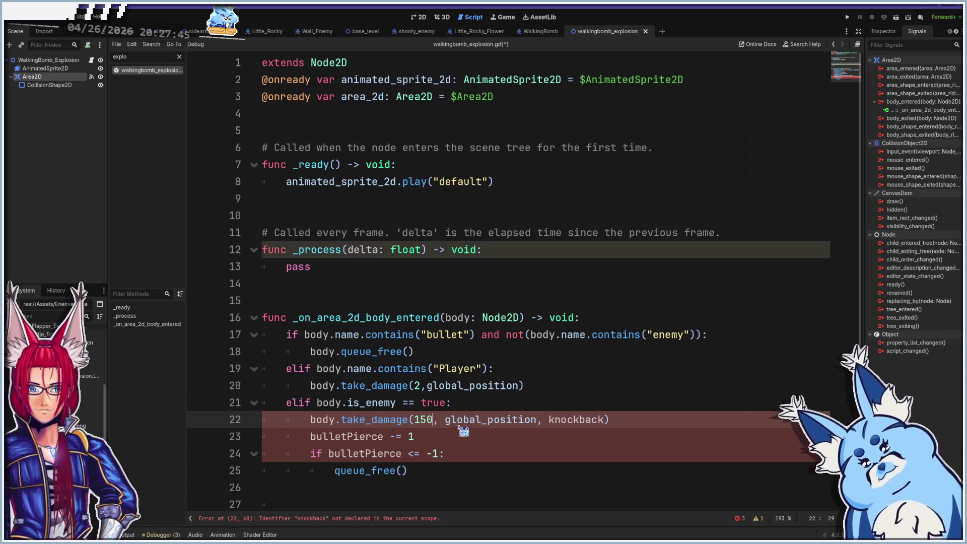
pyautogui.click(548, 419)
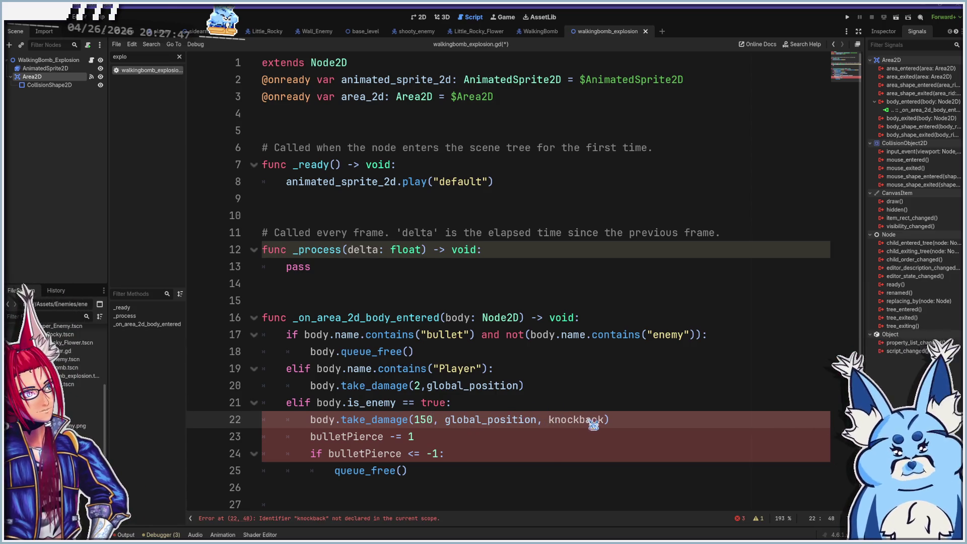
pyautogui.doubleClick(601, 420)
pyautogui.press('BackSpace')
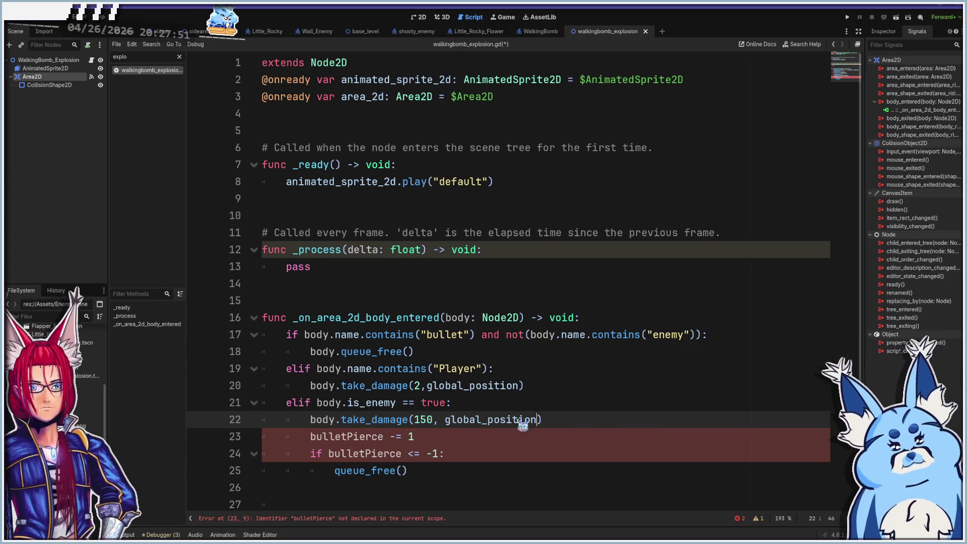
pyautogui.hotkey('ctrl', 'z')
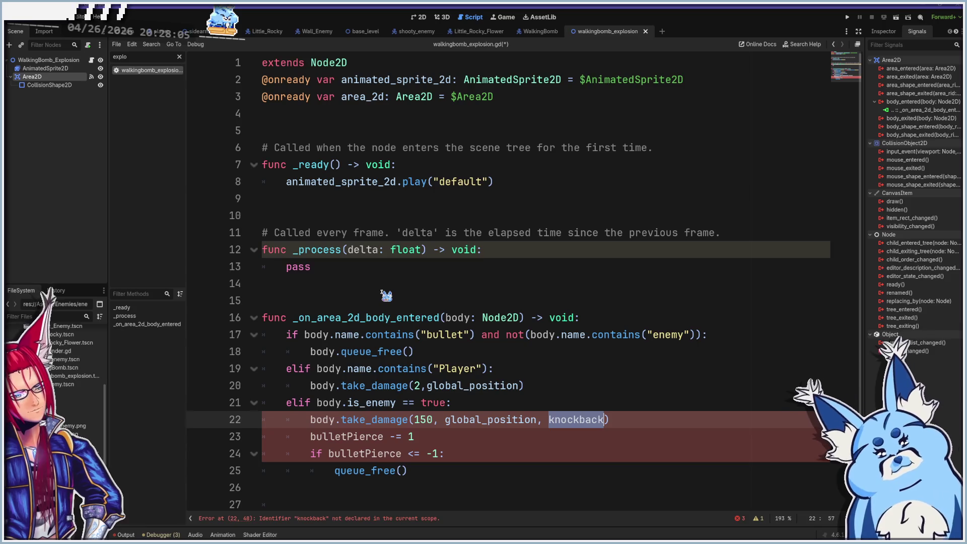
pyautogui.write('5')
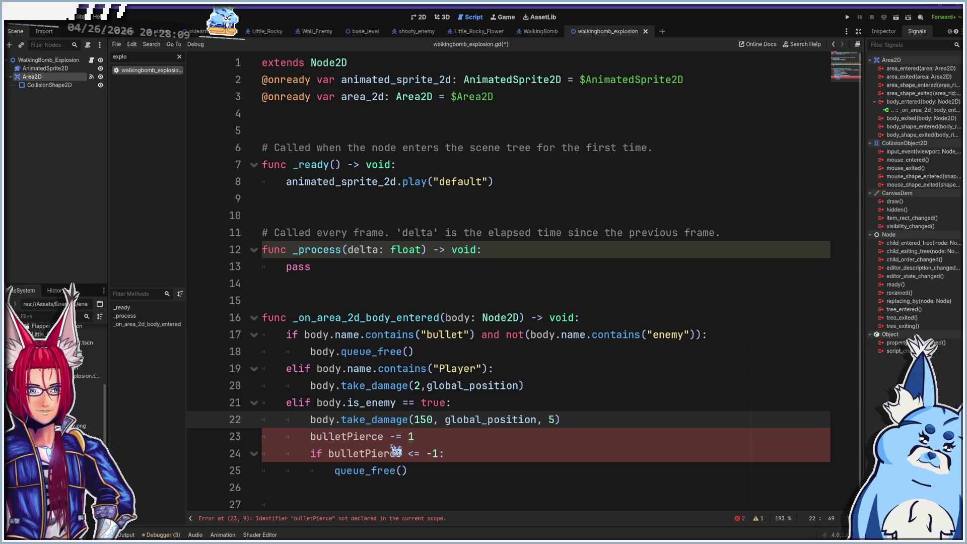
# - Delete the bulletPierce lines, save the script, and run the game
pyautogui.moveTo(432, 471); pyautogui.dragTo(220, 444)
pyautogui.press('BackSpace')
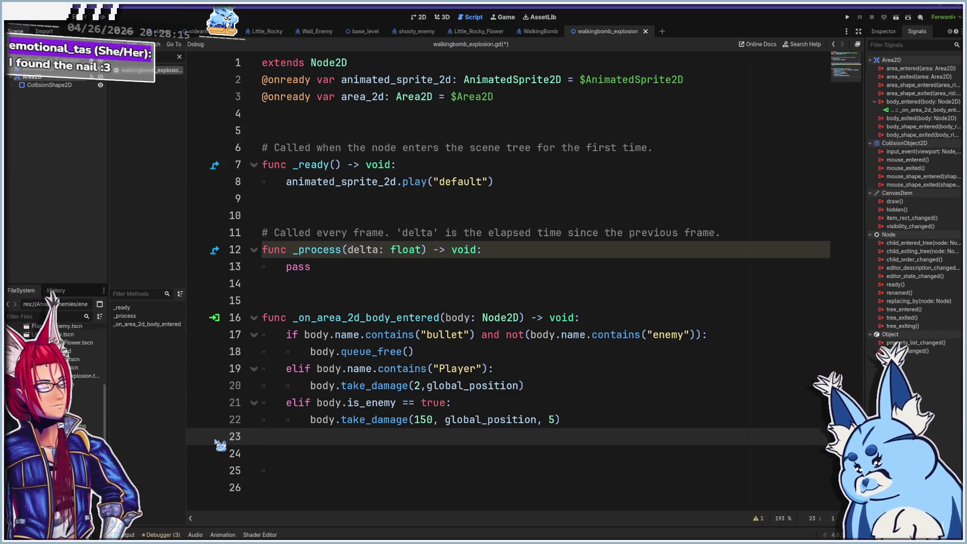
pyautogui.press('BackSpace')
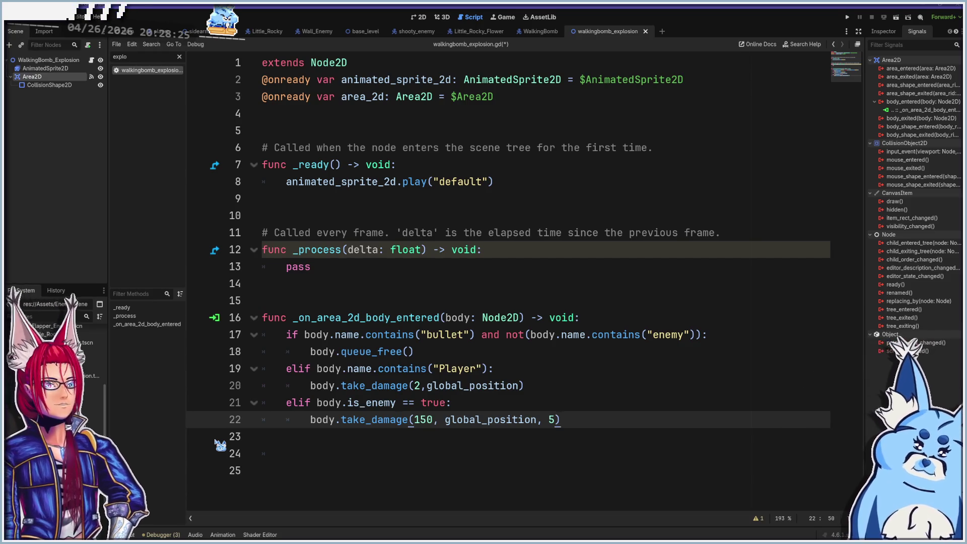
pyautogui.hotkey('ctrl', 's')
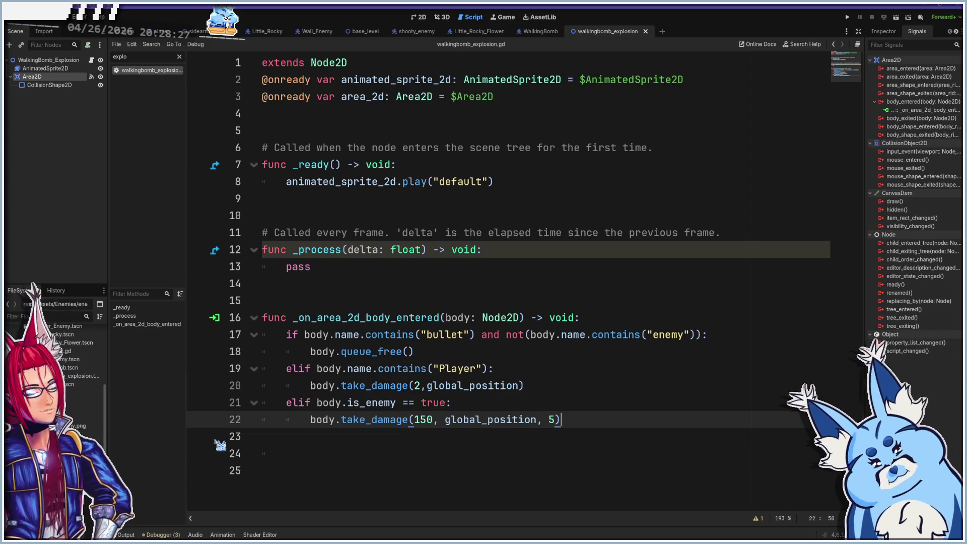
pyautogui.press('F5')
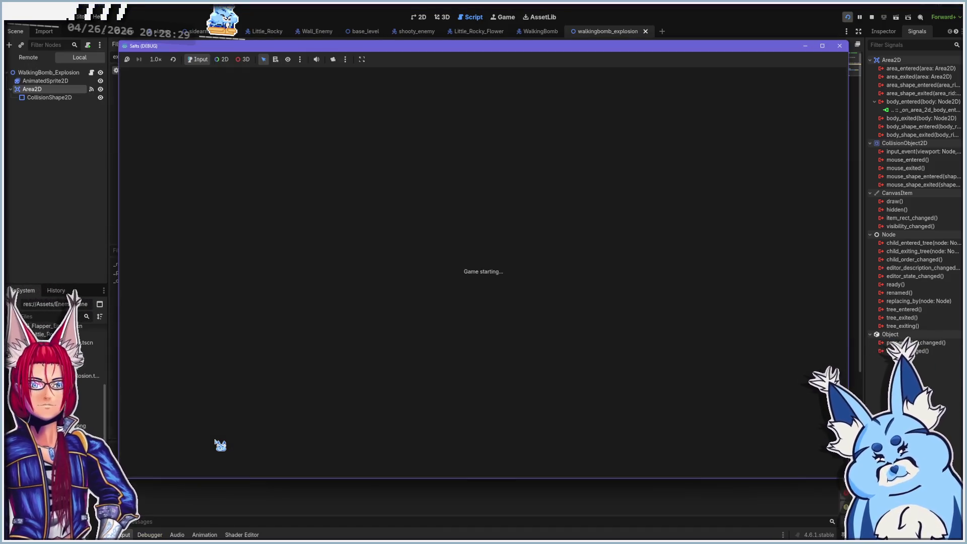
# - Start a game, pick a weapon, and shoot the walking bomb until it detonates
pyautogui.click(470, 353)
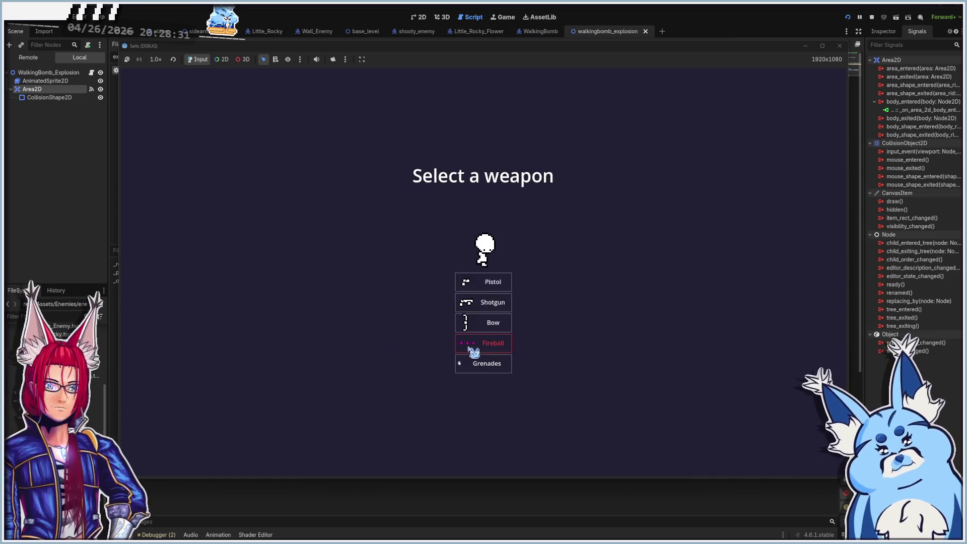
pyautogui.click(492, 283)
pyautogui.press('a')
pyautogui.click(594, 272)
pyautogui.click(569, 272)
pyautogui.click(569, 272)
pyautogui.click(569, 272)
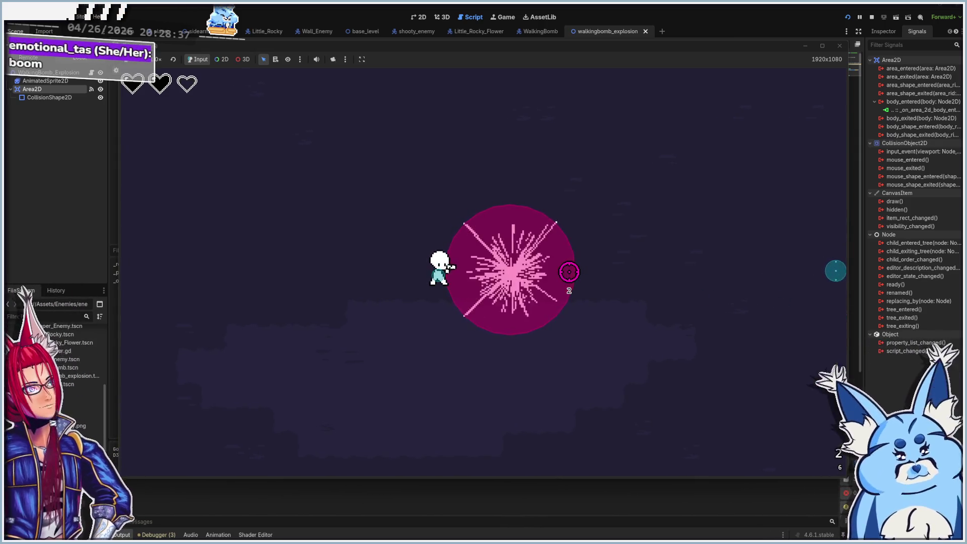
pyautogui.press('space')
# - Move through the level firing at the approaching enemies until the clip reloads
pyautogui.press('d')
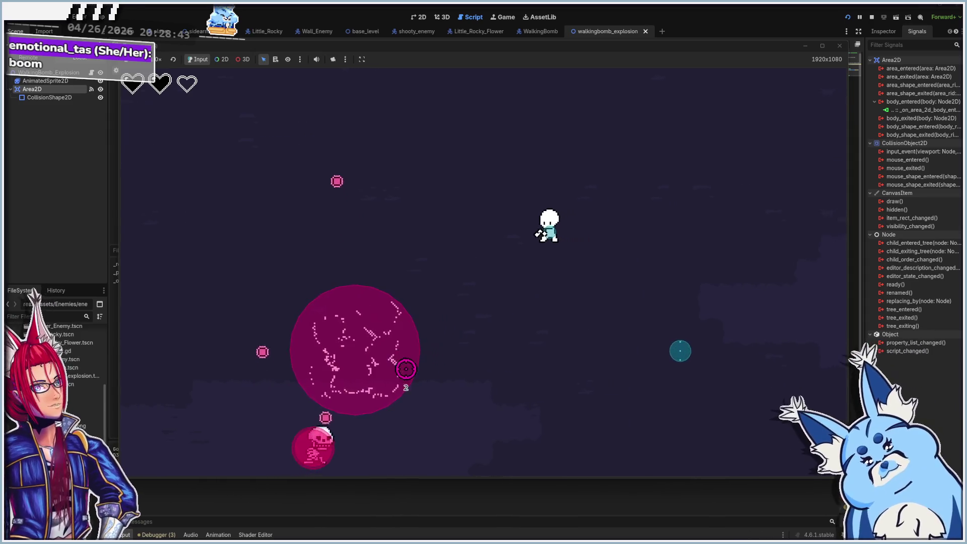
pyautogui.click(380, 365)
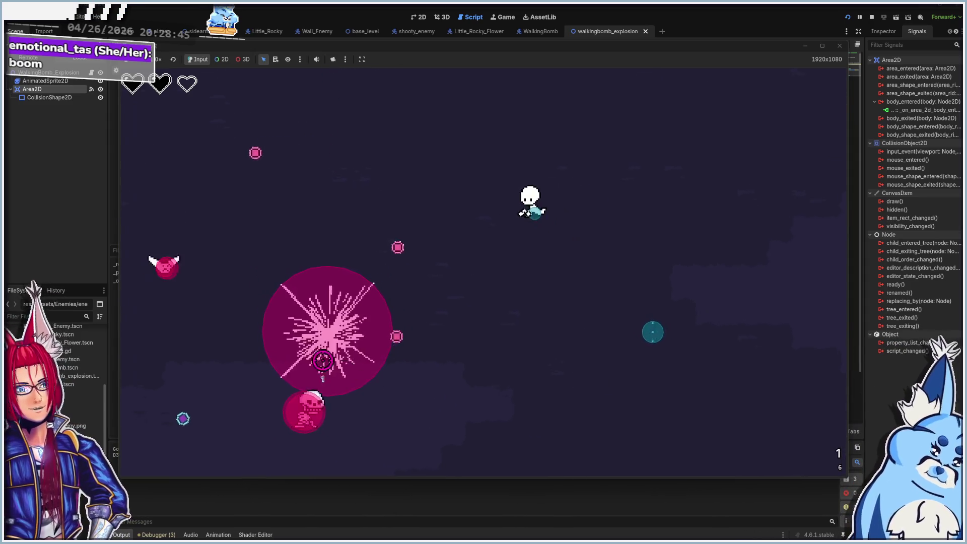
pyautogui.click(296, 304)
pyautogui.press('s')
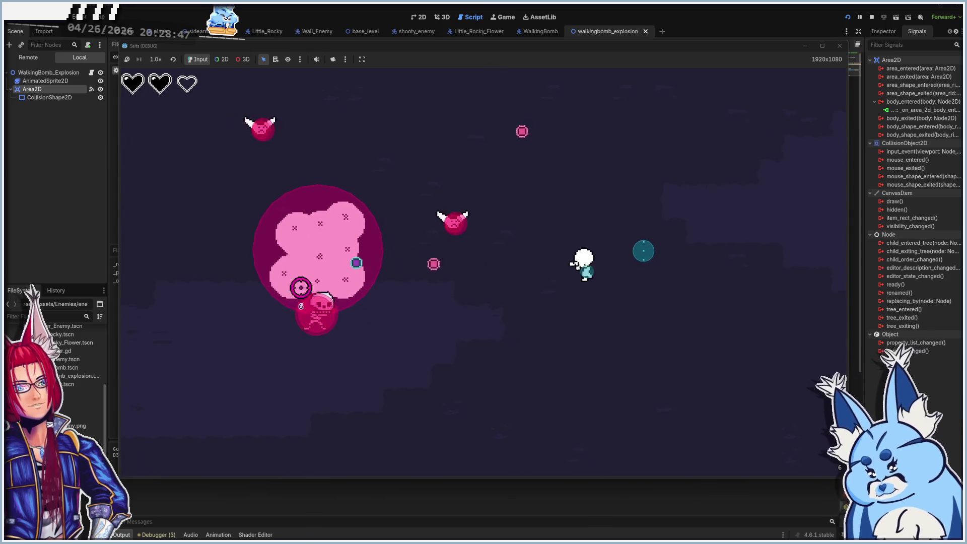
pyautogui.press('a')
pyautogui.click(499, 218)
pyautogui.click(488, 256)
pyautogui.click(458, 254)
pyautogui.press('w')
pyautogui.click(470, 216)
pyautogui.press('d')
pyautogui.click(501, 291)
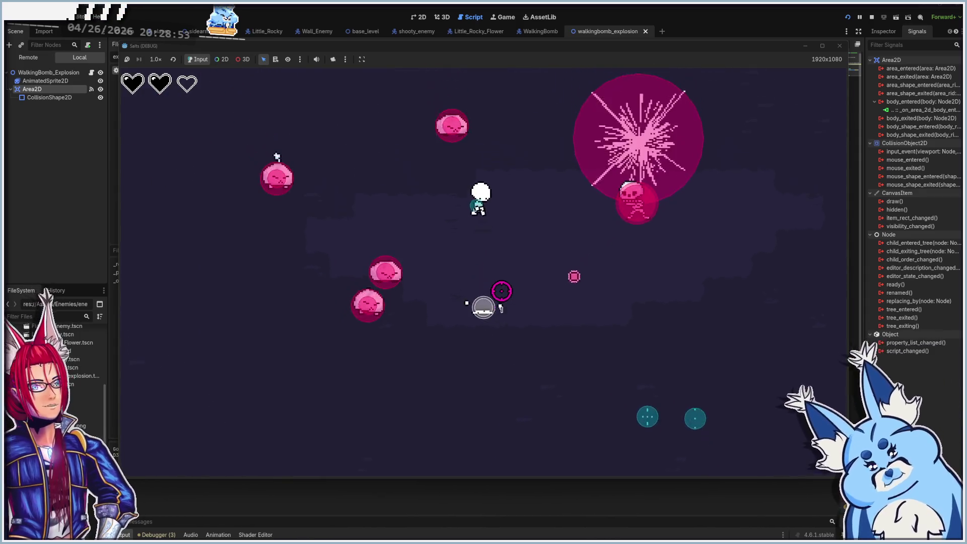
pyautogui.press('w')
pyautogui.press('d')
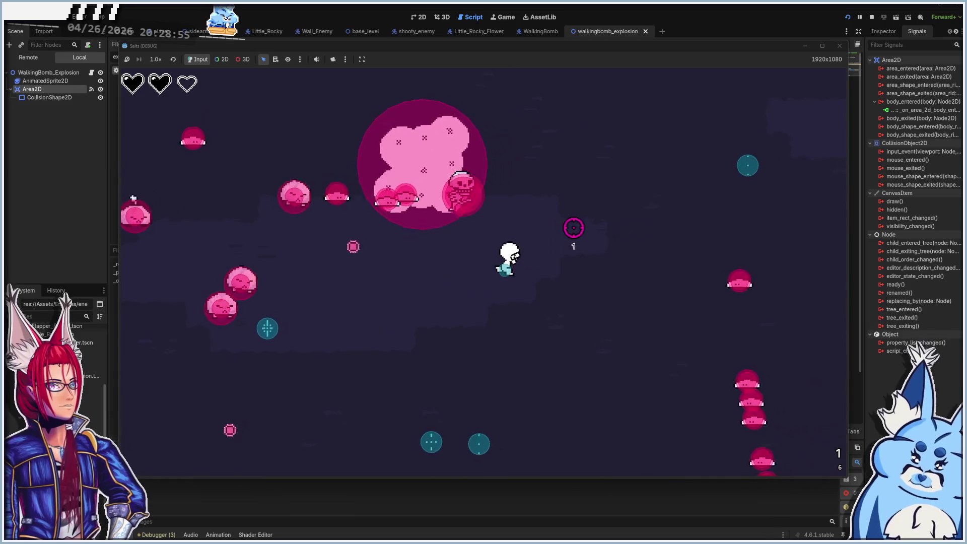
pyautogui.press('a')
pyautogui.press('a')
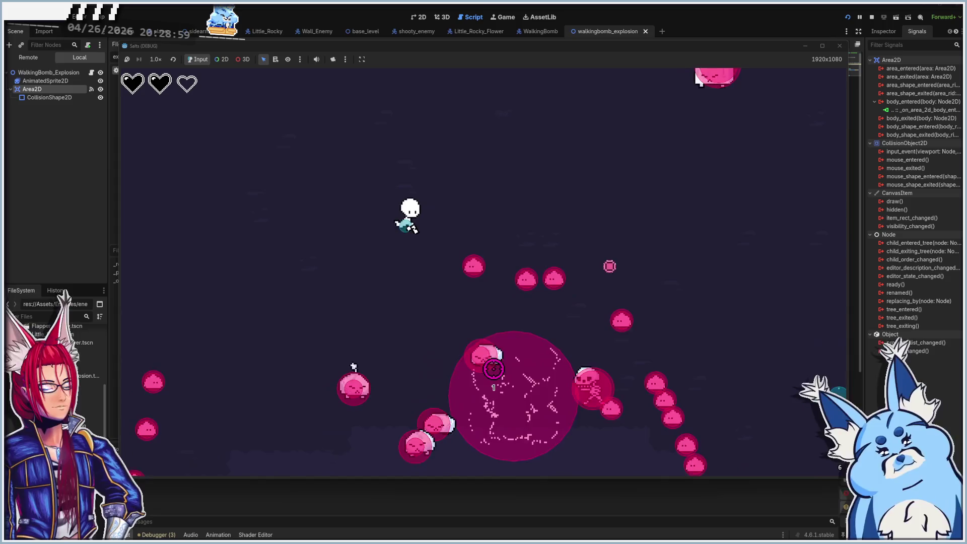
pyautogui.press('s')
pyautogui.click(479, 324)
pyautogui.press('a')
pyautogui.press('s')
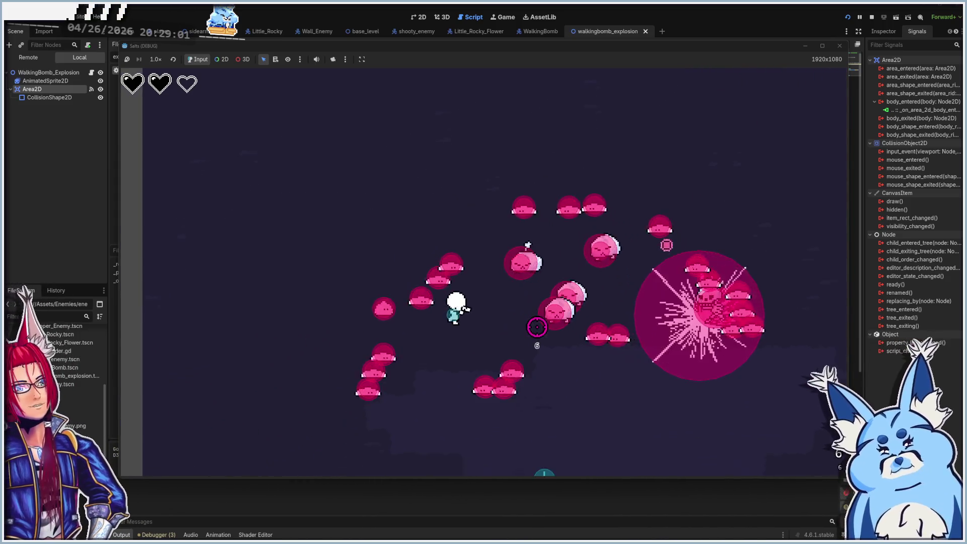
# - Fire volleys into the enemy crowd while moving, then stop the running game
pyautogui.click(496, 267)
pyautogui.press('s')
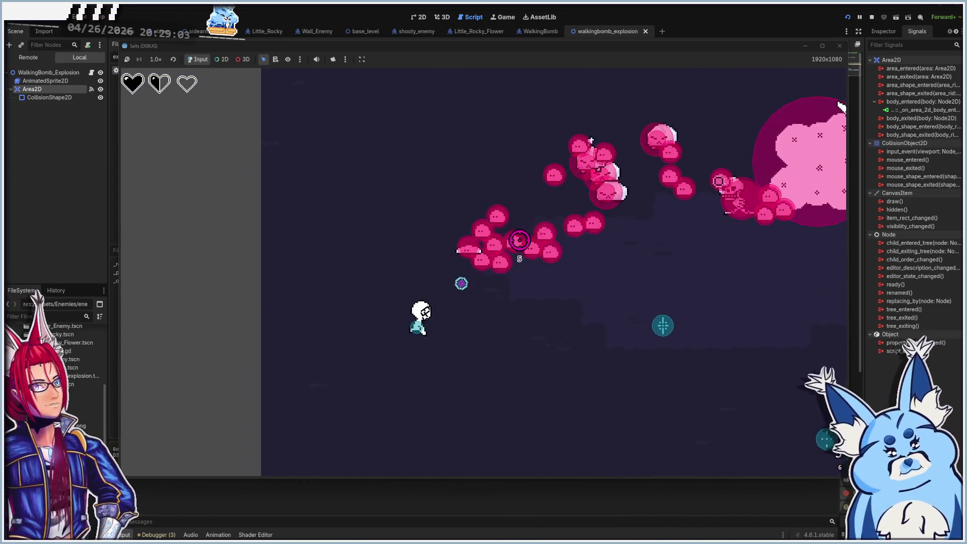
pyautogui.click(455, 282)
pyautogui.click(484, 272)
pyautogui.click(505, 237)
pyautogui.click(515, 230)
pyautogui.press('d')
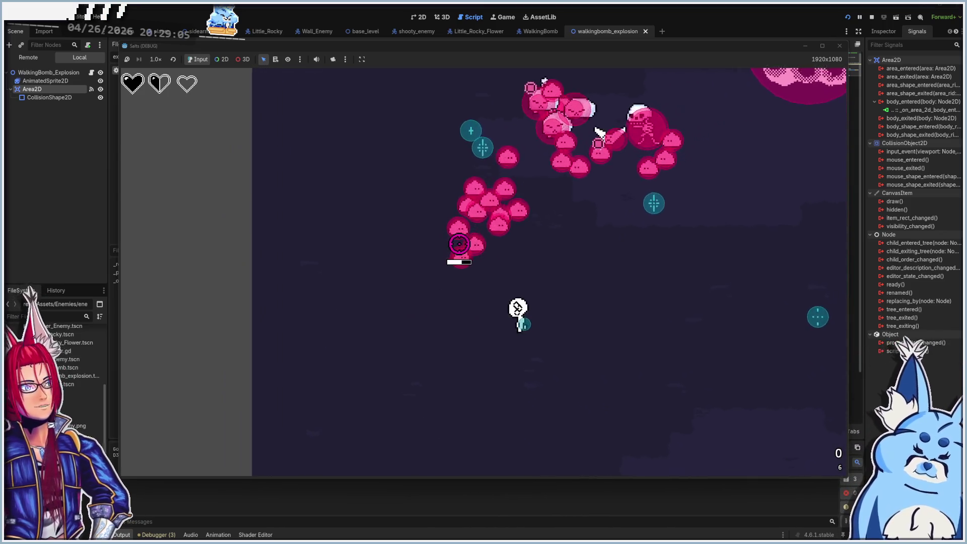
pyautogui.click(506, 225)
pyautogui.press('d')
pyautogui.press('w')
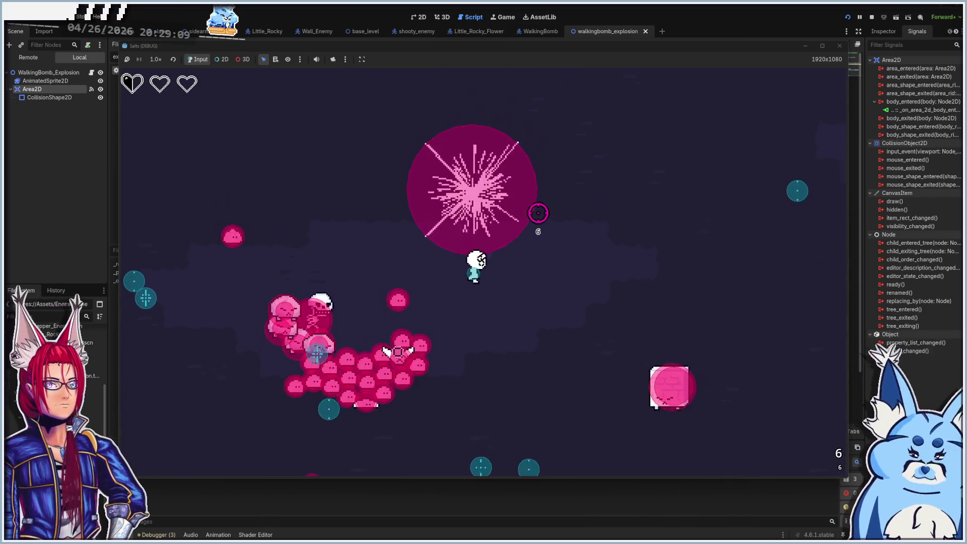
pyautogui.press('w')
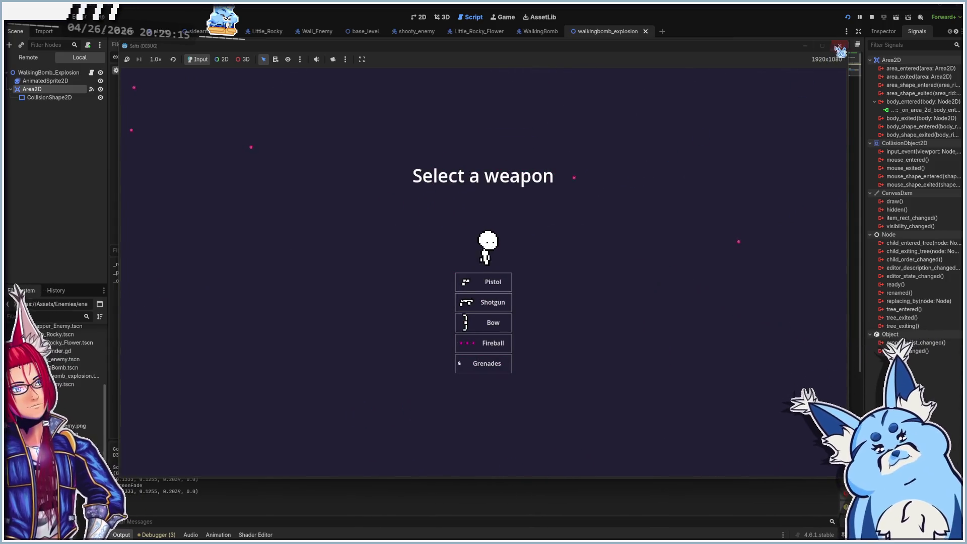
pyautogui.click(839, 46)
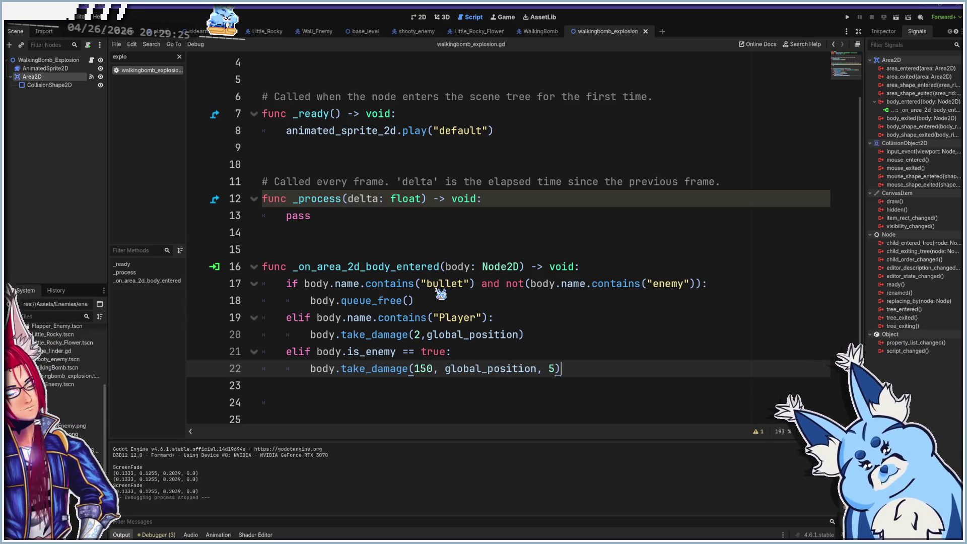
# - Place the caret after queue_free on line 18 and check global_position's tooltip
pyautogui.click(432, 305)
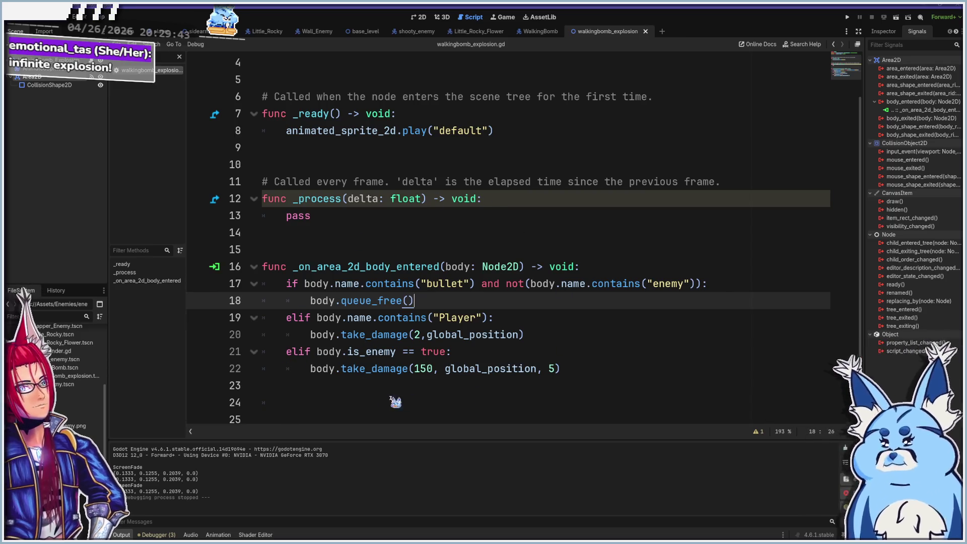
pyautogui.moveTo(521, 344)
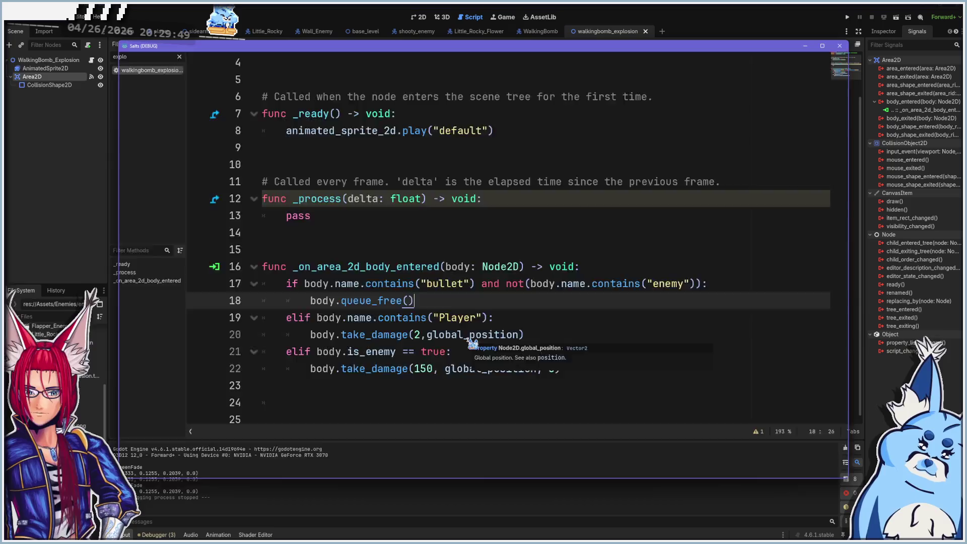
# - Run the project again, start a game with the Shotgun, and blast the walking bomb
pyautogui.press('F5')
pyautogui.click(483, 353)
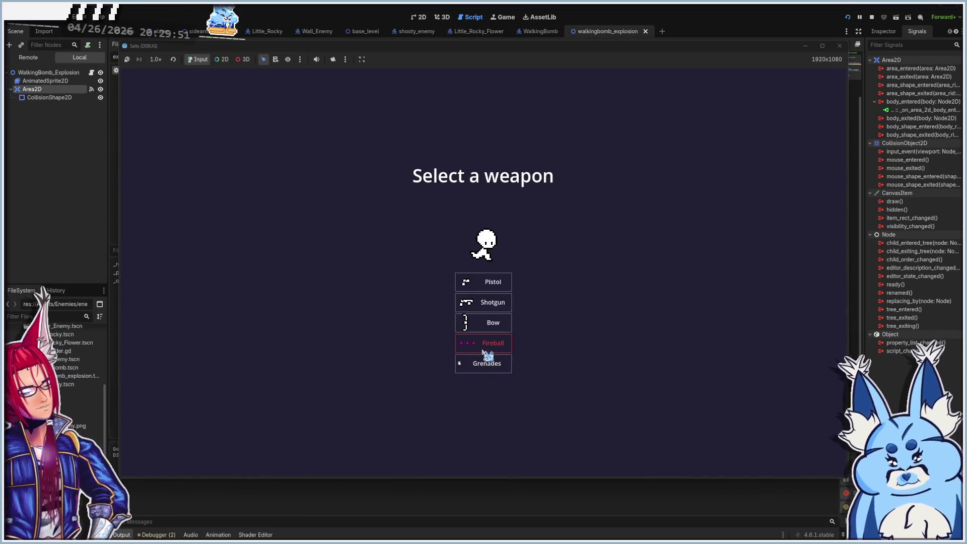
pyautogui.click(483, 304)
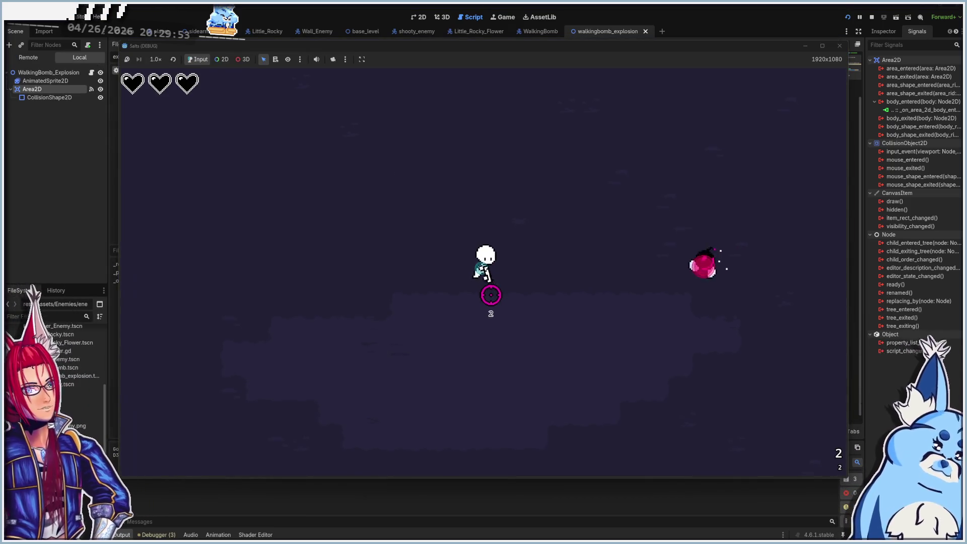
pyautogui.click(614, 267)
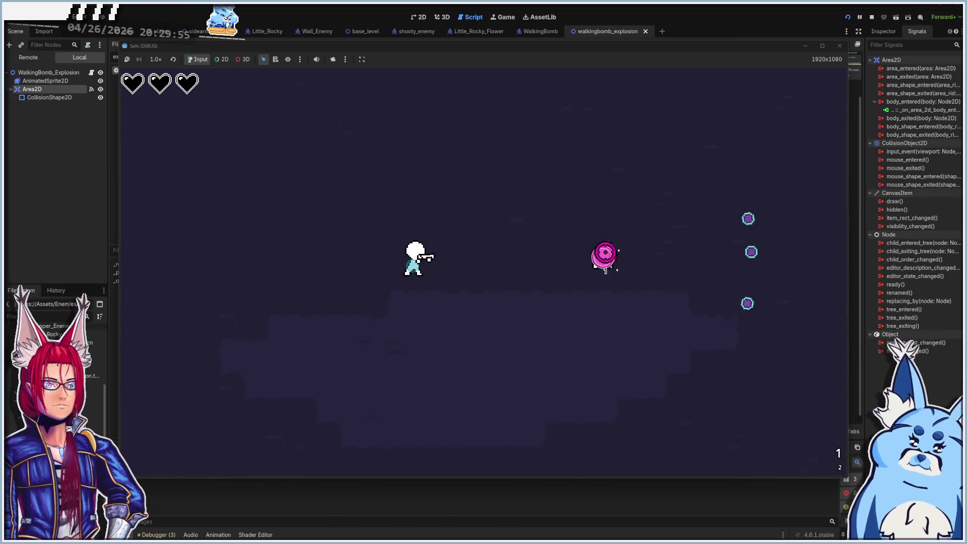
pyautogui.click(569, 330)
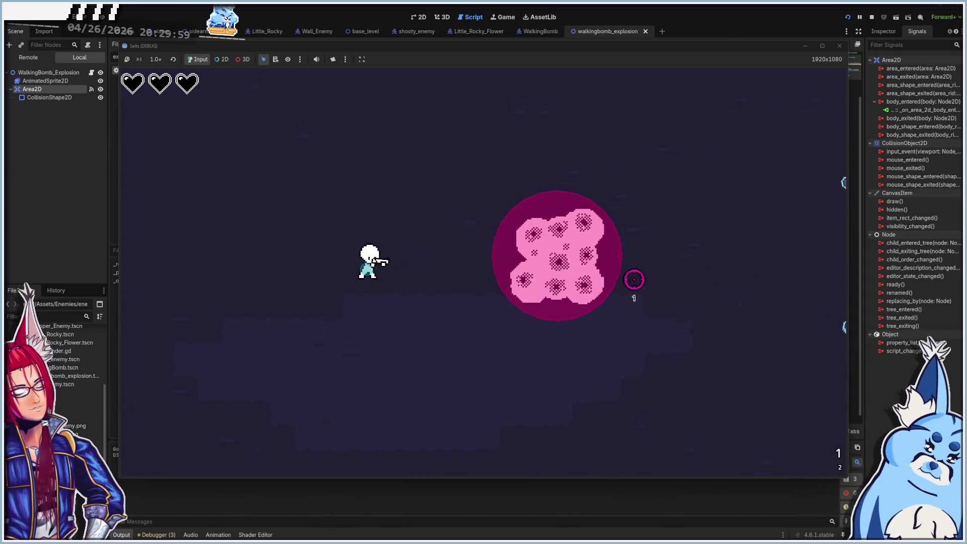
# - Fight the enemies near the explosion, then stop the game and view the Debugger's Errors list
pyautogui.press('space')
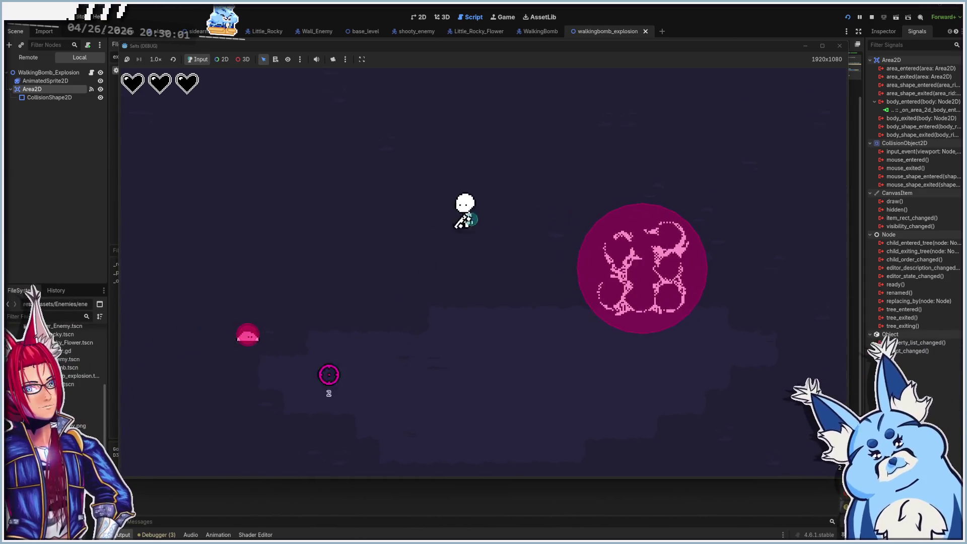
pyautogui.press('d')
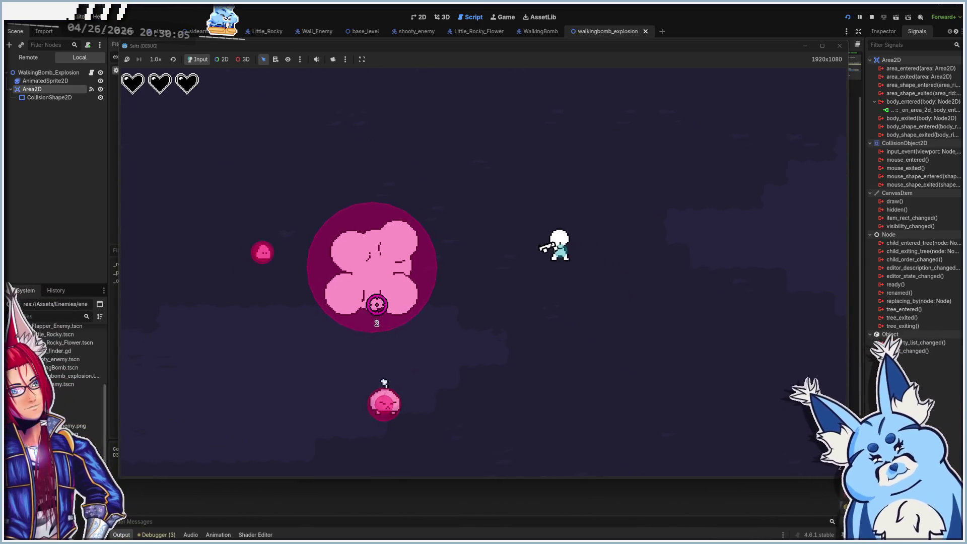
pyautogui.press('space')
pyautogui.press('a')
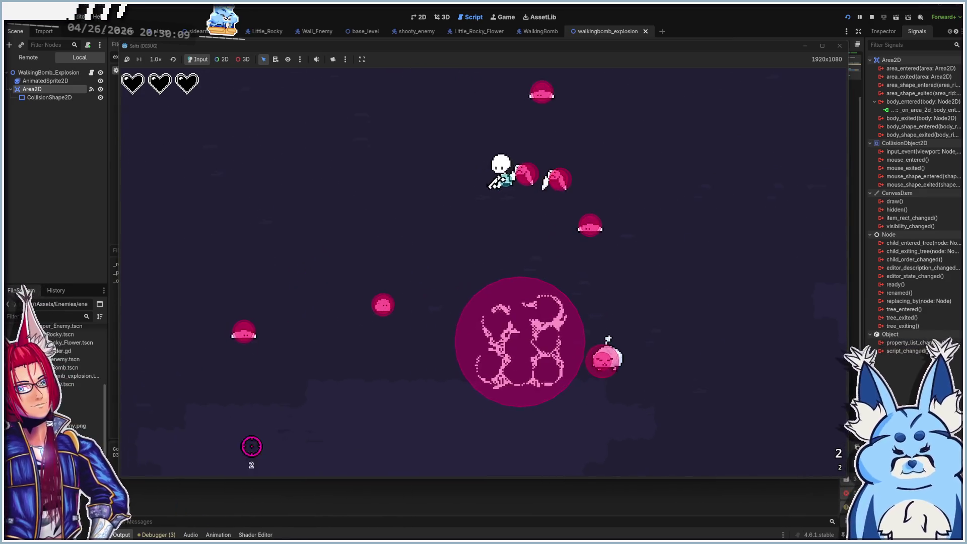
pyautogui.click(549, 277)
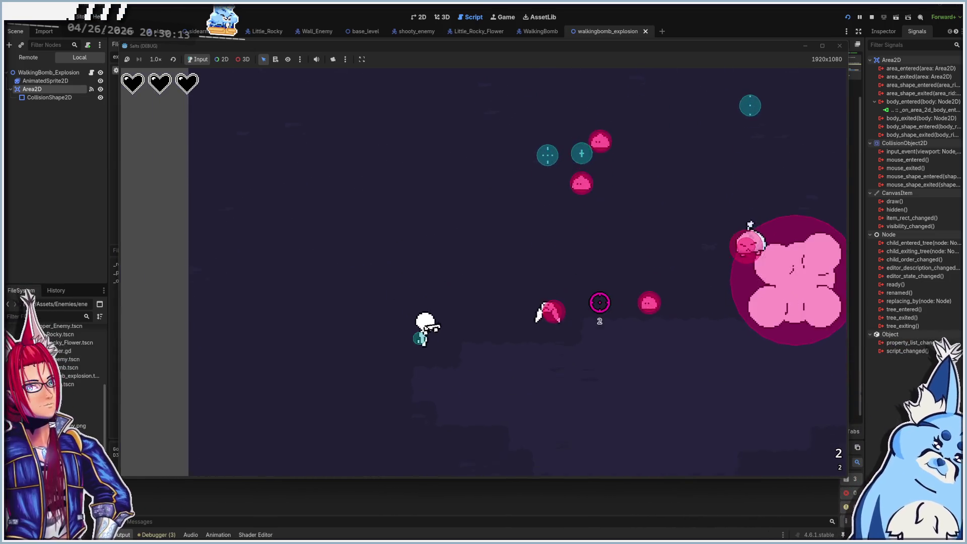
pyautogui.click(605, 254)
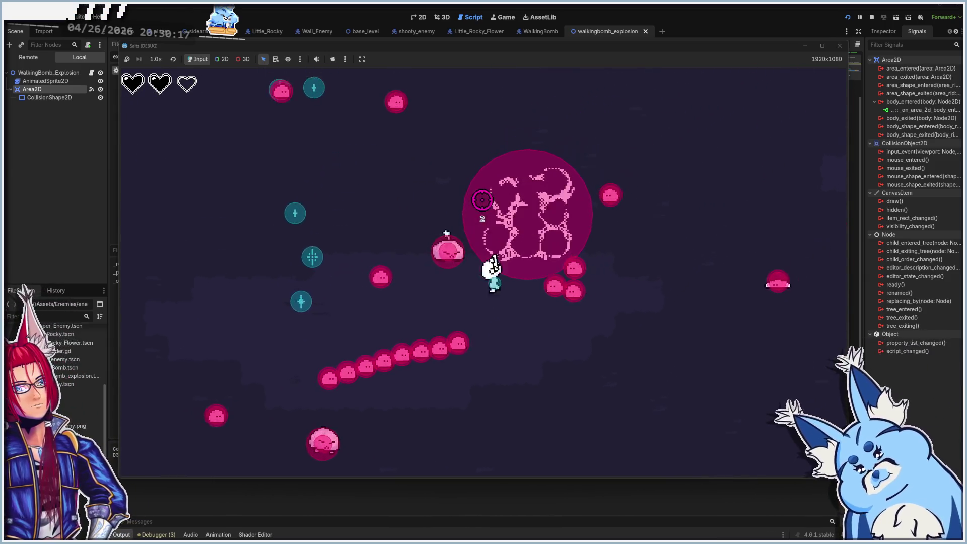
pyautogui.click(546, 234)
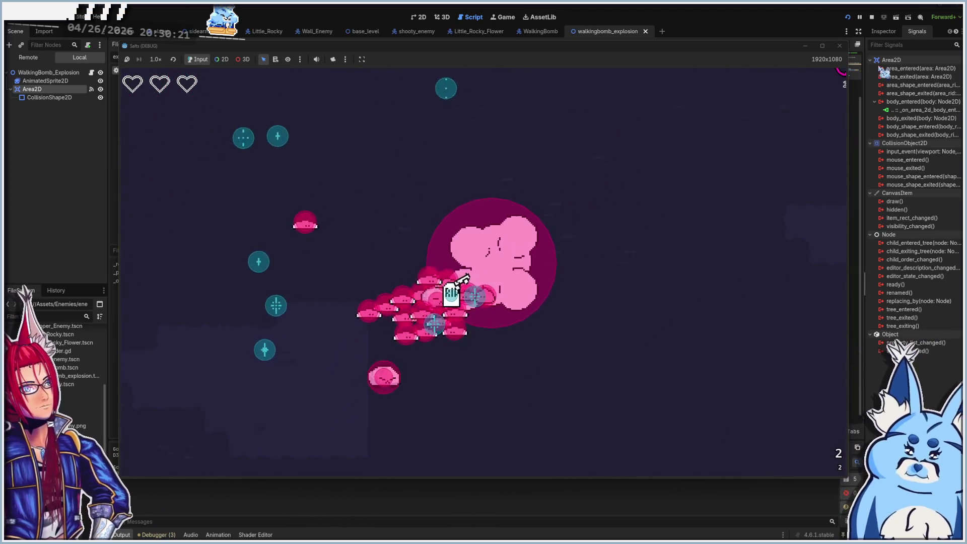
pyautogui.click(844, 48)
pyautogui.click(157, 535)
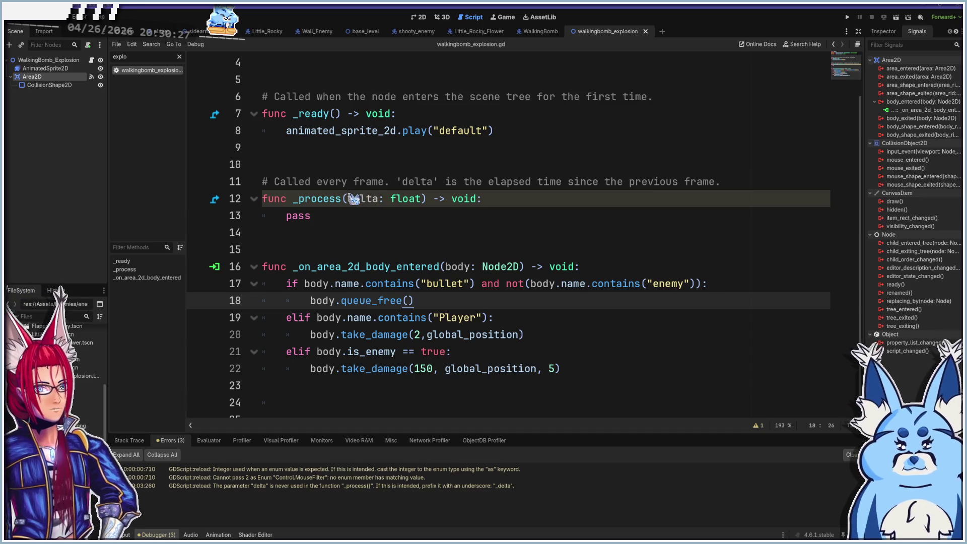
# - Prefix the _process parameter on line 12 with an underscore, making it _delta
pyautogui.click(349, 198)
pyautogui.write('_')
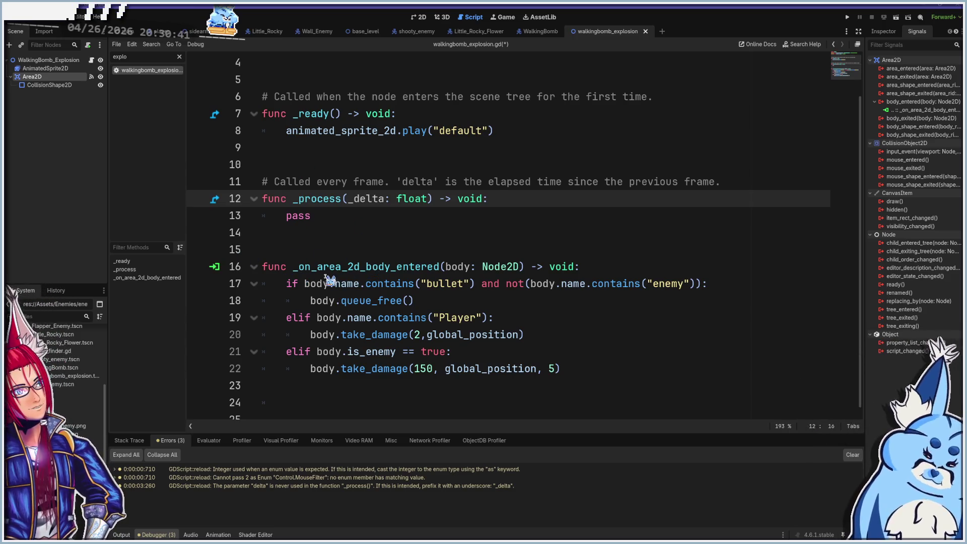
pyautogui.click(529, 31)
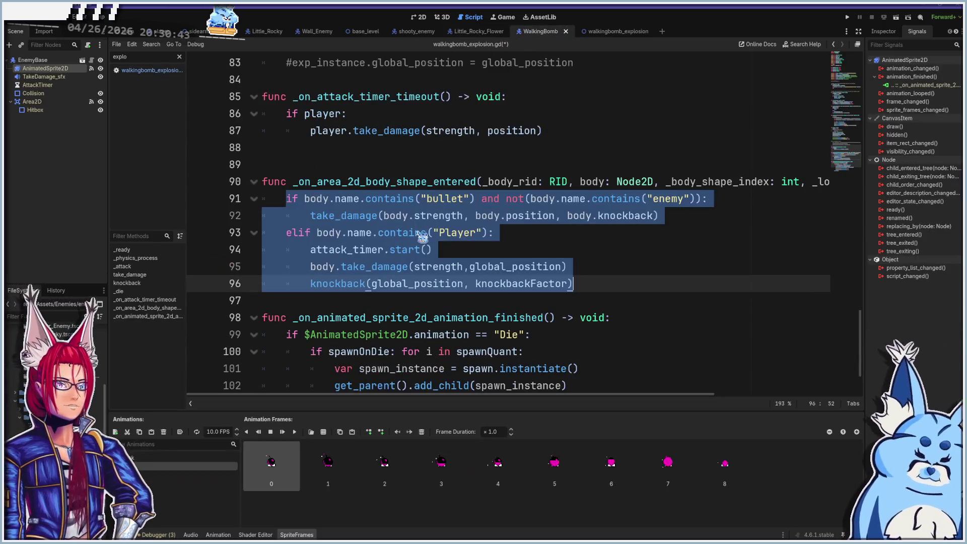
pyautogui.click(523, 255)
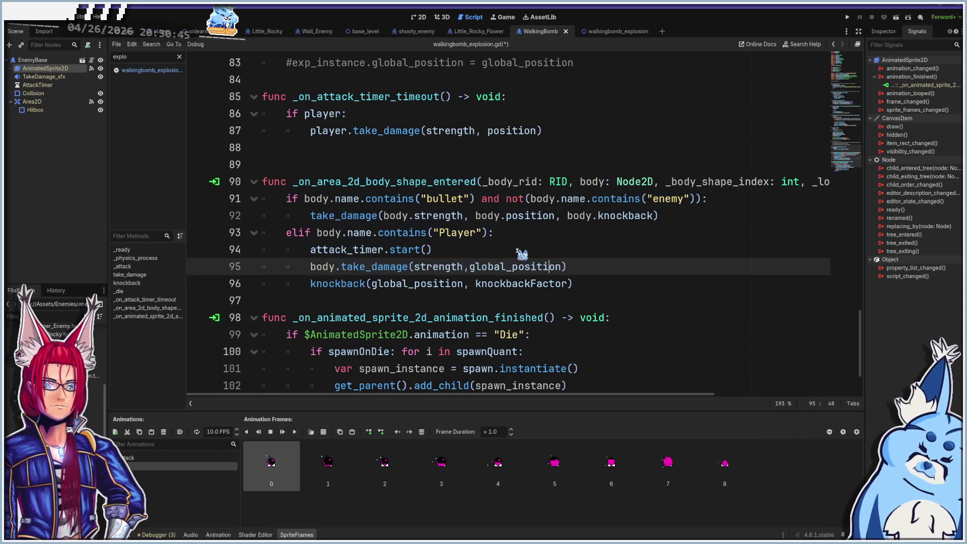
pyautogui.scroll(-3)
pyautogui.scroll(3)
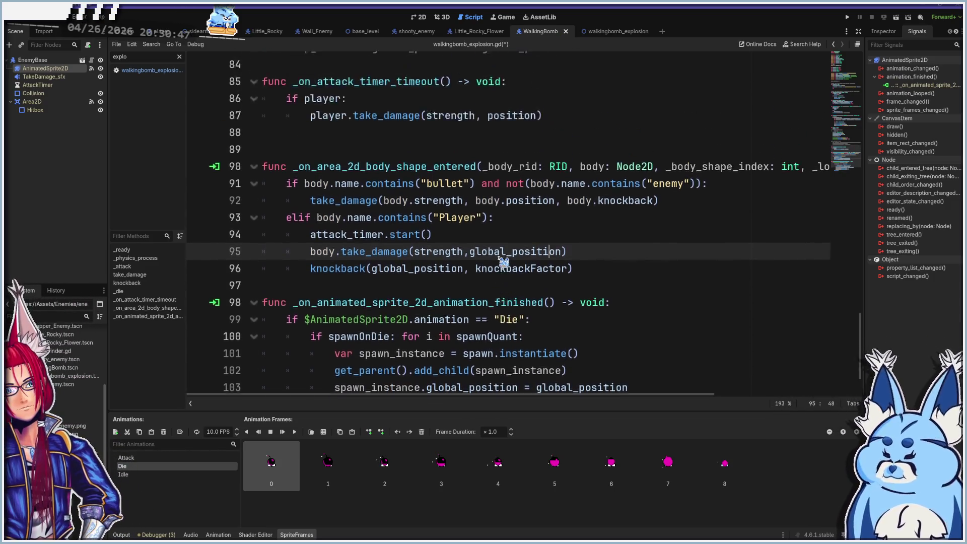
pyautogui.scroll(-3)
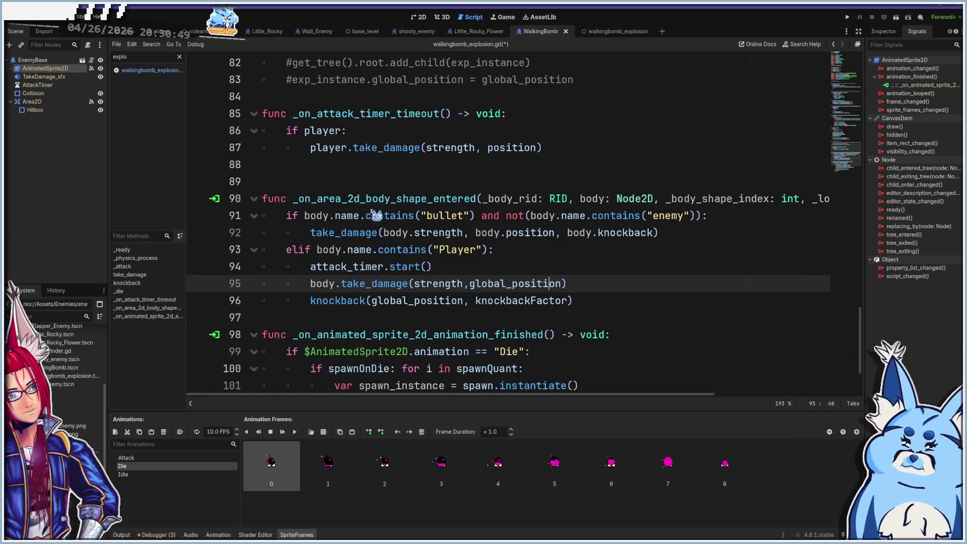
pyautogui.moveTo(400, 254)
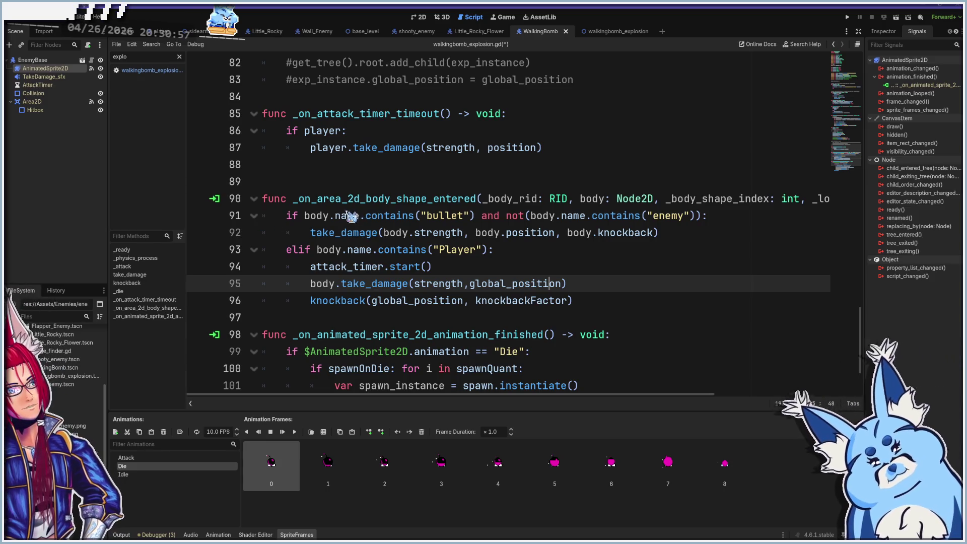
pyautogui.scroll(3)
pyautogui.scroll(-3)
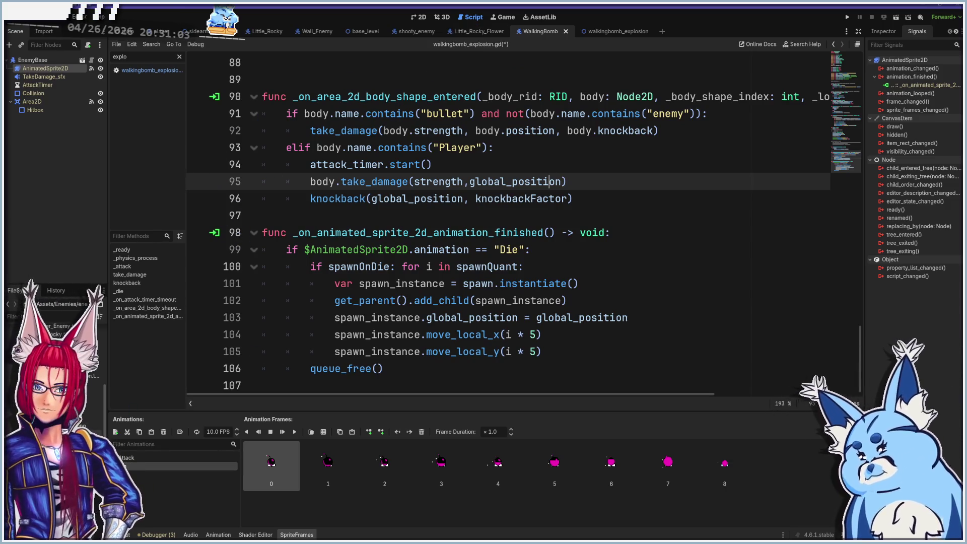
pyautogui.click(610, 33)
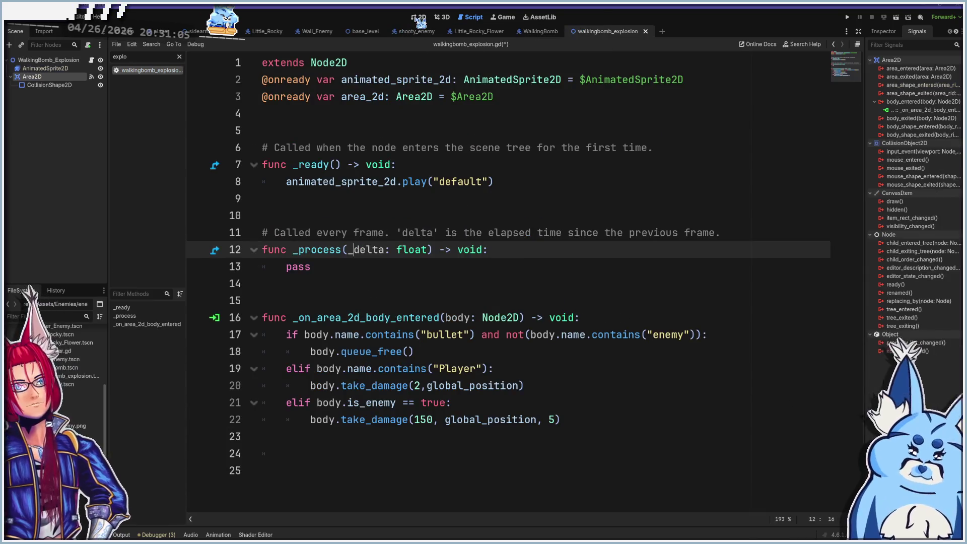
# - Inspect the body_entered connection and disconnect it from _on_area_2d_body_entered
pyautogui.click(418, 17)
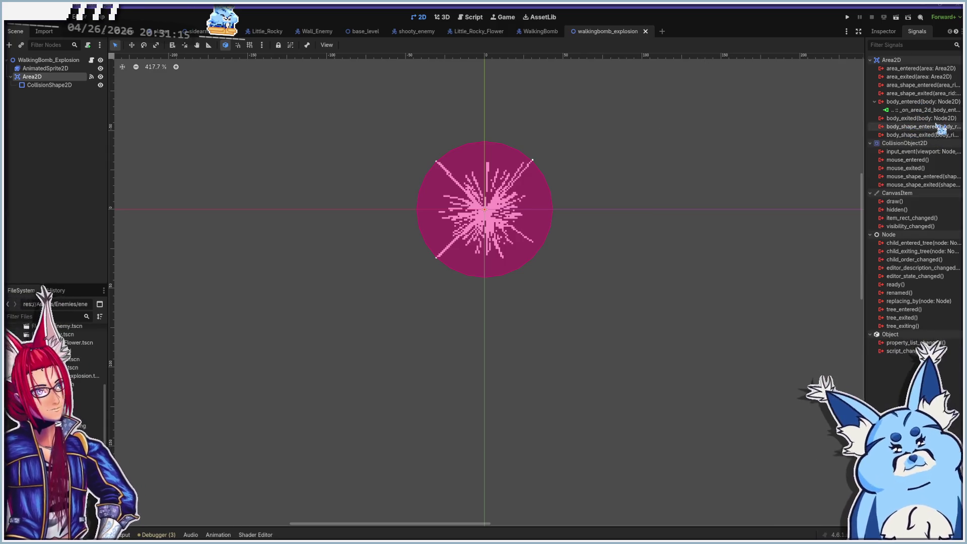
pyautogui.doubleClick(909, 103)
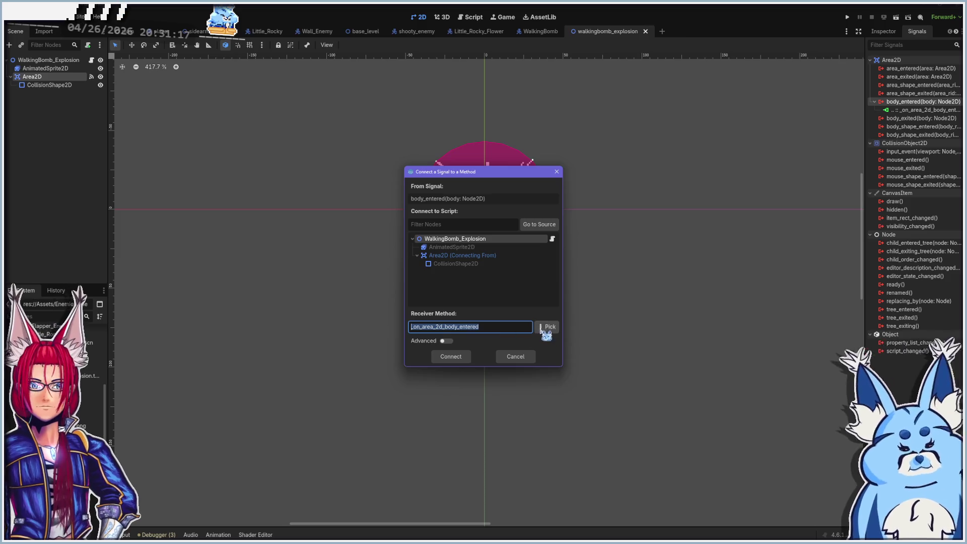
pyautogui.click(515, 356)
pyautogui.doubleClick(905, 111)
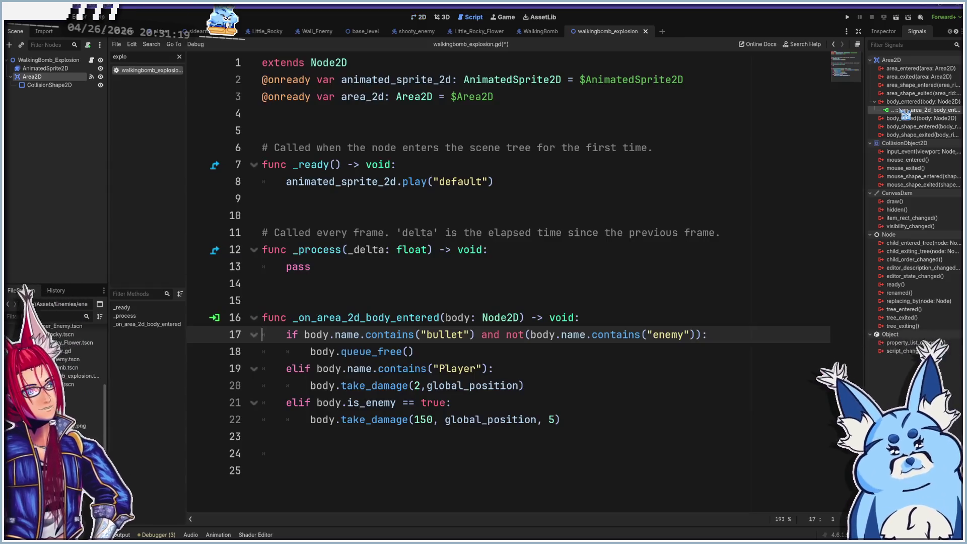
pyautogui.rightClick(924, 110)
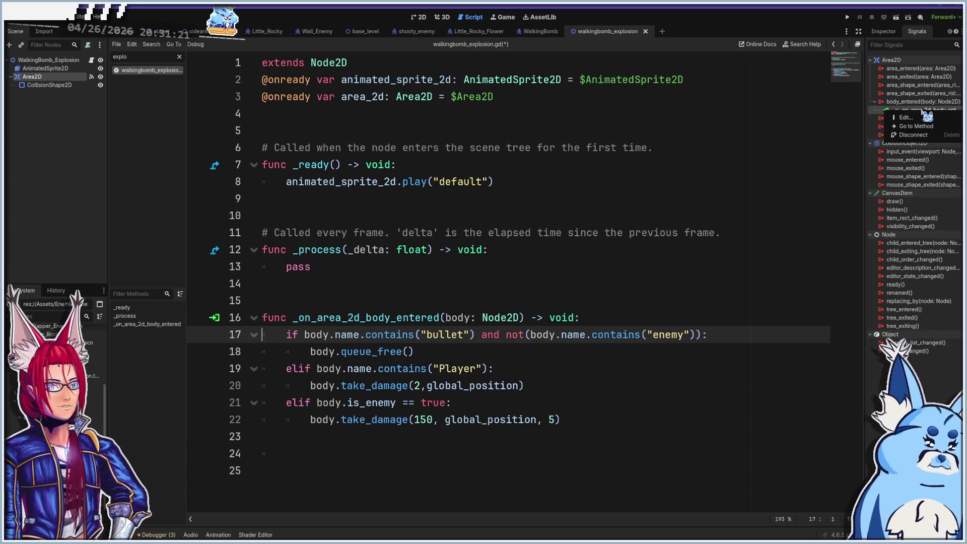
pyautogui.click(913, 134)
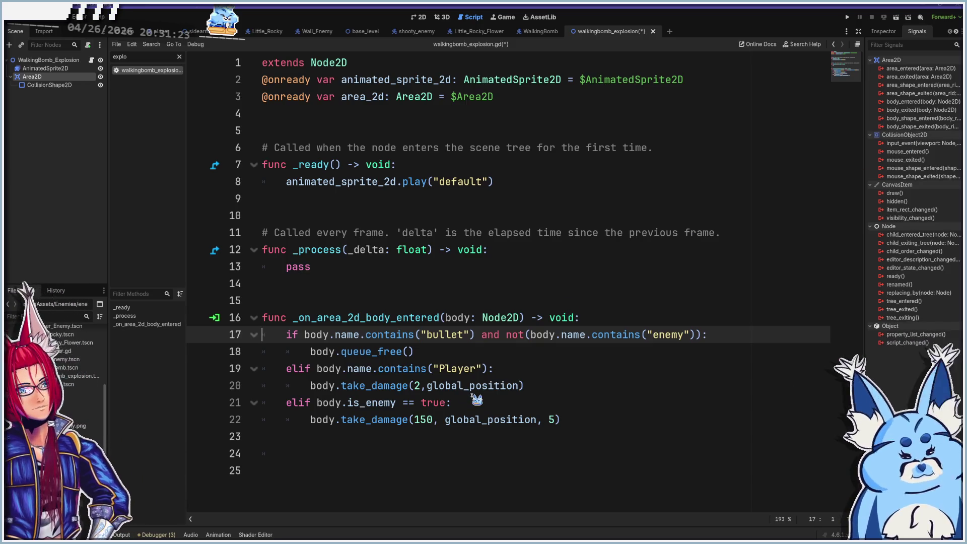
# - Insert a blank line above the handler in the script and return to the 2D view
pyautogui.click(533, 284)
pyautogui.click(516, 297)
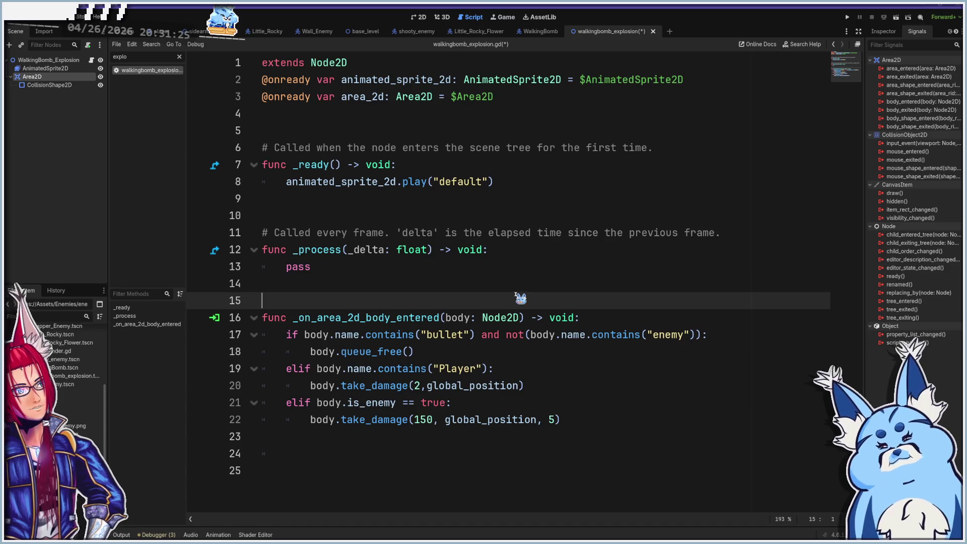
pyautogui.press('Return')
pyautogui.click(496, 298)
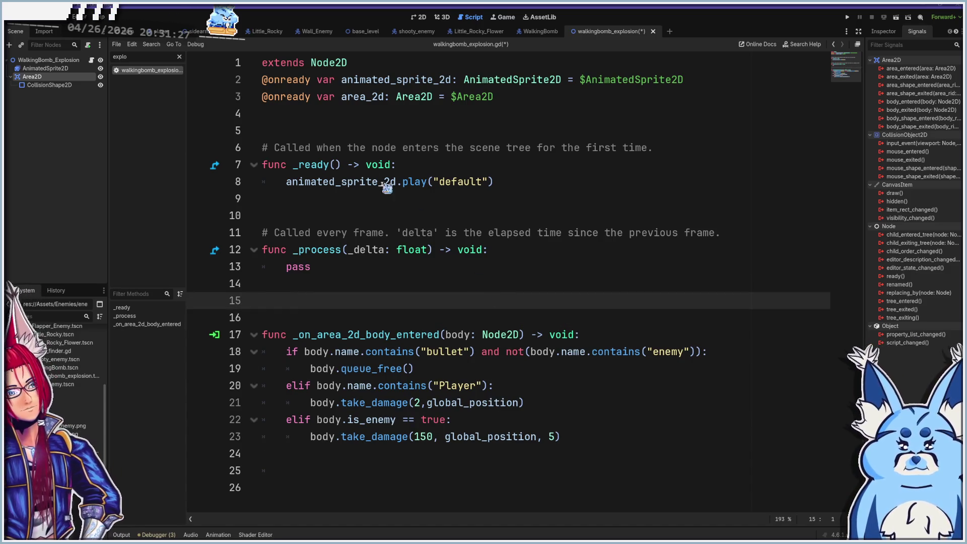
pyautogui.click(422, 18)
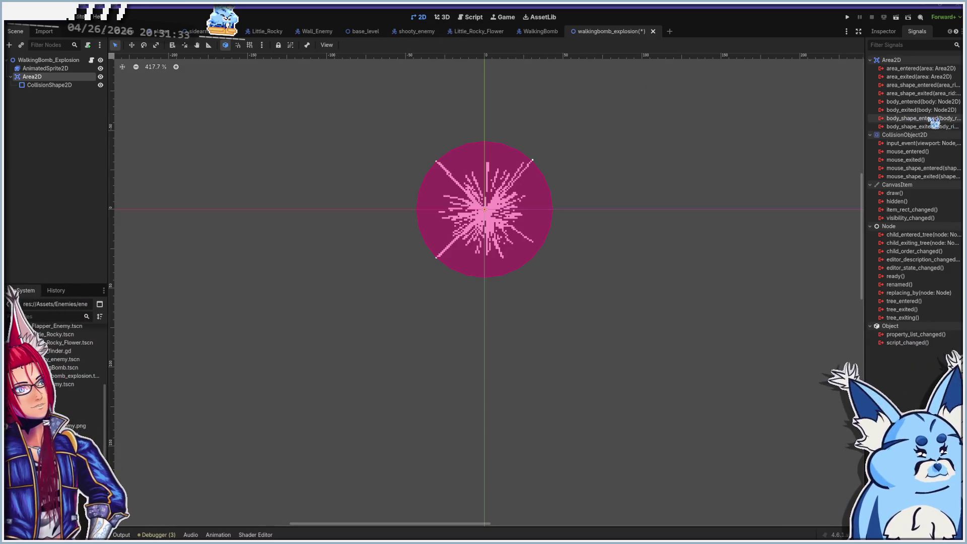
# - Connect body_shape_entered to a new _on_area_2d_body_shape_entered method via the Connect dialog
pyautogui.moveTo(947, 121)
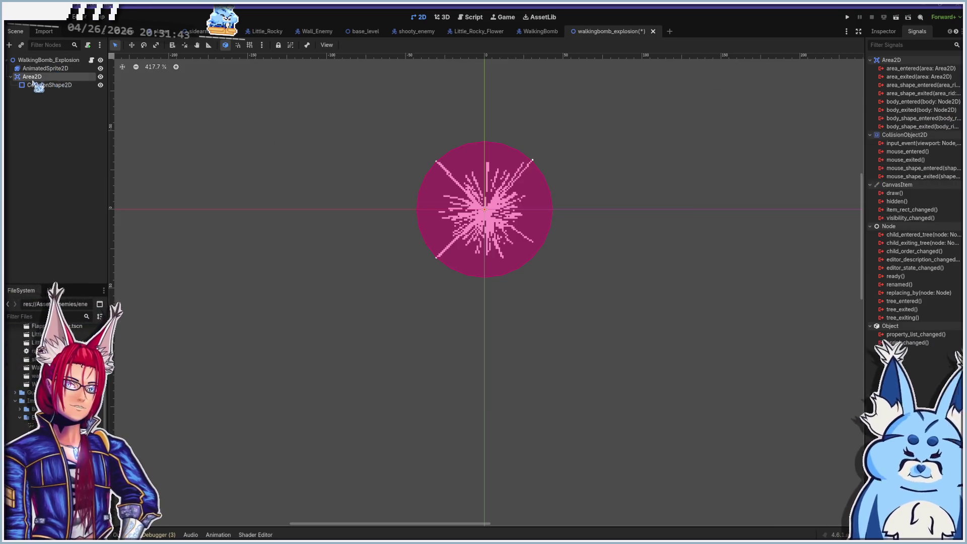
pyautogui.moveTo(916, 125)
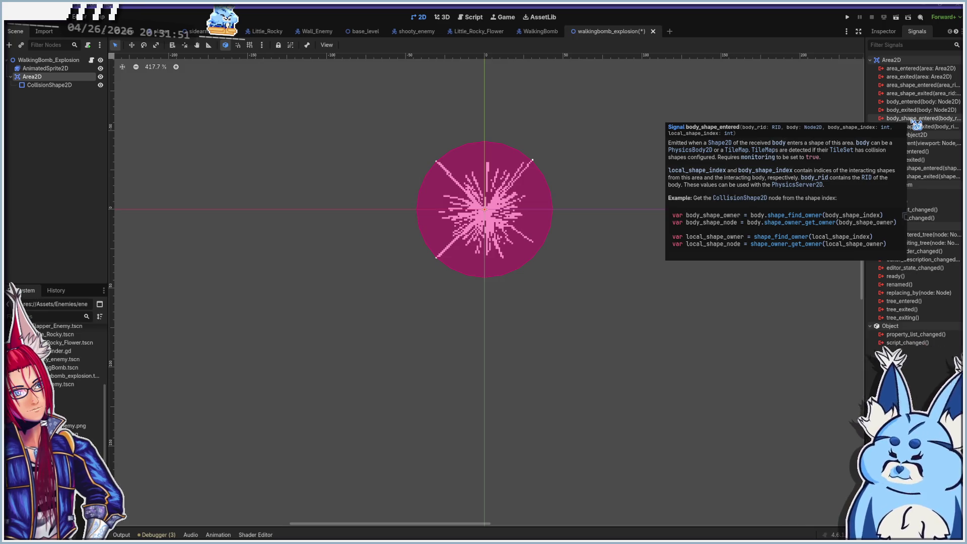
pyautogui.doubleClick(914, 119)
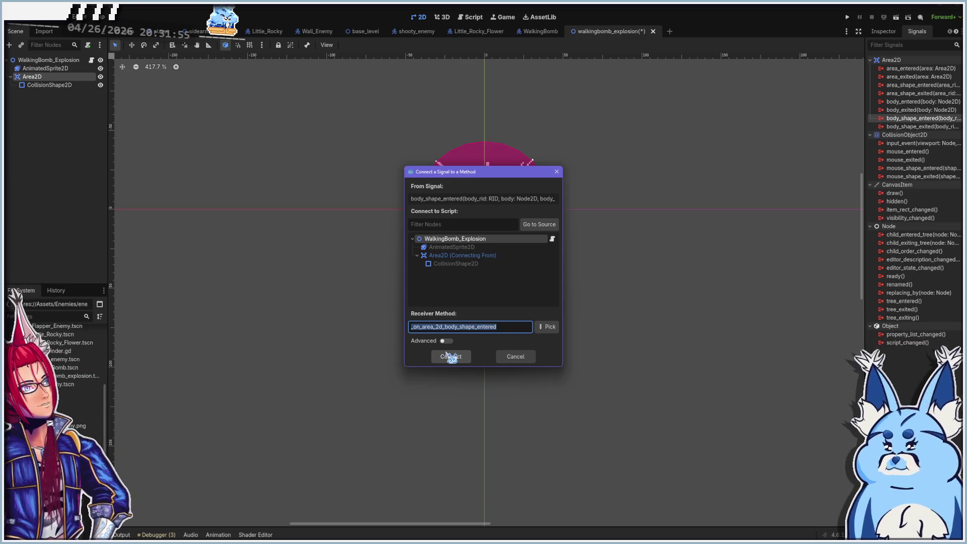
pyautogui.click(451, 356)
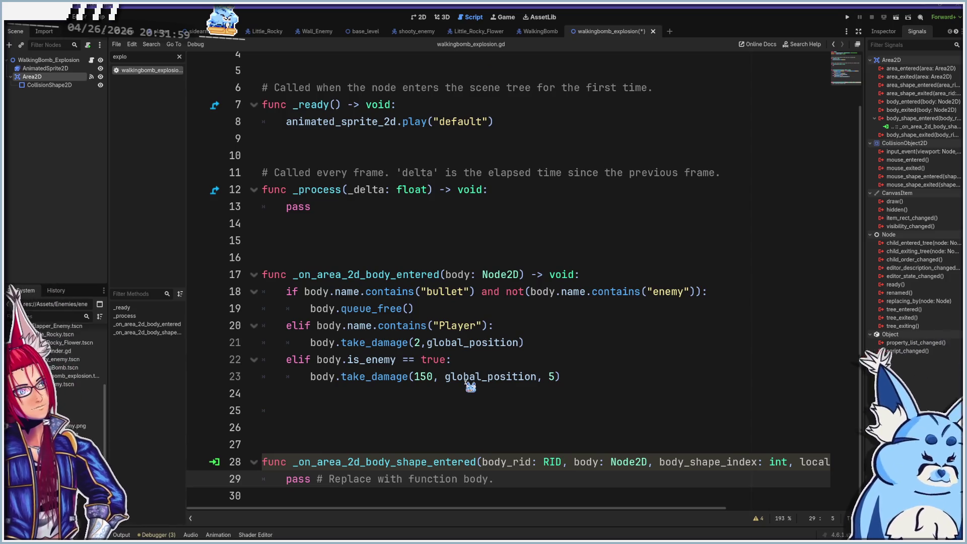
# - Cut the damage logic out of the body_entered handler and delete the empty old function
pyautogui.moveTo(582, 378); pyautogui.dragTo(217, 296)
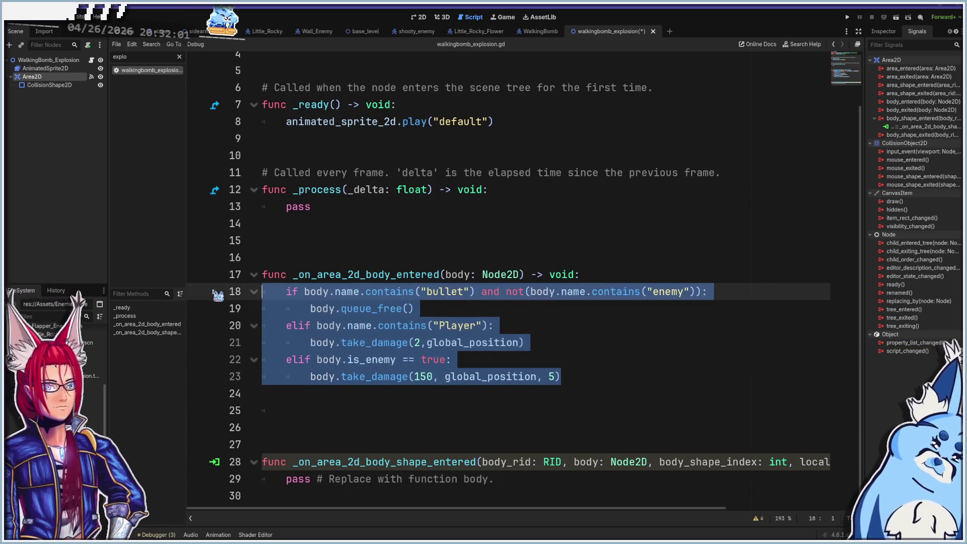
pyautogui.press('Delete')
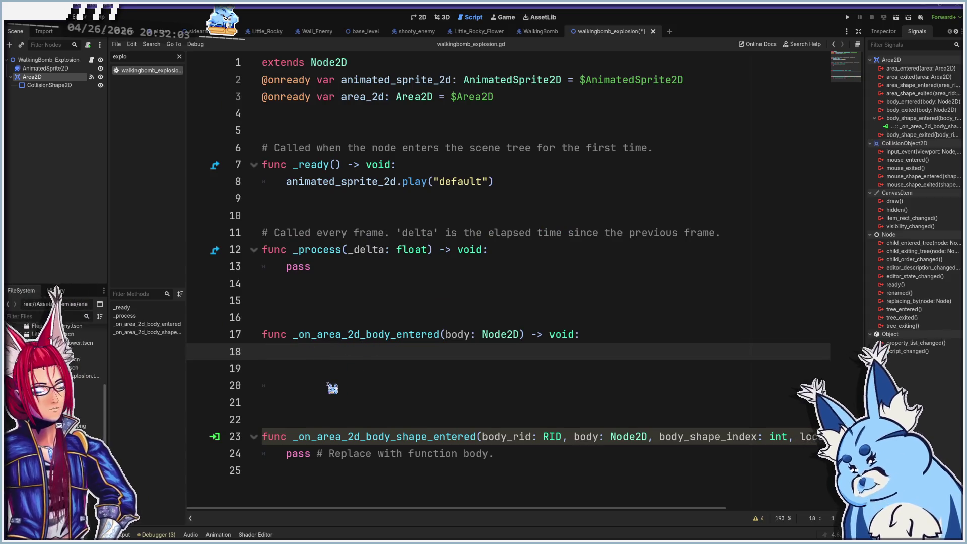
pyautogui.moveTo(306, 372); pyautogui.dragTo(222, 301)
pyautogui.press('Delete')
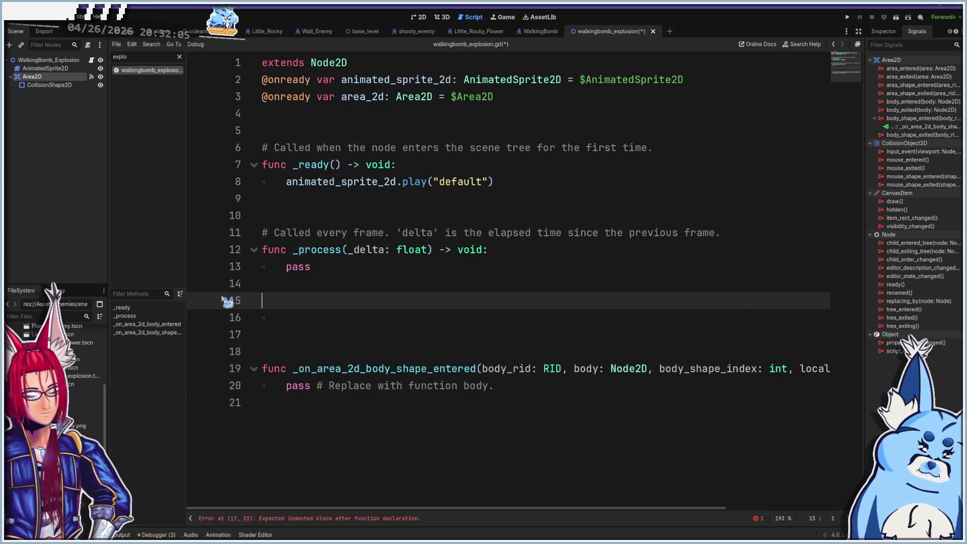
pyautogui.click(271, 318)
pyautogui.press('BackSpace')
pyautogui.press('BackSpace')
pyautogui.press('BackSpace')
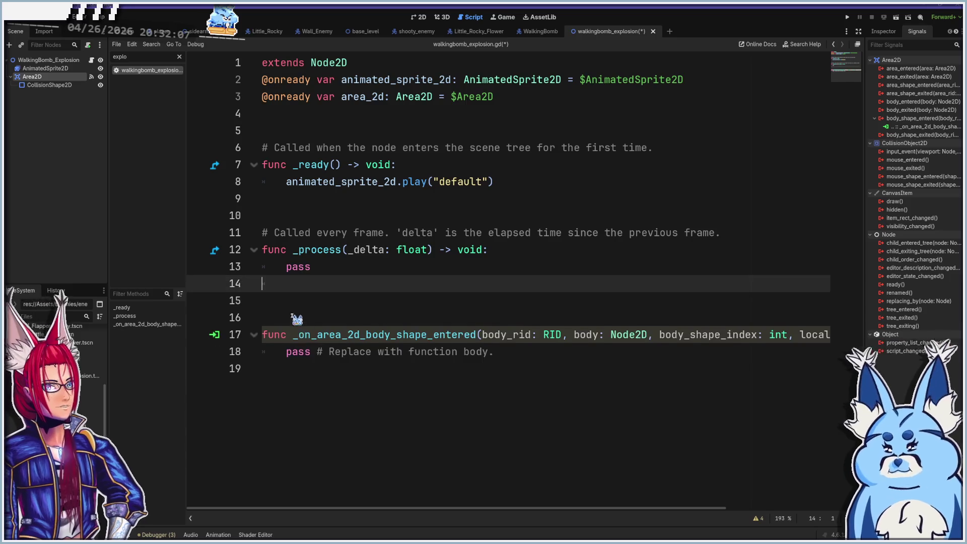
# - Paste the damage logic over the pass line in _on_area_2d_body_shape_entered and run the game
pyautogui.moveTo(496, 335); pyautogui.dragTo(288, 344)
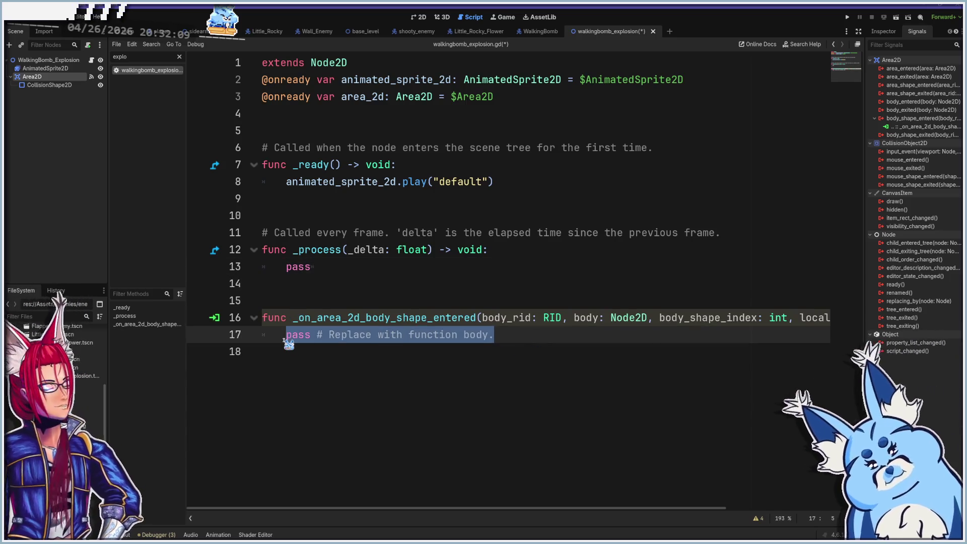
pyautogui.hotkey('ctrl', 'v')
pyautogui.press('F5')
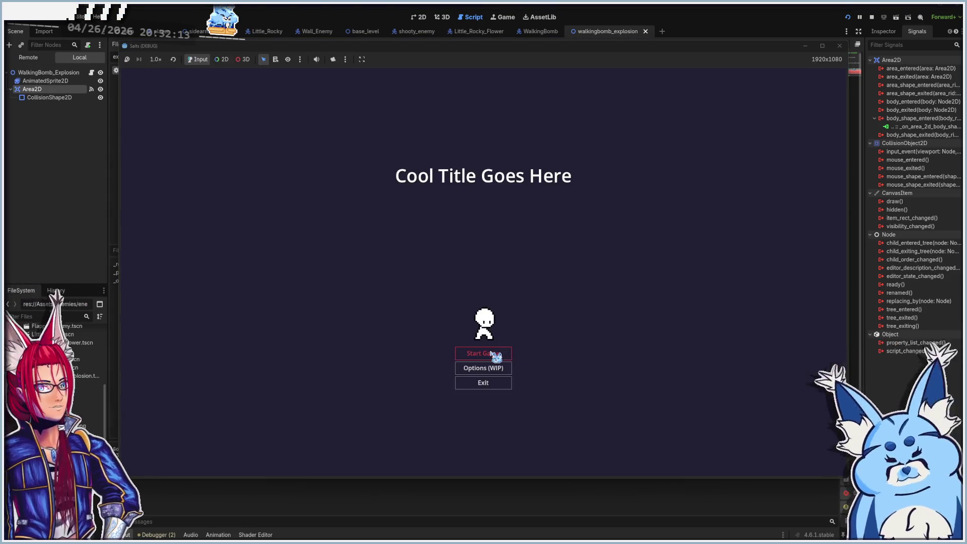
# - Remove the extra indent on line 17 to fix the parse error and save the script
pyautogui.click(488, 353)
pyautogui.click(491, 302)
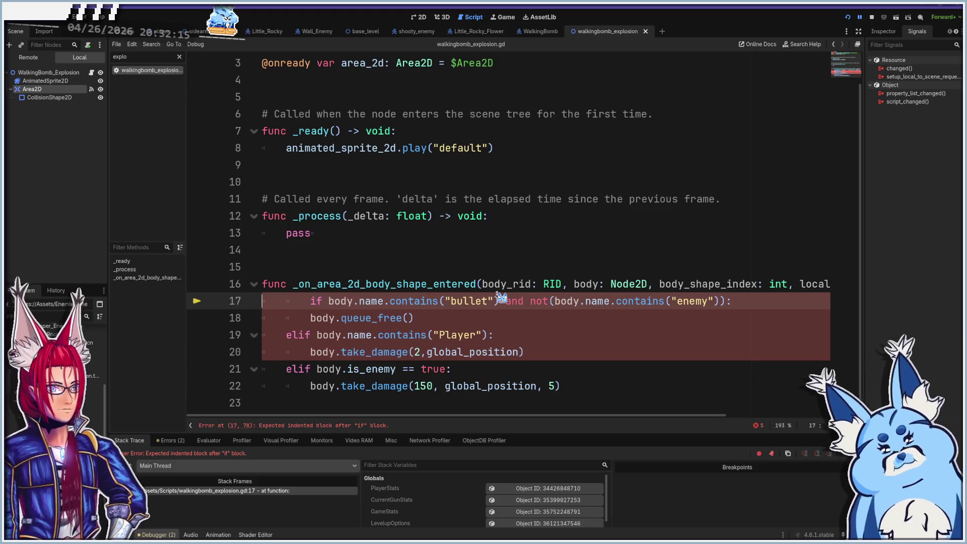
pyautogui.press('BackSpace')
pyautogui.hotkey('ctrl', 's')
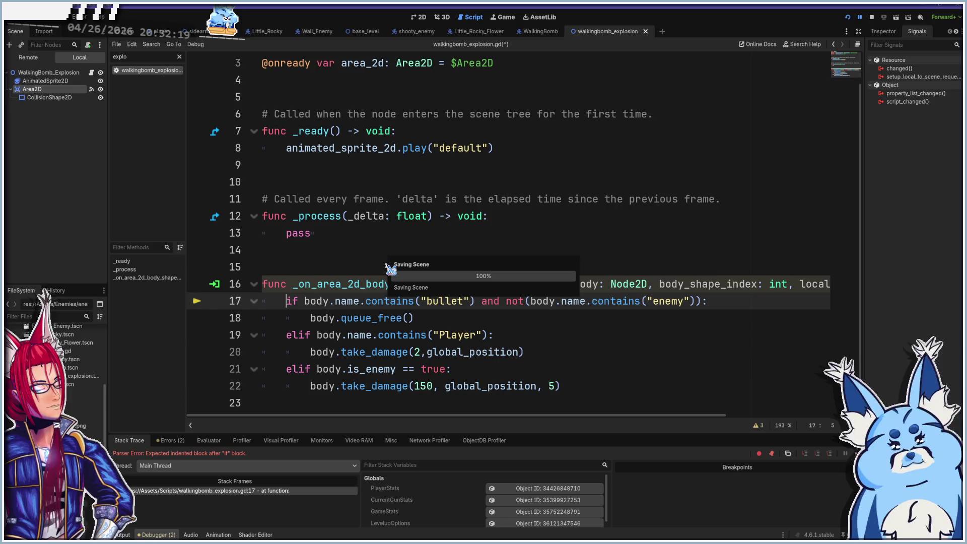
pyautogui.click(483, 397)
# - Rerun the game, pick a weapon, and shoot at the walking bomb
pyautogui.press('F5')
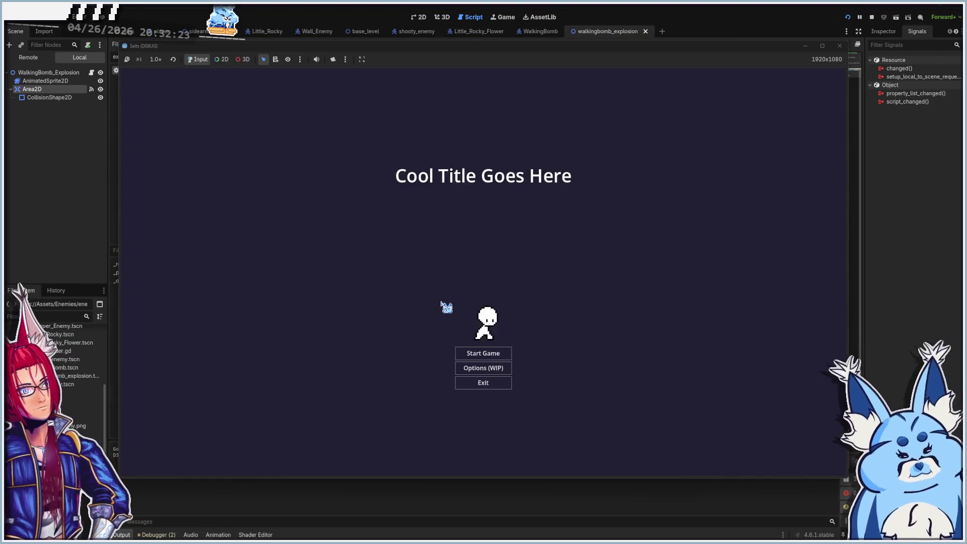
pyautogui.click(476, 355)
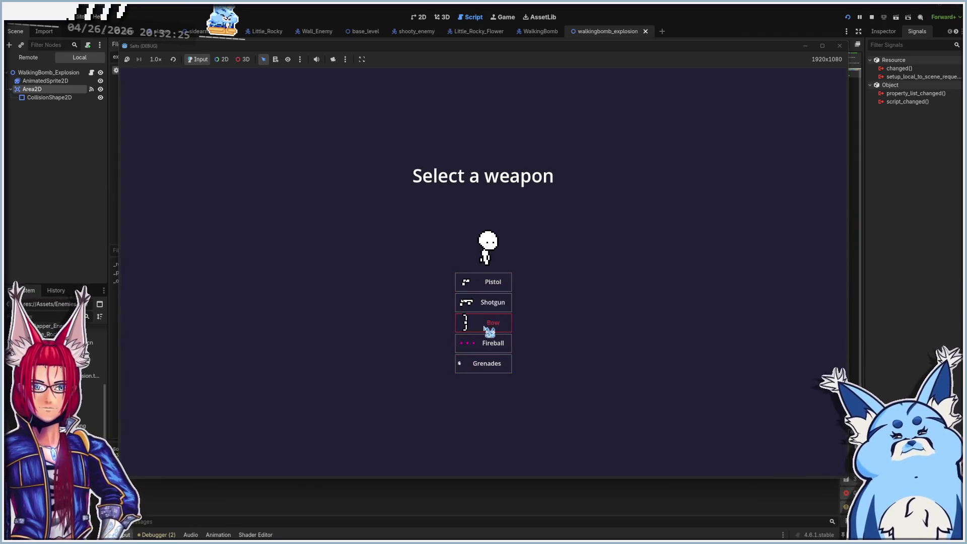
pyautogui.click(491, 324)
pyautogui.press('a')
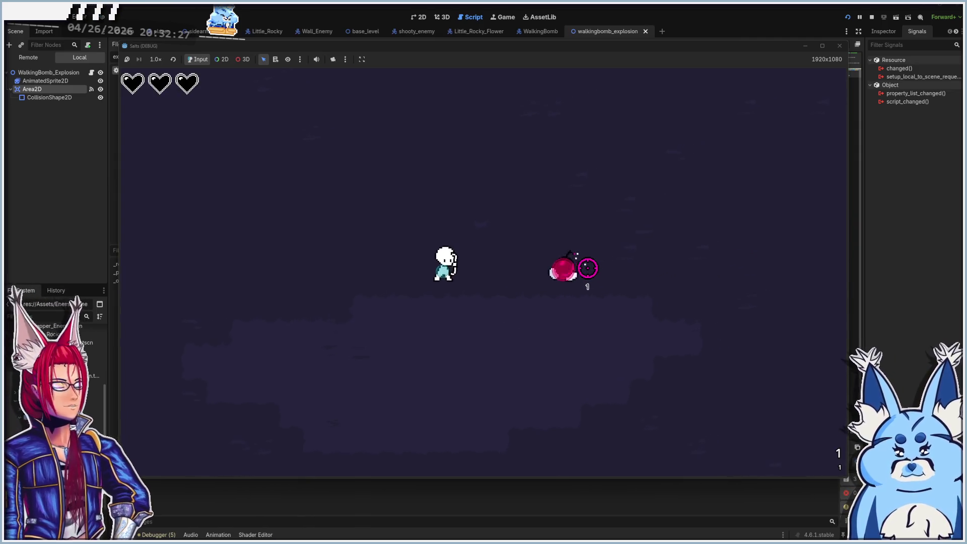
pyautogui.click(584, 278)
pyautogui.press('d')
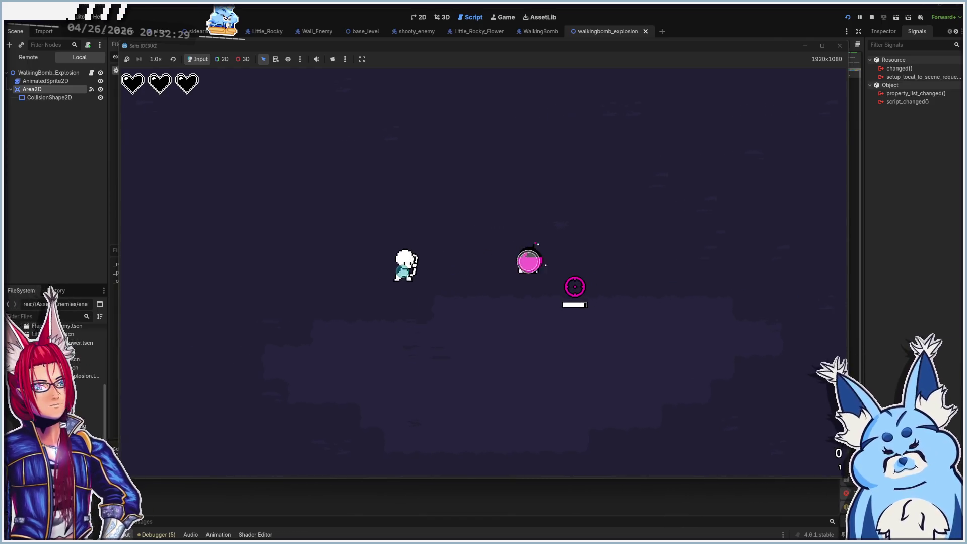
pyautogui.press('a')
pyautogui.click(622, 264)
# - Move around the arena firing at enemies, then stop the playtest and close the game
pyautogui.press('d')
pyautogui.press('s')
pyautogui.press('d')
pyautogui.press('w')
pyautogui.click(461, 269)
pyautogui.press('w')
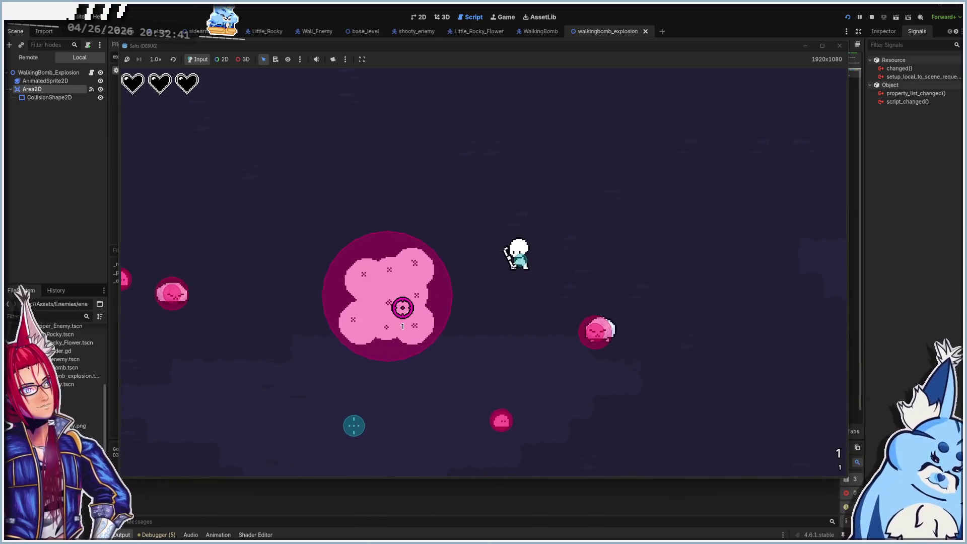
pyautogui.press('a')
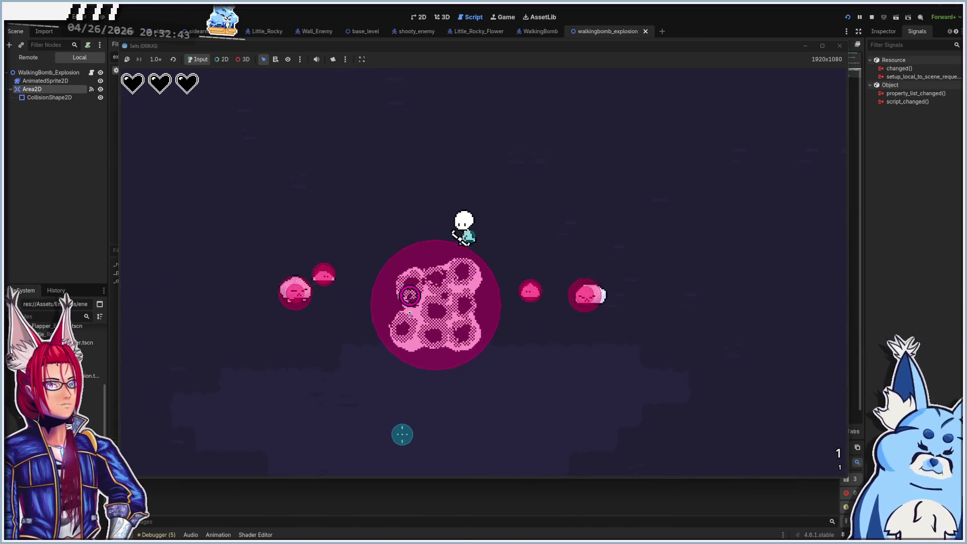
pyautogui.press('w')
pyautogui.press('s')
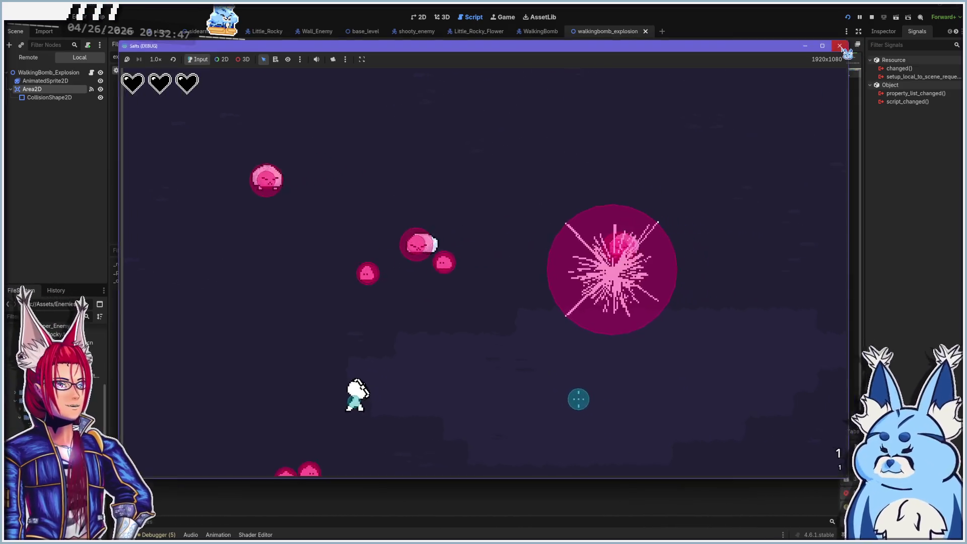
pyautogui.click(839, 46)
pyautogui.click(881, 33)
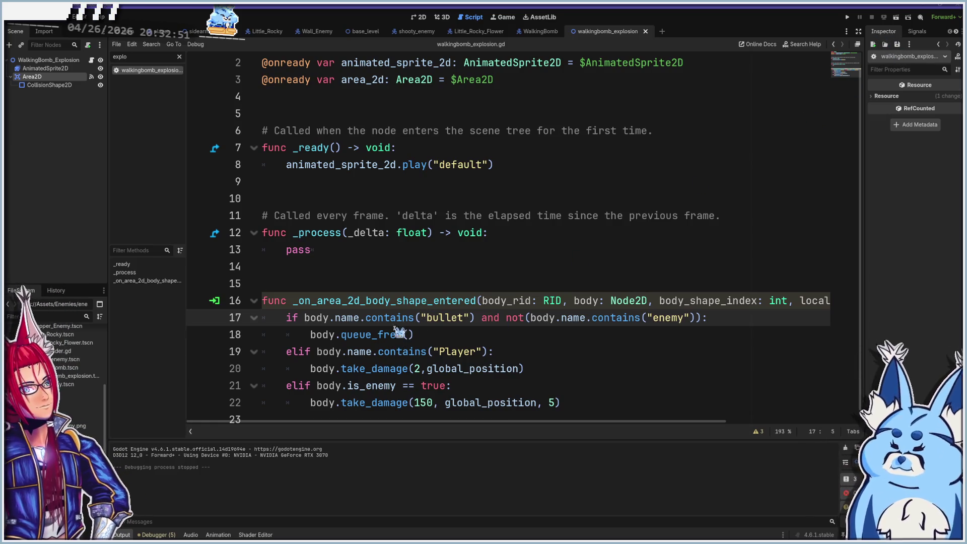
# - Select the explosion's Area2D in the 2D view and expand its Collision settings
pyautogui.scroll(-3)
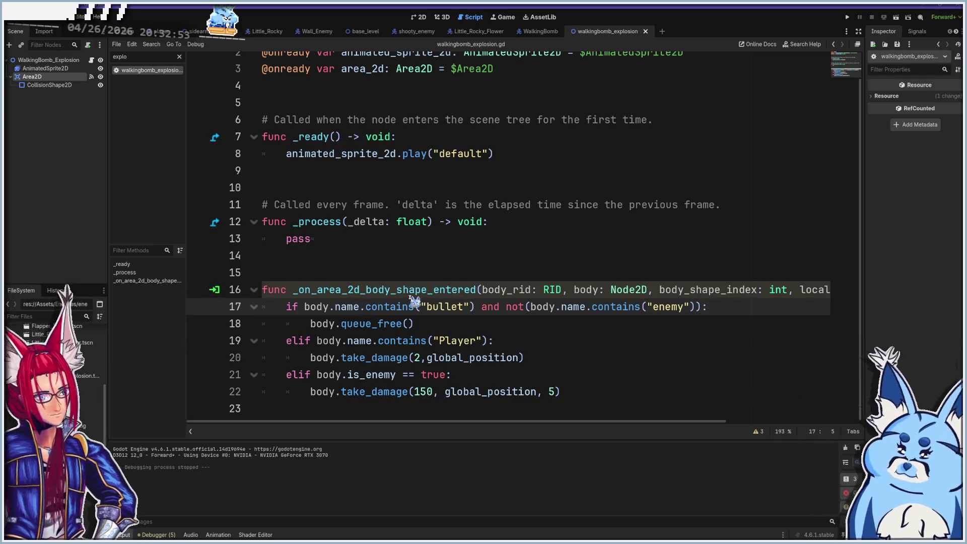
pyautogui.click(421, 18)
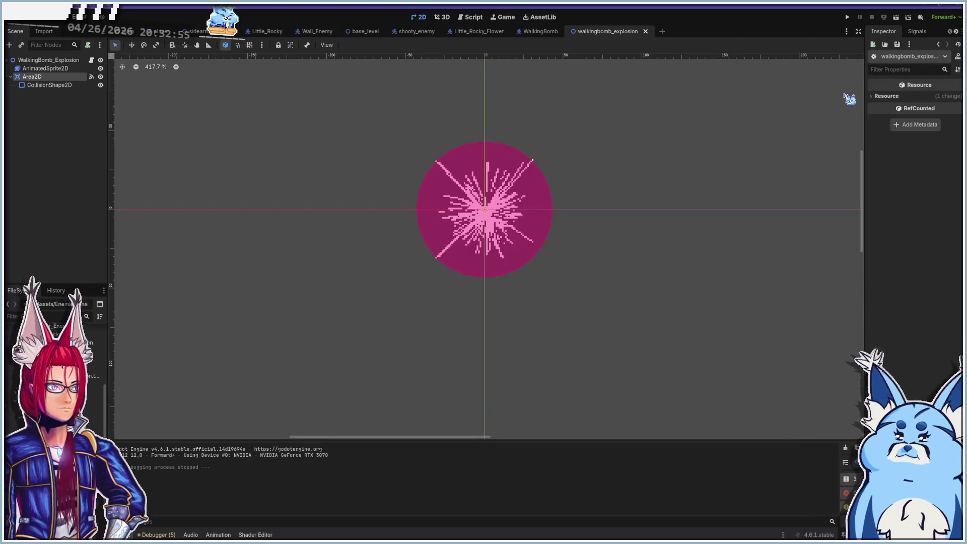
pyautogui.click(50, 85)
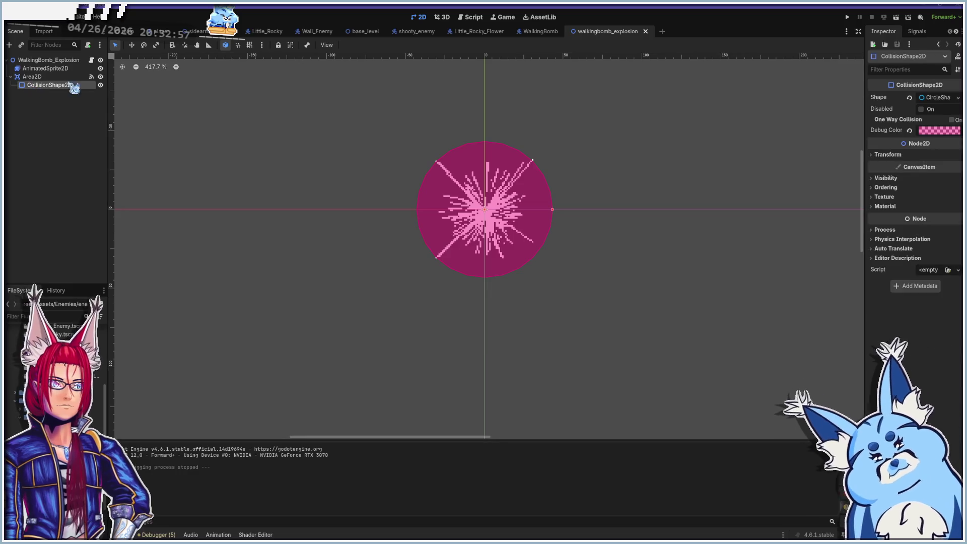
pyautogui.click(49, 78)
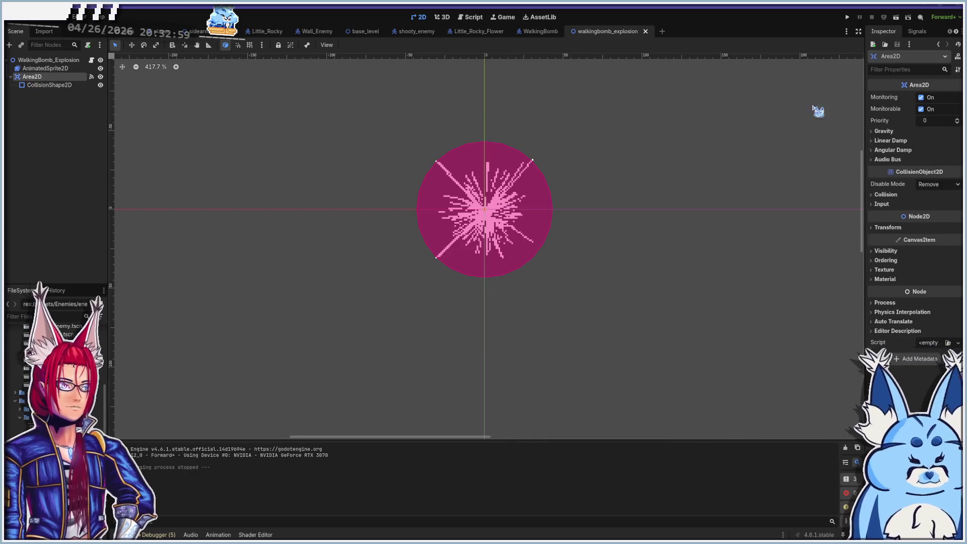
pyautogui.click(885, 195)
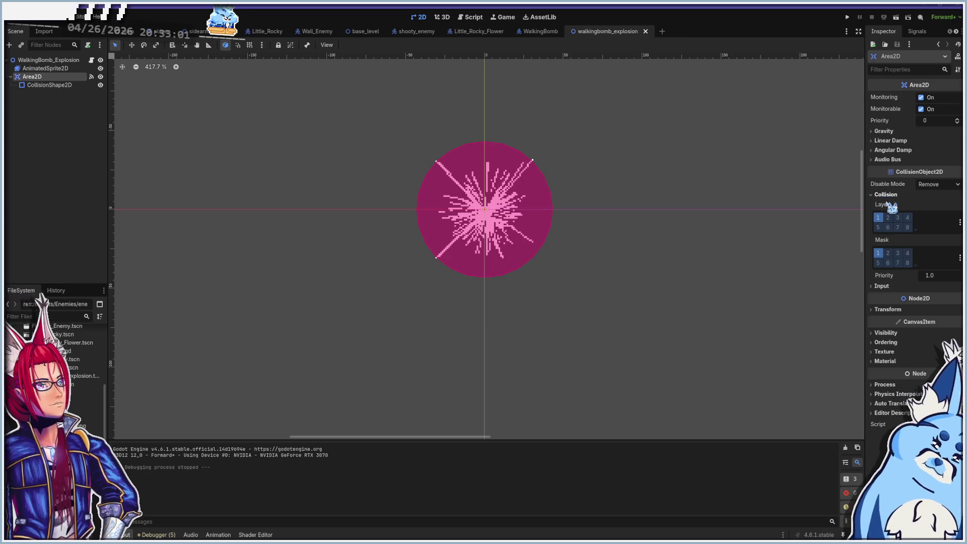
# - Compare with WalkingBomb's EnemyBase, then untick collision Layer 1 and tick Mask 2
pyautogui.click(531, 33)
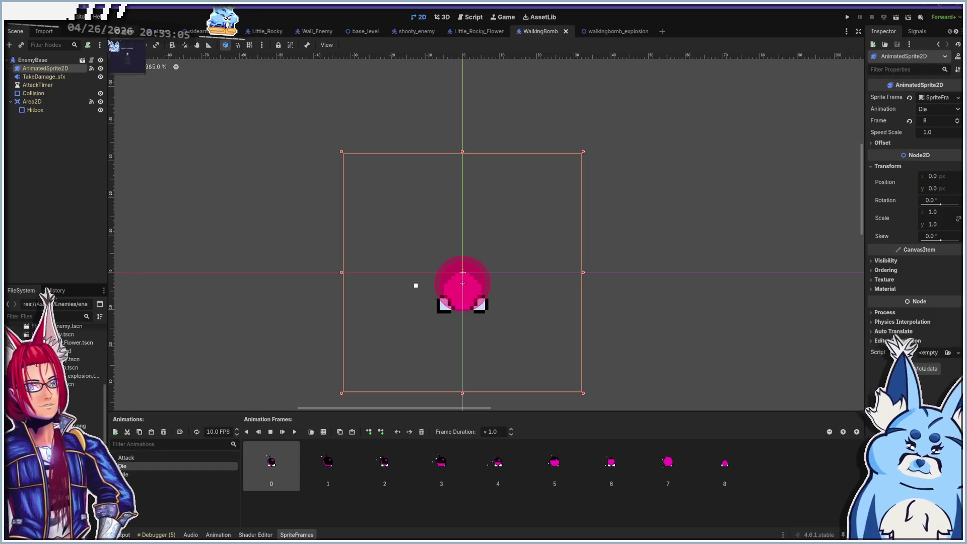
pyautogui.click(33, 60)
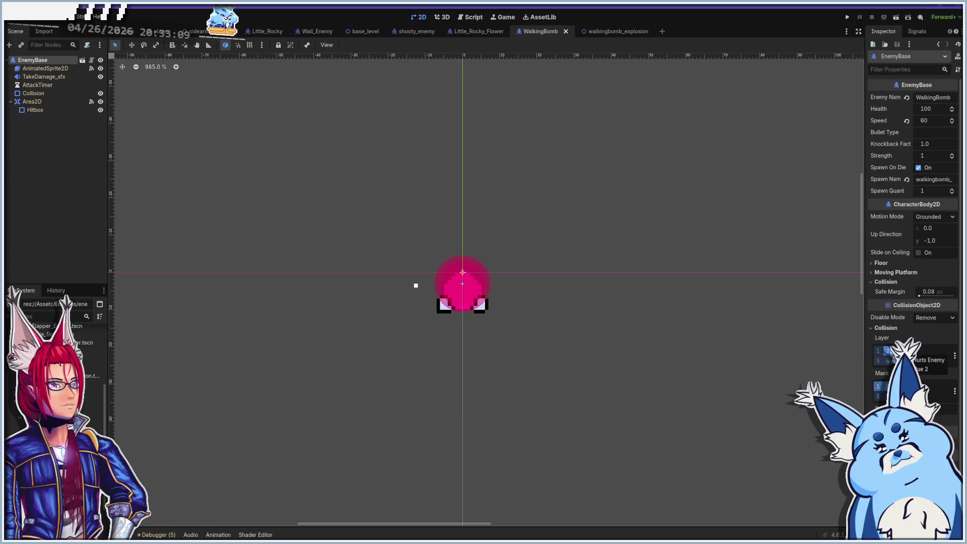
pyautogui.click(611, 31)
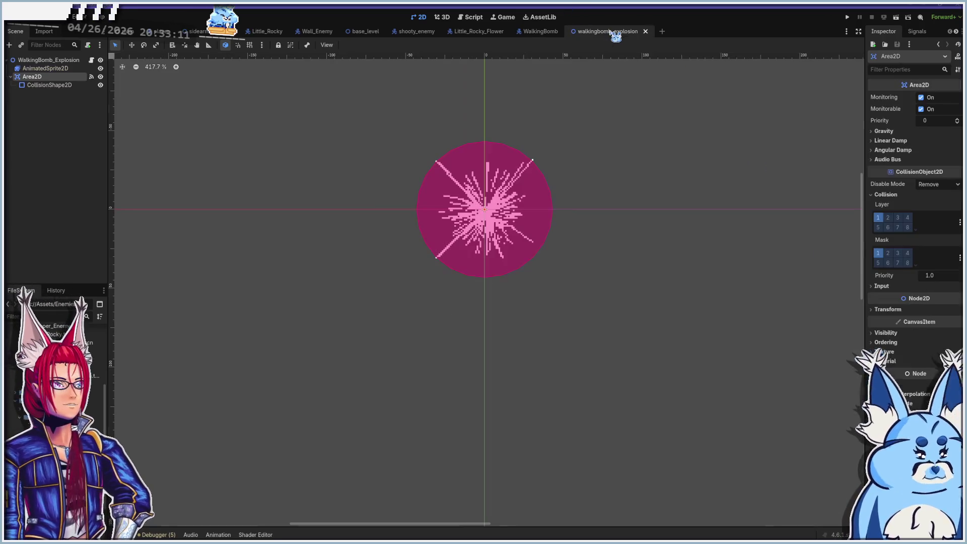
pyautogui.click(877, 217)
pyautogui.click(889, 253)
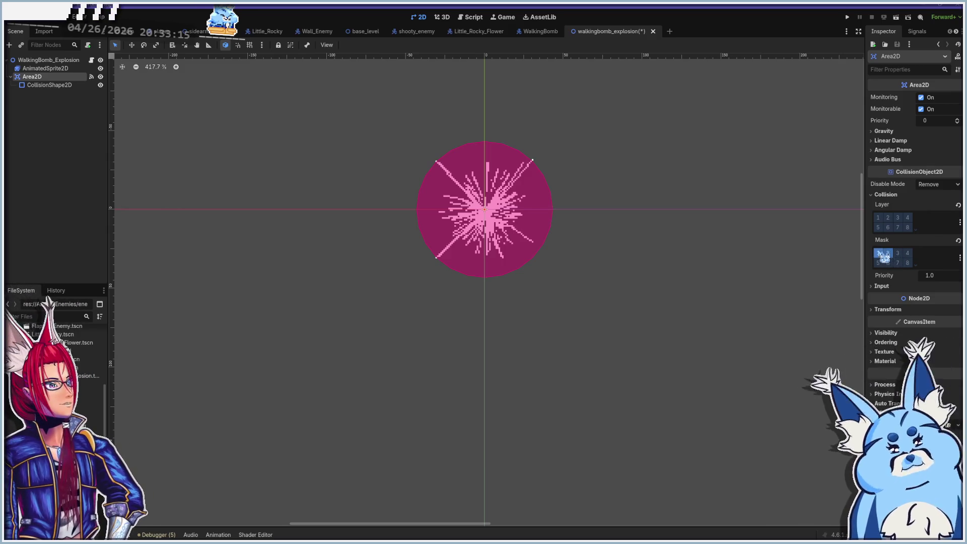
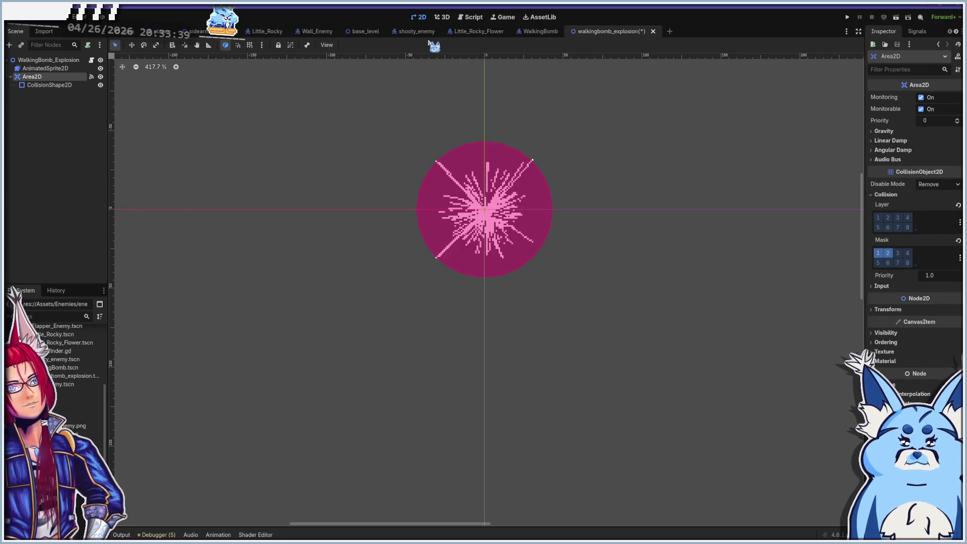
# - Open Bullet_Base.tscn, inspect its Area2D collision settings, and run the game with F5
pyautogui.click(417, 31)
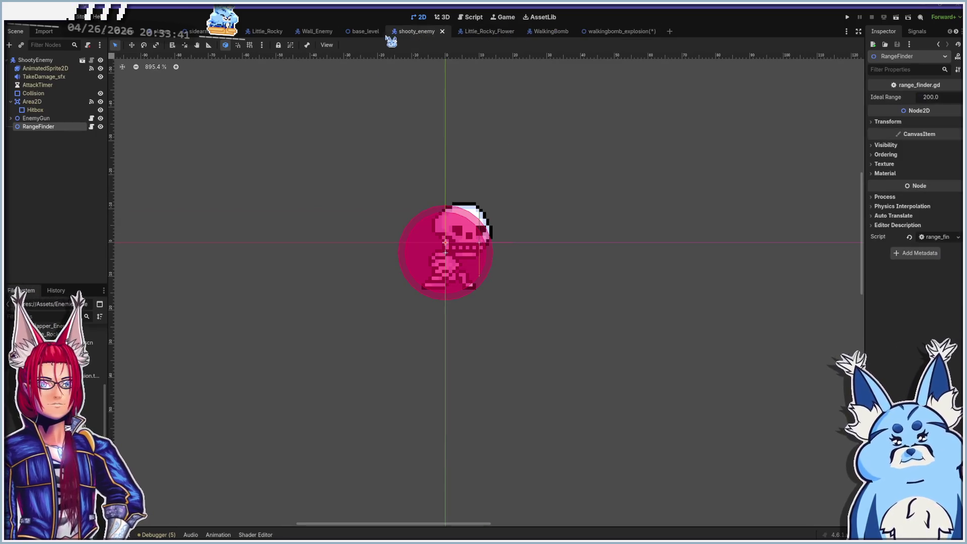
pyautogui.click(606, 33)
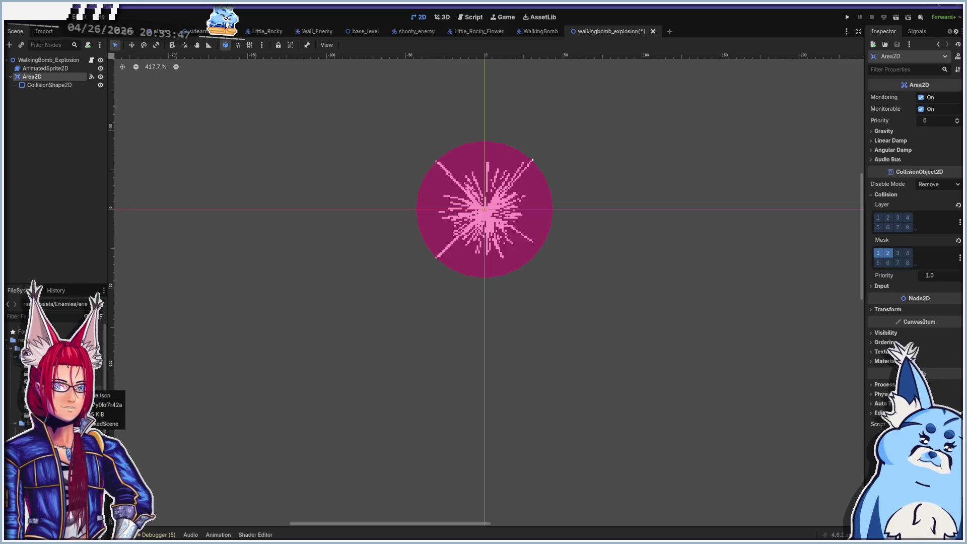
pyautogui.doubleClick(78, 391)
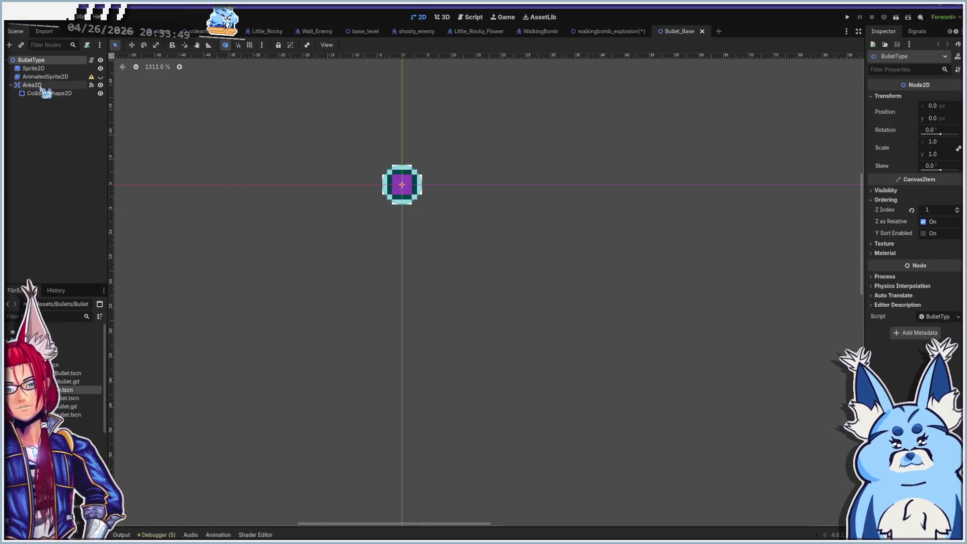
pyautogui.click(40, 85)
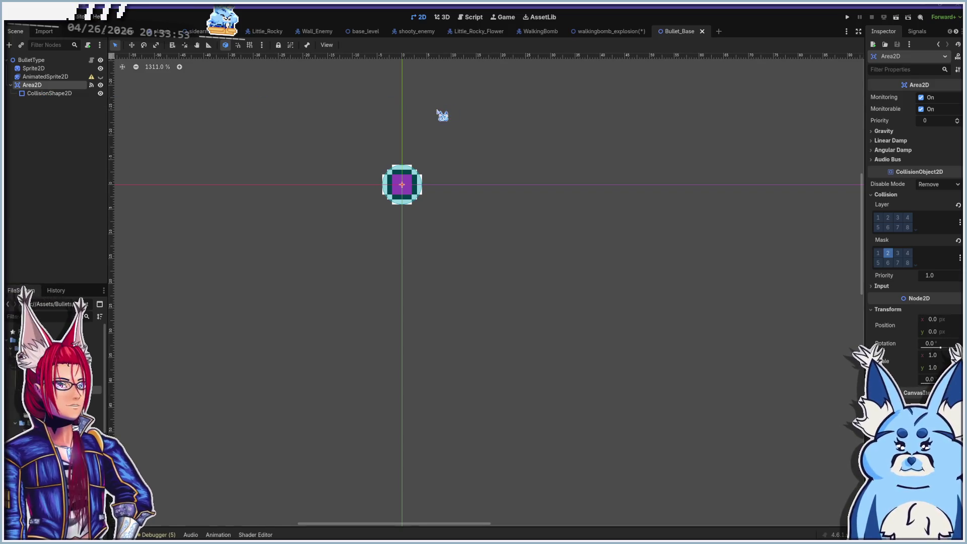
pyautogui.press('F5')
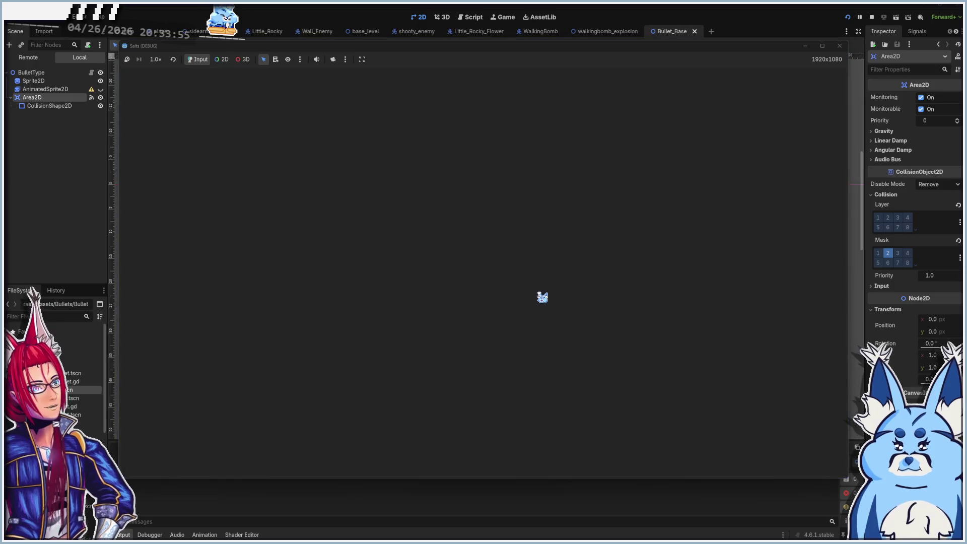
# - Start a new game with a chosen weapon and shoot at the walking bomb
pyautogui.click(489, 357)
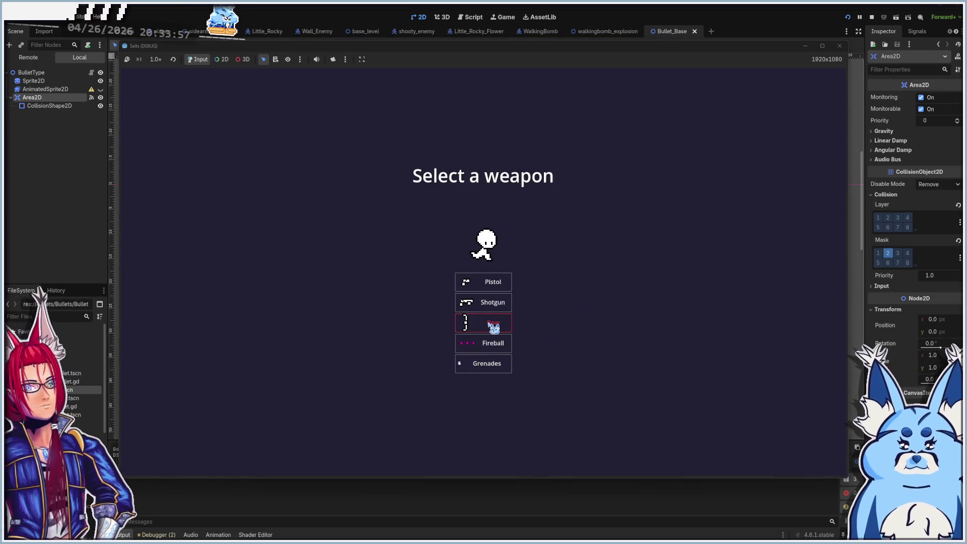
pyautogui.click(494, 324)
pyautogui.press('a')
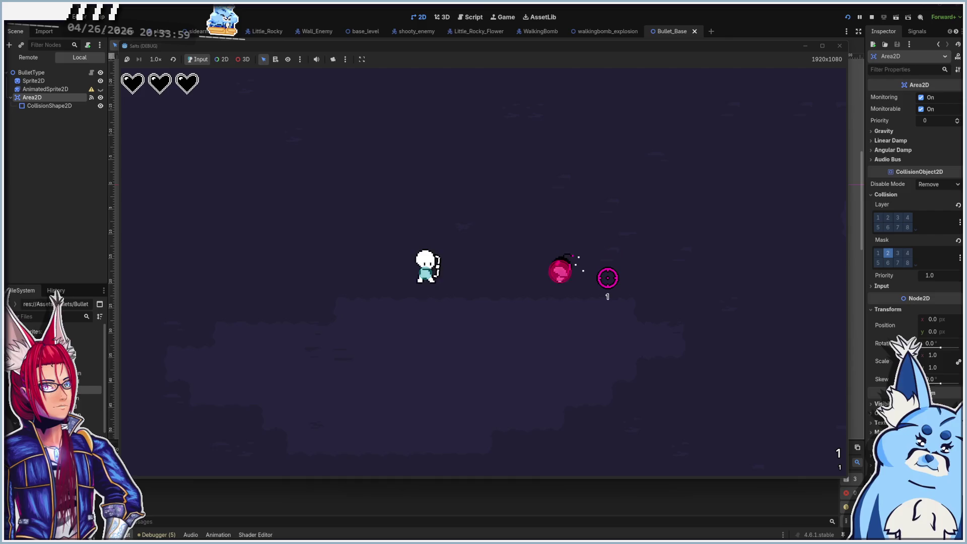
pyautogui.click(607, 277)
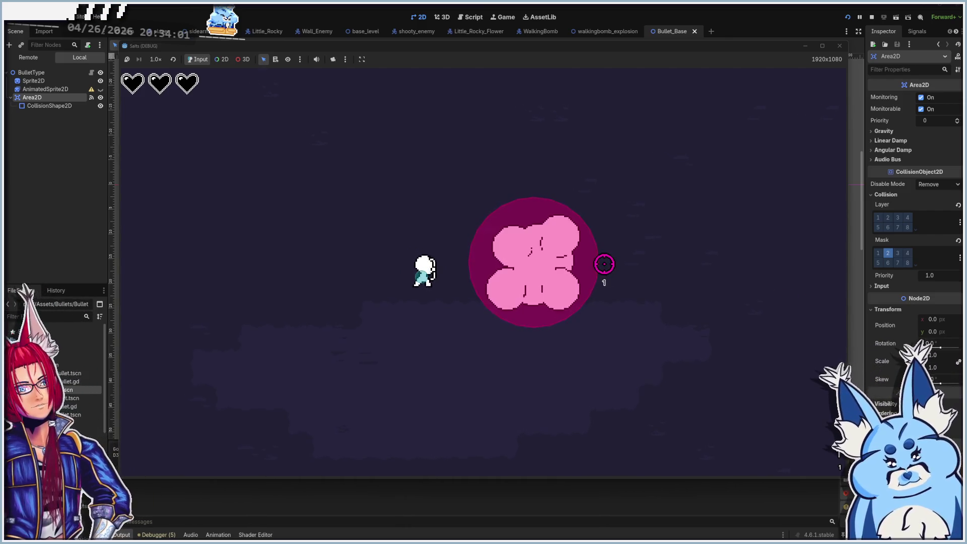
pyautogui.click(643, 260)
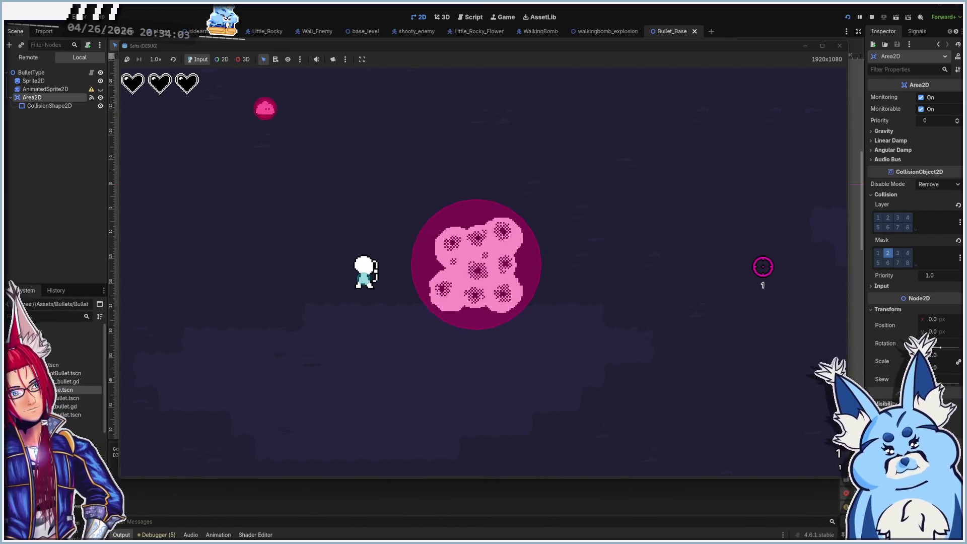
# - Dodge around the level with WASD, firing at enemies to avoid the bomb blasts
pyautogui.press('s')
pyautogui.press('d')
pyautogui.press('w')
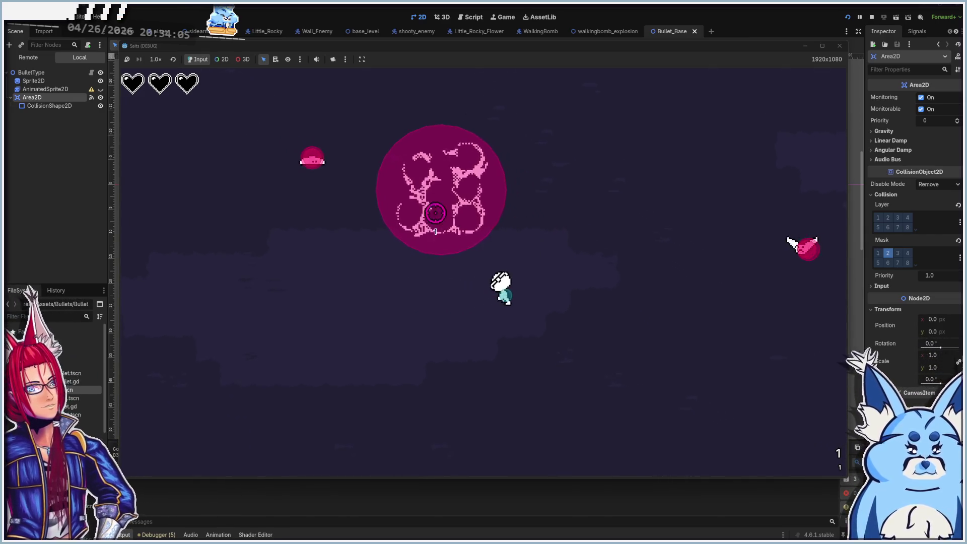
pyautogui.press('w')
pyautogui.press('a')
pyautogui.click(548, 259)
pyautogui.press('a')
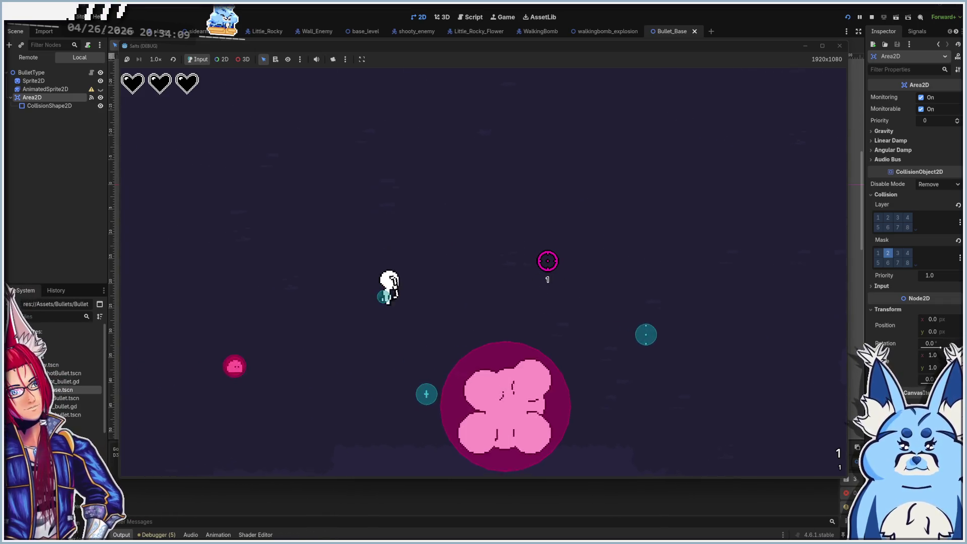
pyautogui.press('d')
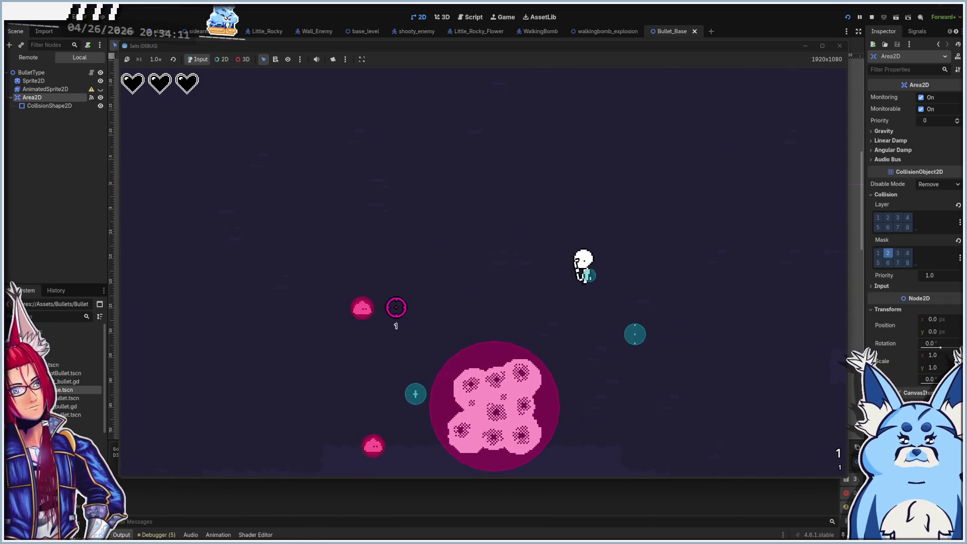
pyautogui.press('s')
pyautogui.press('a')
pyautogui.press('w')
# - Move near the bombs until they explode, then stop the game and show the Debugger
pyautogui.press('w')
pyautogui.press('s')
pyautogui.press('d')
pyautogui.press('w')
pyautogui.press('a')
pyautogui.press('w')
pyautogui.press('s')
pyautogui.press('s')
pyautogui.press('a')
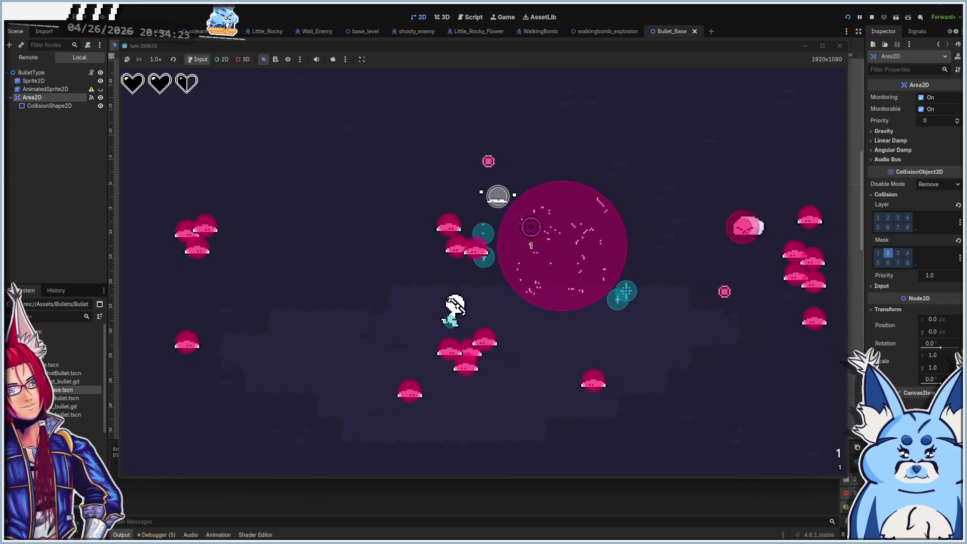
pyautogui.press('s')
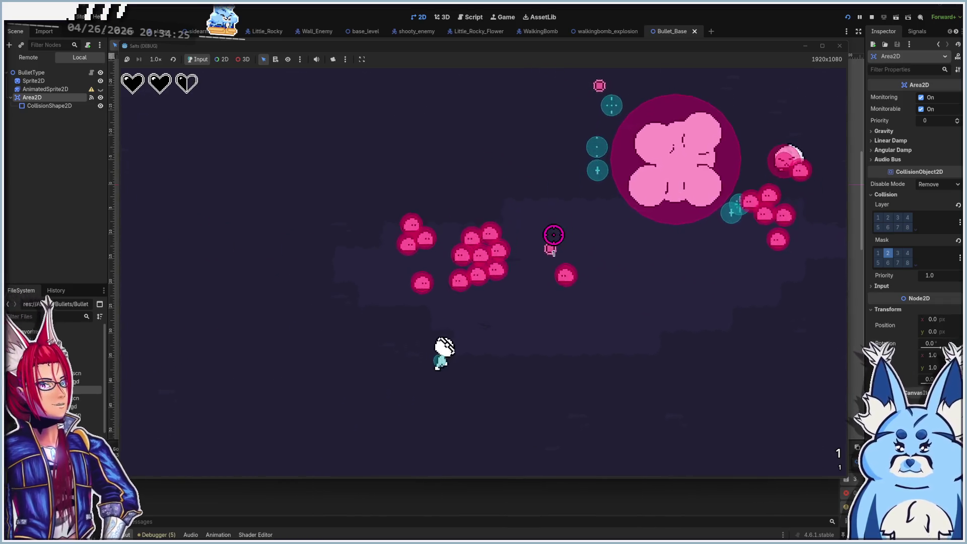
pyautogui.click(841, 46)
pyautogui.click(166, 534)
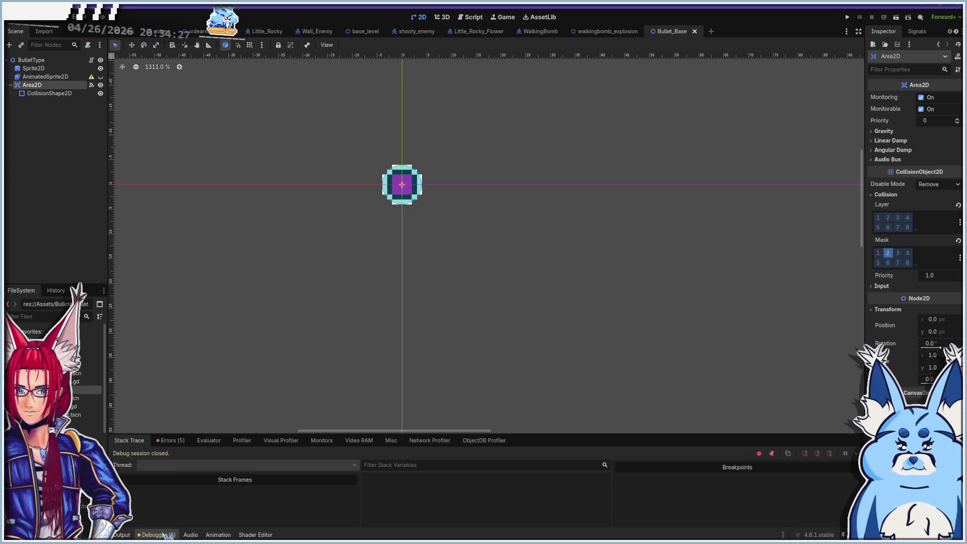
# - Review the script warnings and open walkingbomb_explosion.gd in the Script editor
pyautogui.click(170, 441)
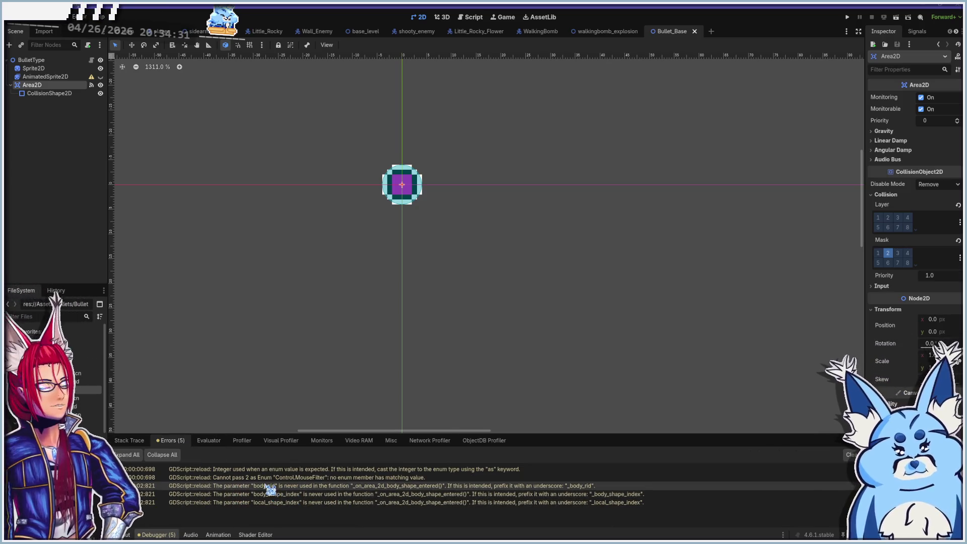
pyautogui.click(472, 17)
pyautogui.scroll(-3)
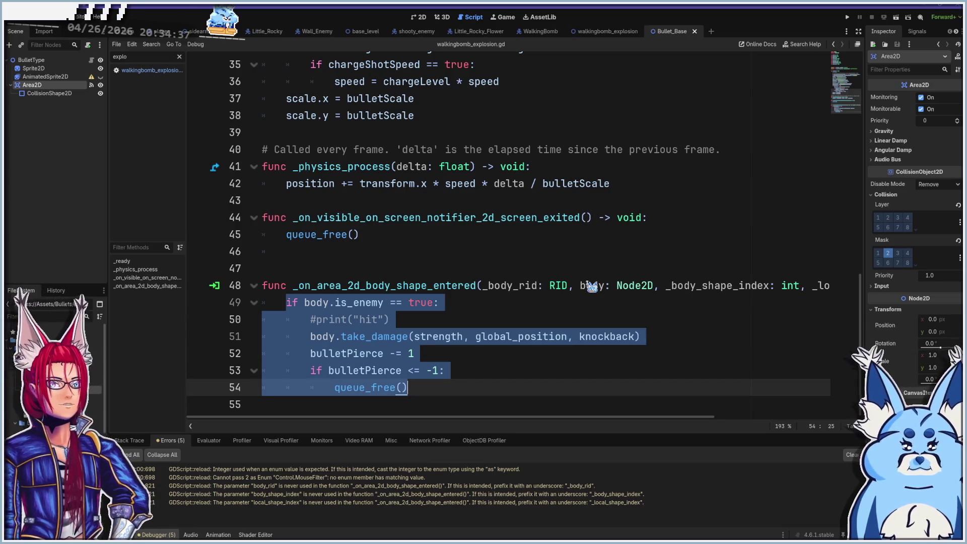
pyautogui.click(613, 33)
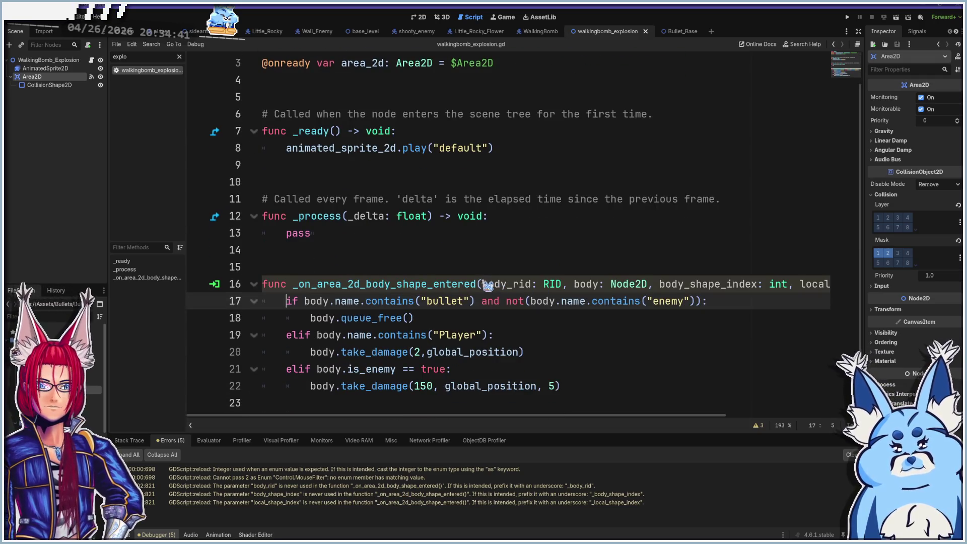
# - Prefix the unused signal parameters on line 16 with underscores and save the script
pyautogui.click(483, 284)
pyautogui.write('_')
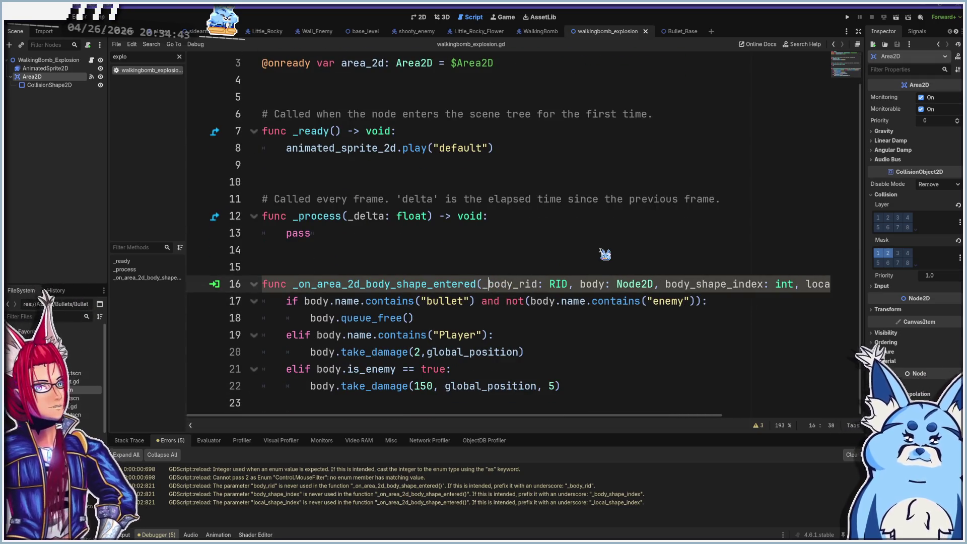
pyautogui.press('Right')
pyautogui.press('Right')
pyautogui.press('Right')
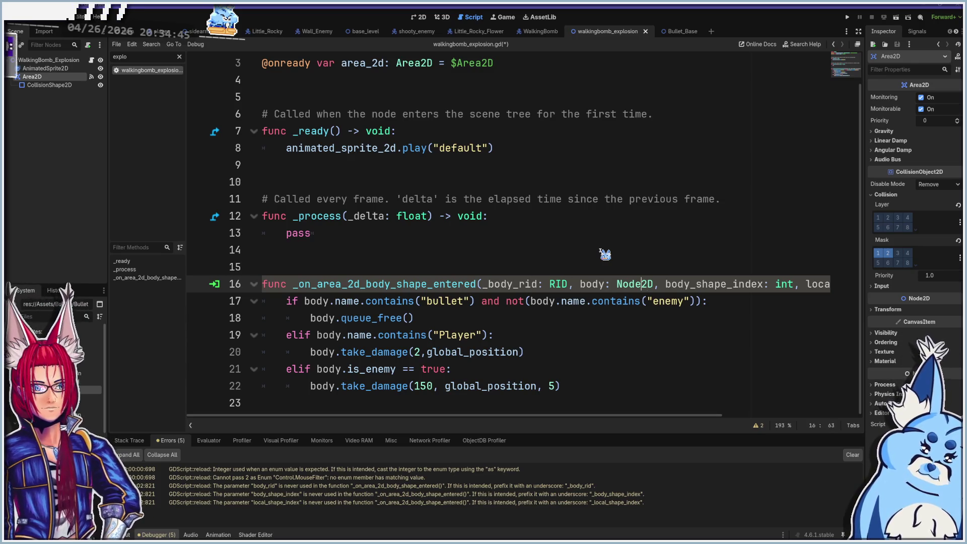
pyautogui.press('Right')
pyautogui.press('Right')
pyautogui.press('Right')
pyautogui.write('_')
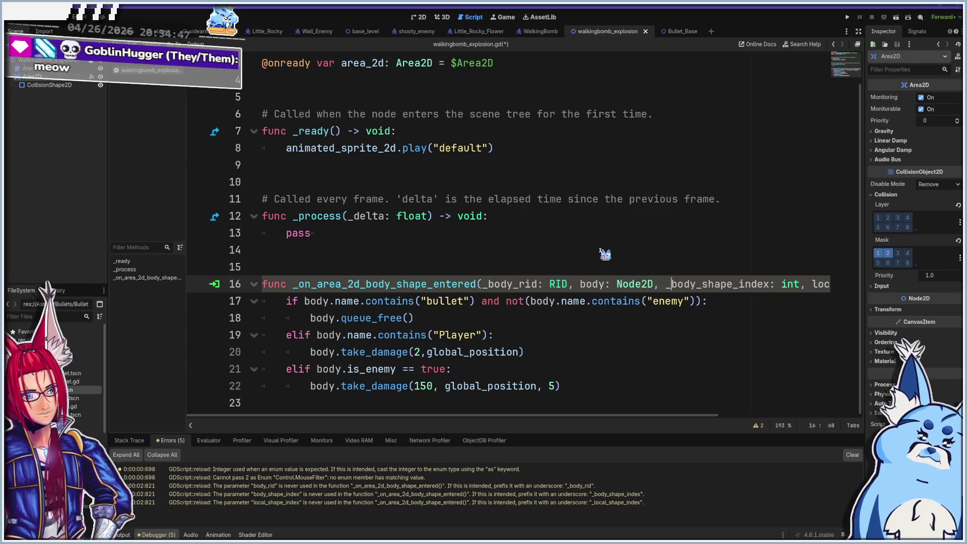
pyautogui.press('End')
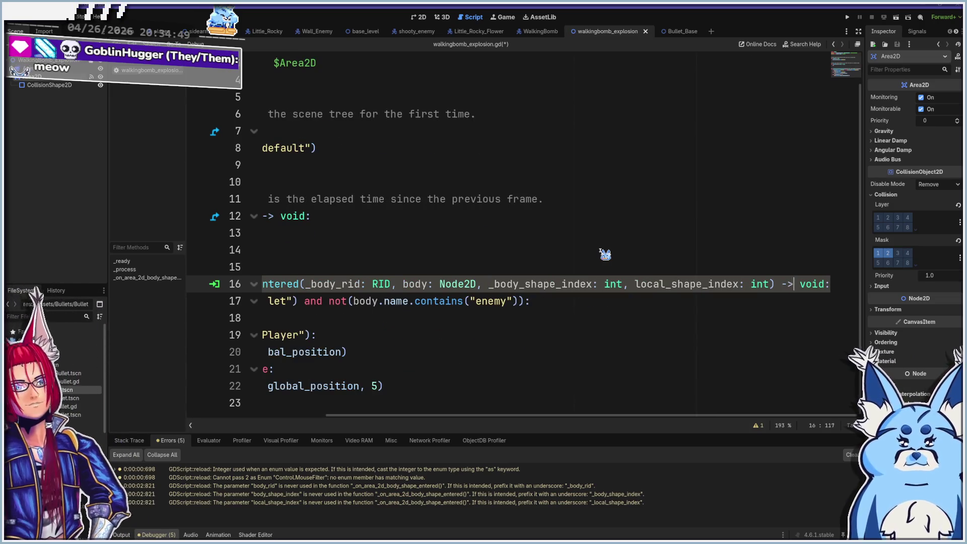
pyautogui.write('_')
pyautogui.hotkey('ctrl', 's')
# - Delete the 'and not(...)' enemy-name exclusion from the bullet check and rerun the game
pyautogui.scroll(3)
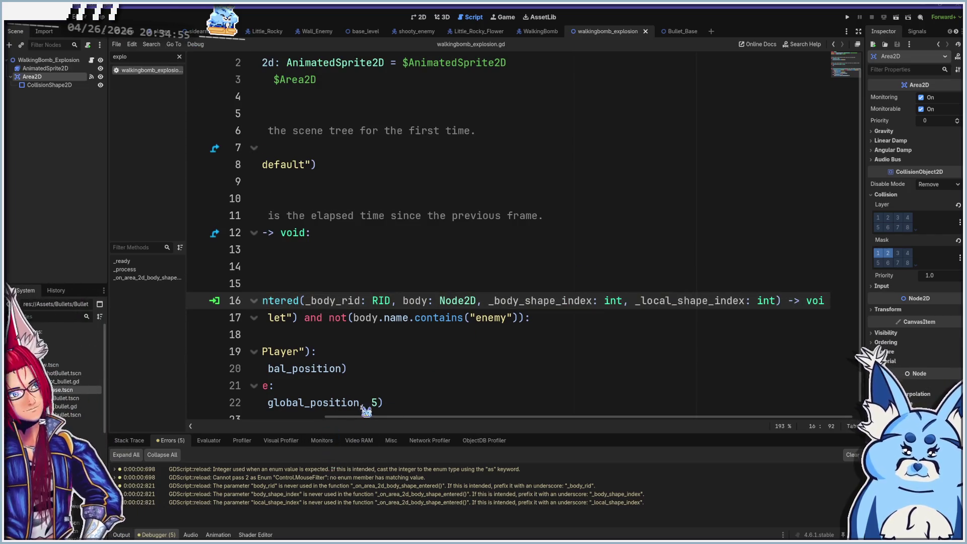
pyautogui.moveTo(379, 421); pyautogui.dragTo(240, 422)
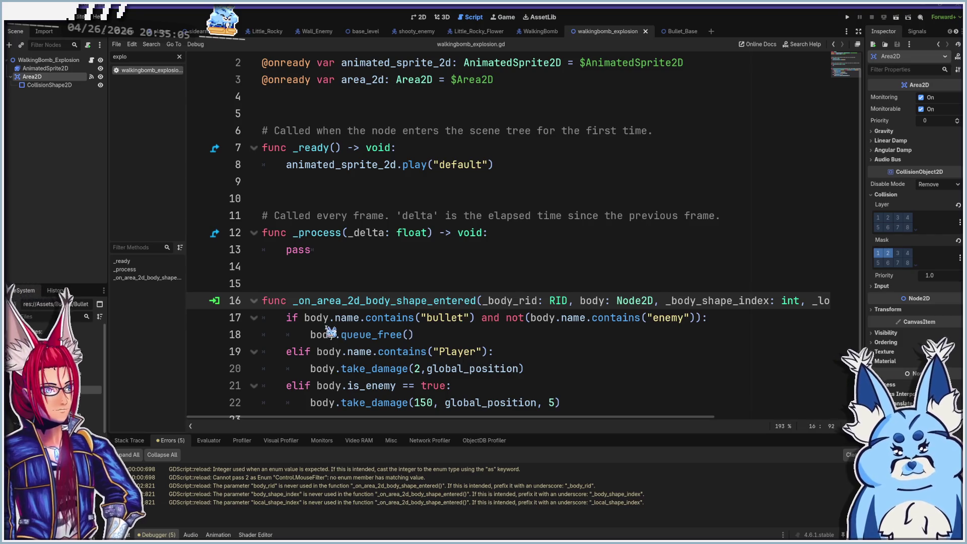
pyautogui.click(476, 319)
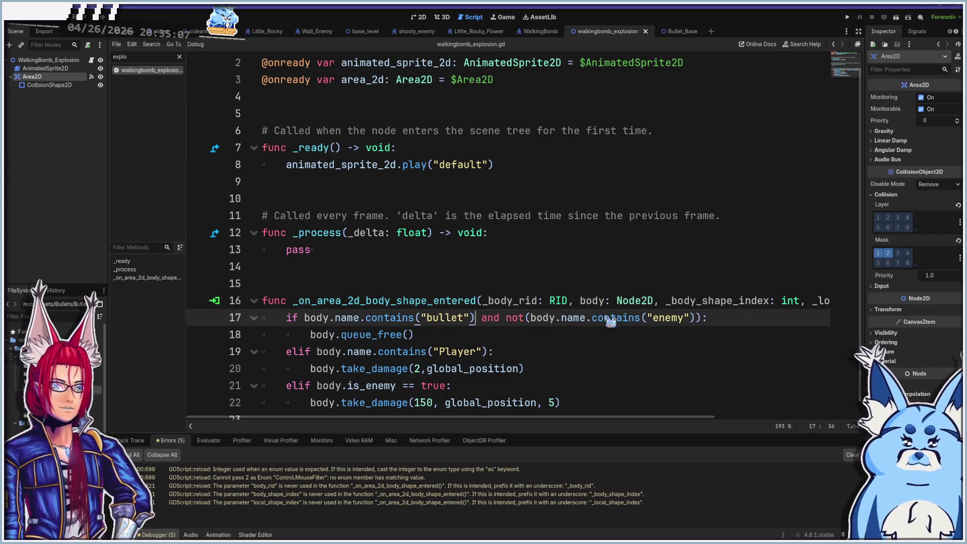
pyautogui.click(701, 320)
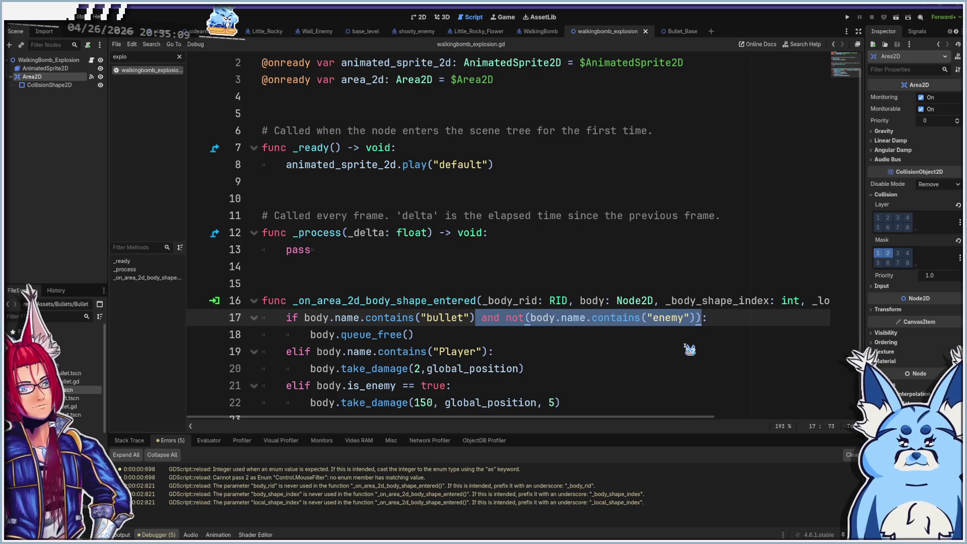
pyautogui.press('BackSpace')
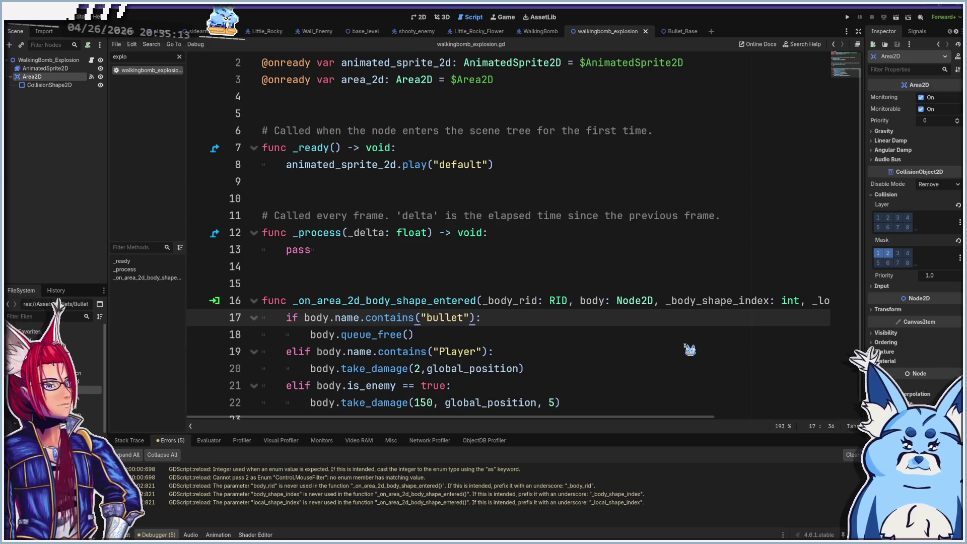
pyautogui.press('F5')
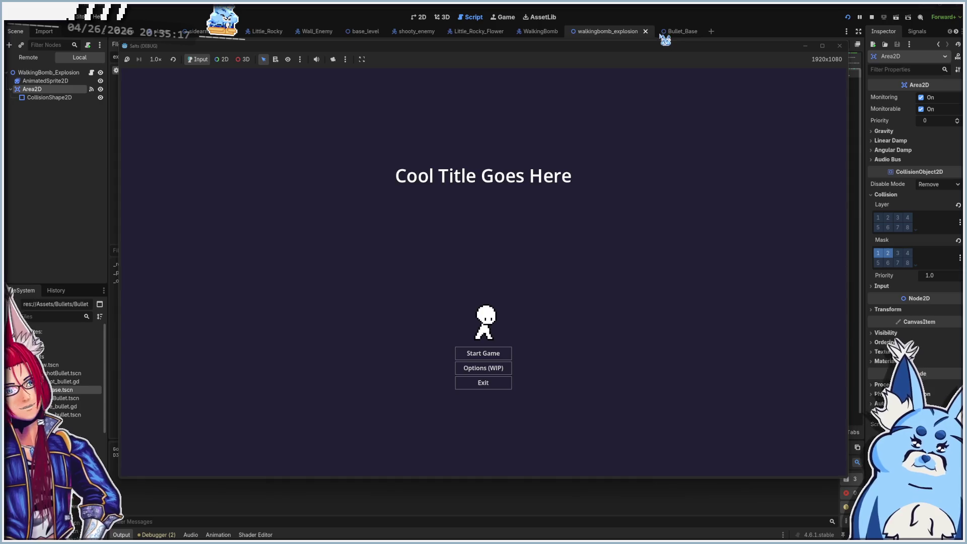
# - Restart the game and enter the level with a chosen weapon
pyautogui.click(840, 46)
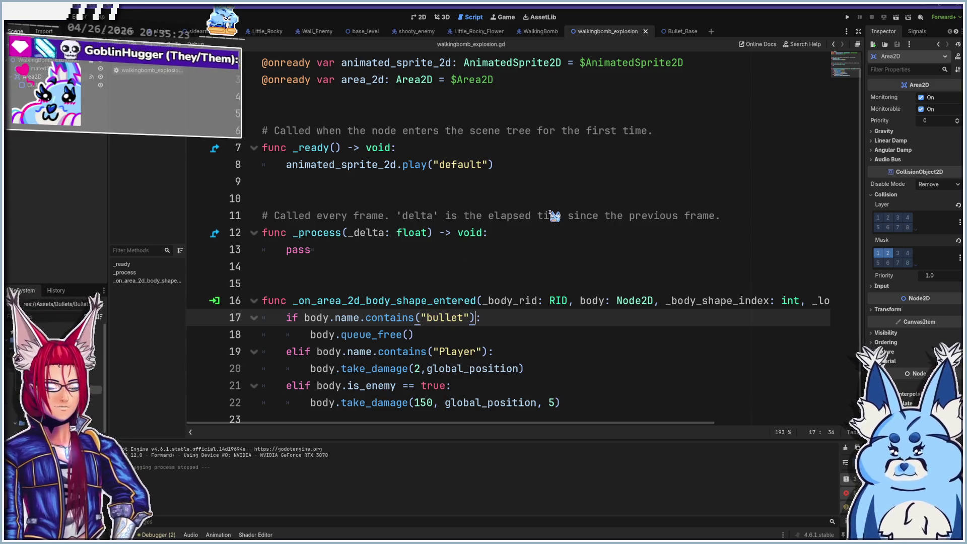
pyautogui.press('F5')
pyautogui.click(483, 357)
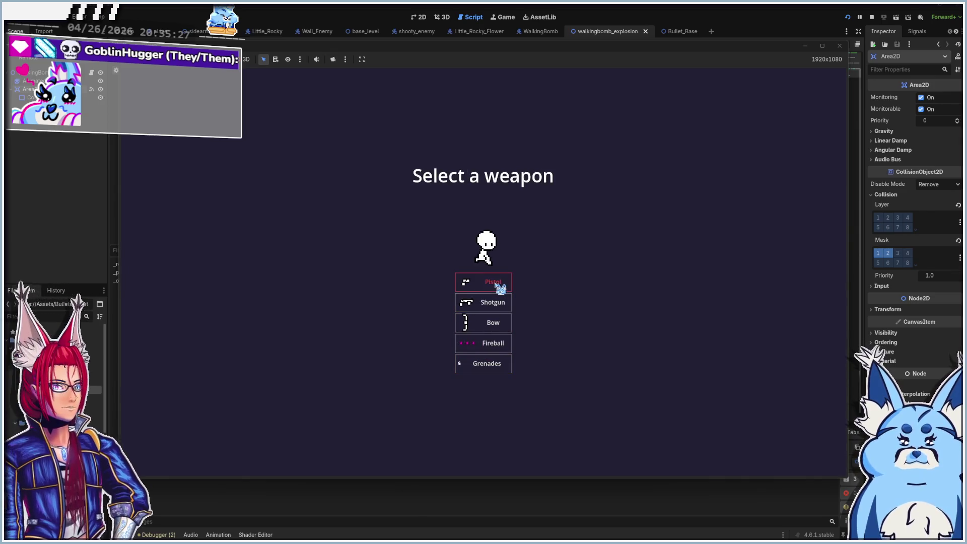
pyautogui.click(493, 282)
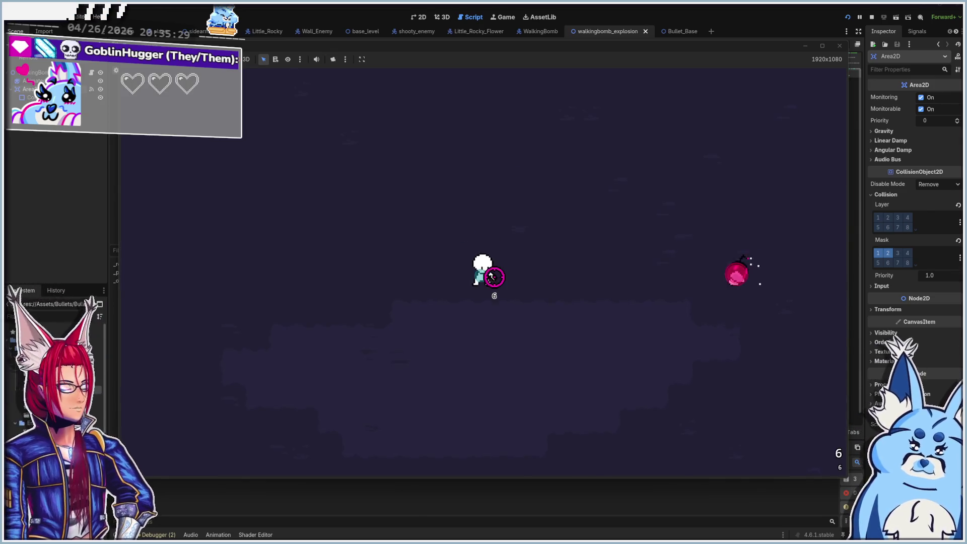
# - Shoot the walking bomb repeatedly while moving right to trigger its explosion
pyautogui.click(594, 274)
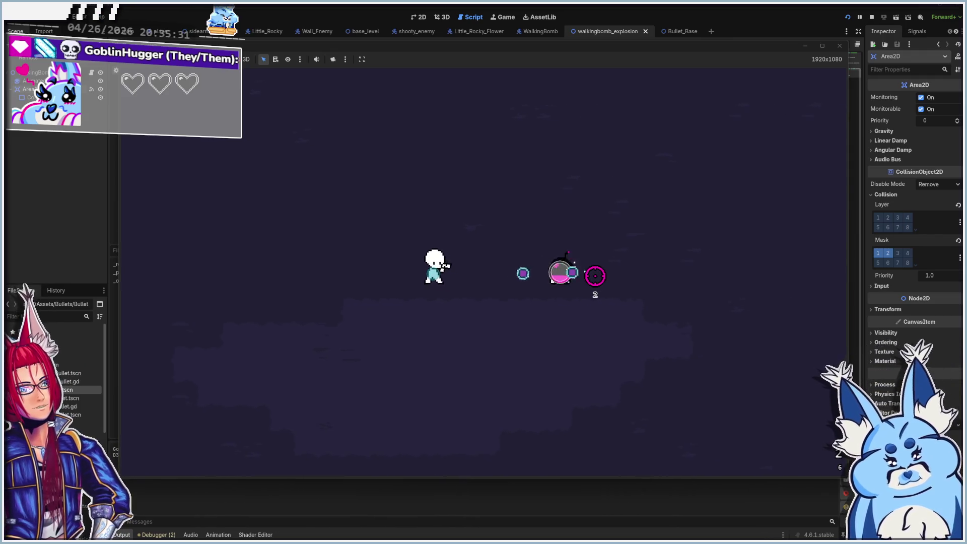
pyautogui.click(659, 272)
pyautogui.click(670, 266)
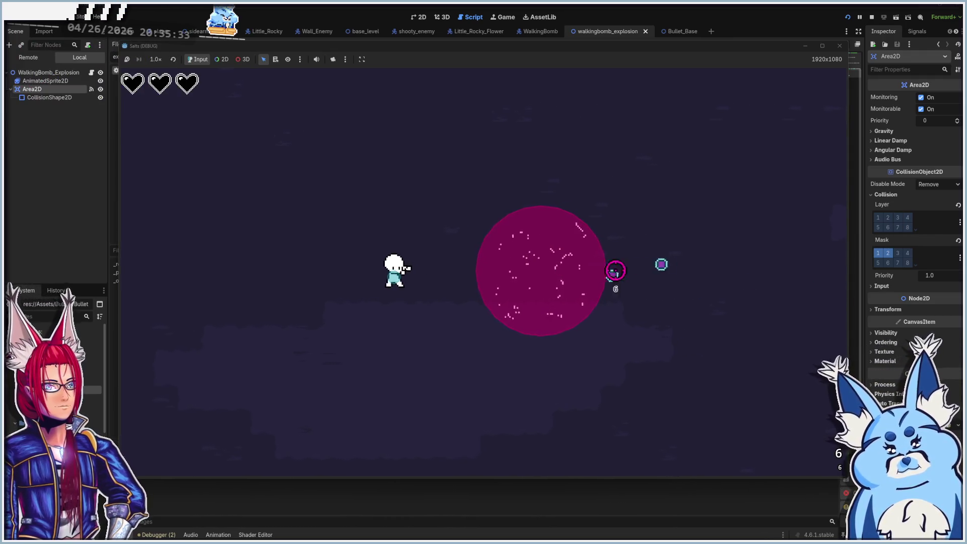
pyautogui.press('d')
pyautogui.click(623, 267)
pyautogui.click(623, 270)
pyautogui.click(624, 270)
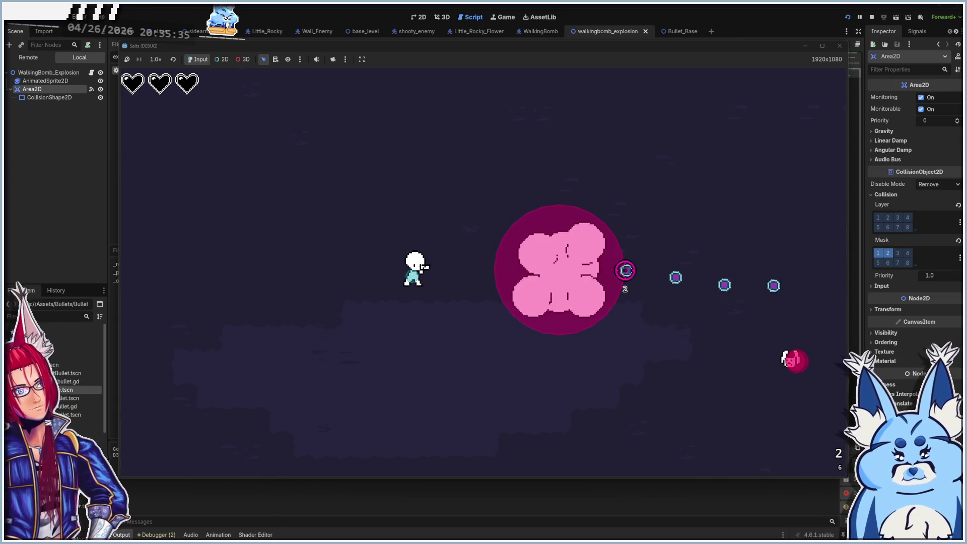
pyautogui.click(636, 311)
pyautogui.click(673, 327)
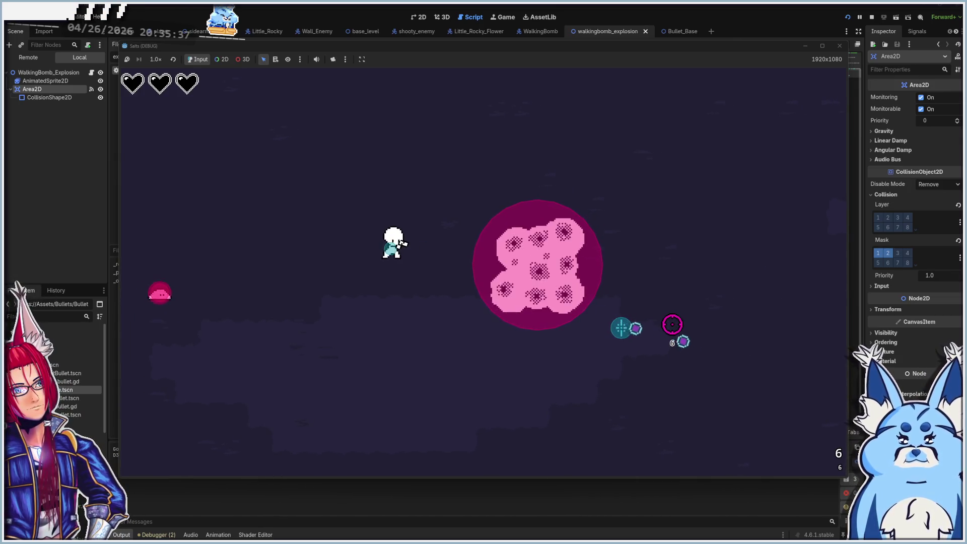
pyautogui.press('w')
pyautogui.press('d')
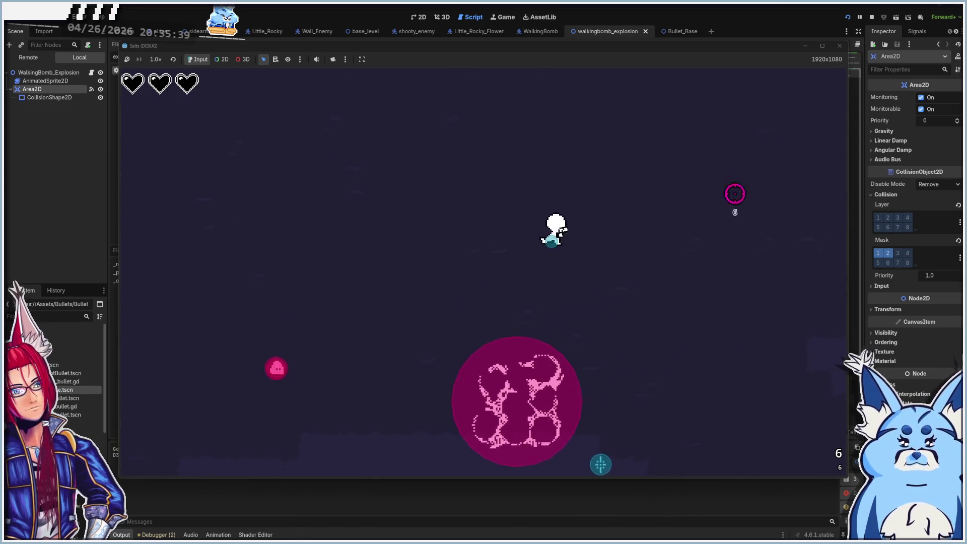
# - Stop the game and delete the bullet-check lines 17–18 in walkingbomb_explosion.gd
pyautogui.click(839, 45)
pyautogui.moveTo(462, 335); pyautogui.dragTo(205, 320)
pyautogui.press('BackSpace')
pyautogui.press('BackSpace')
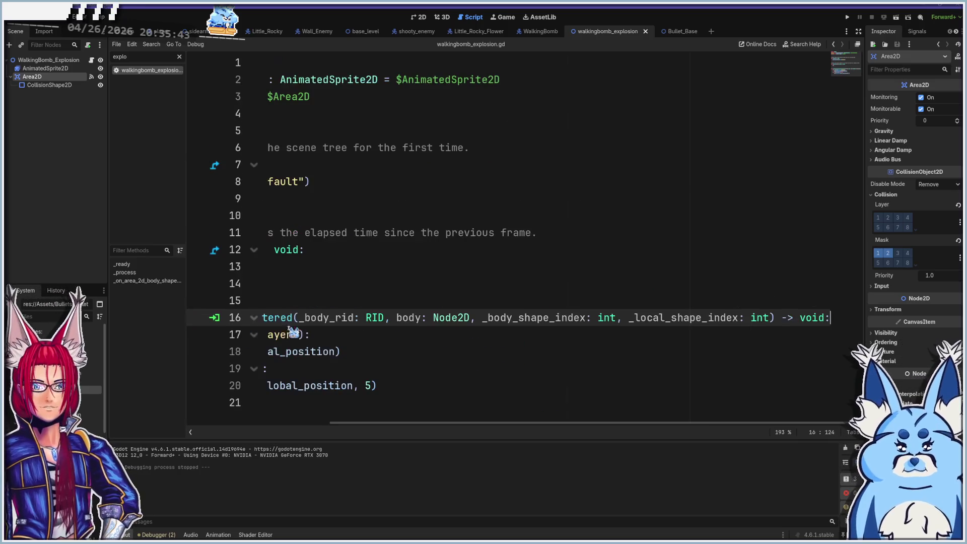
# - Remove the bullet-check lines and blank line 17, changing the following 'elif' to 'if'
pyautogui.hotkey('ctrl', 'z')
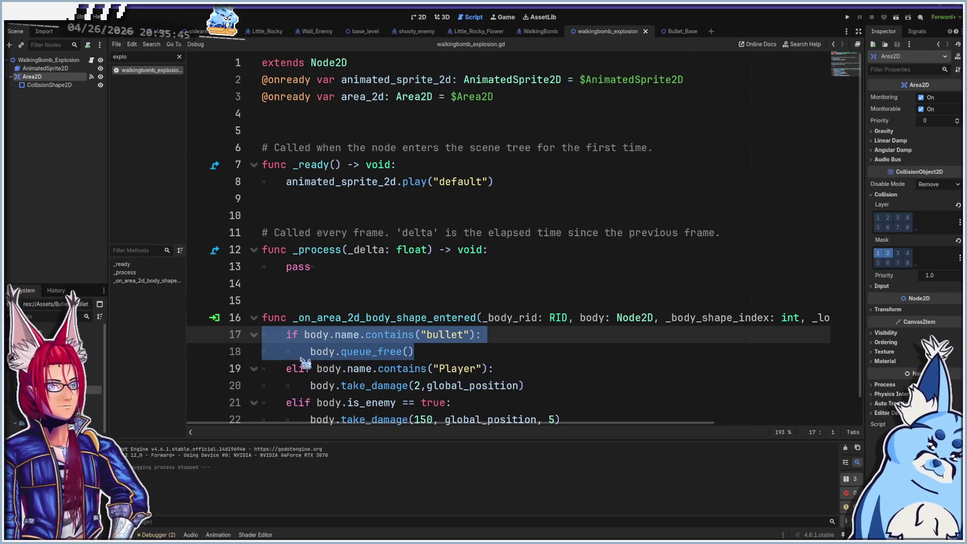
pyautogui.press('BackSpace')
pyautogui.click(287, 352)
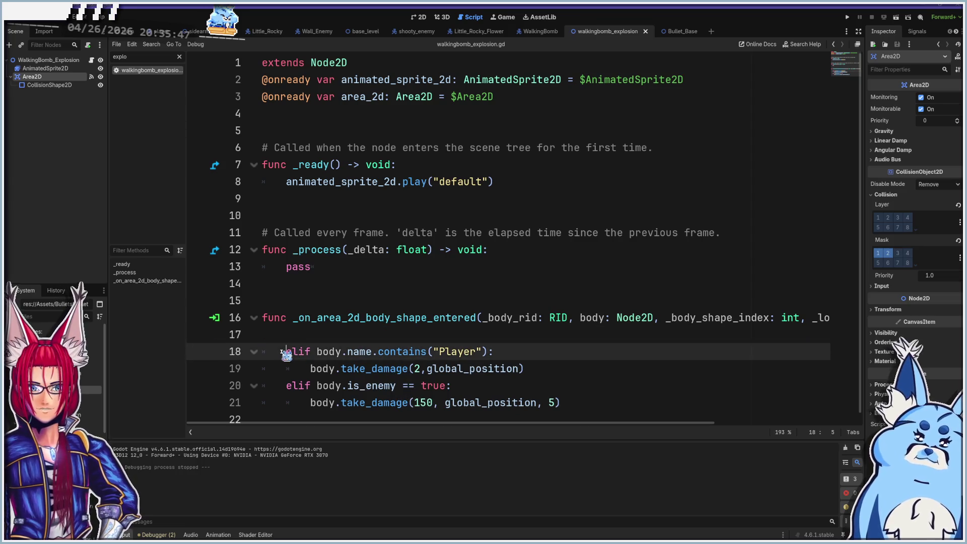
pyautogui.click(291, 336)
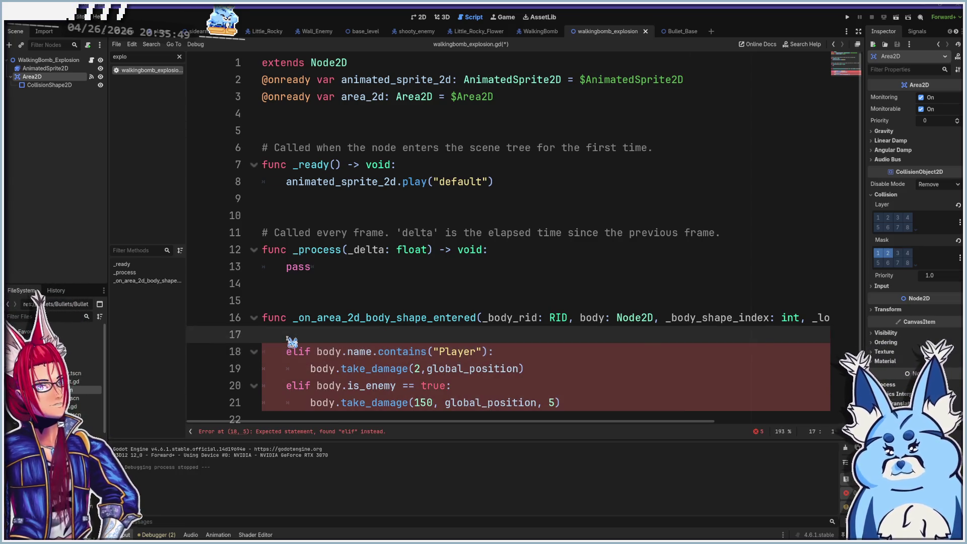
pyautogui.press('BackSpace')
pyautogui.press('Down')
pyautogui.press('Home')
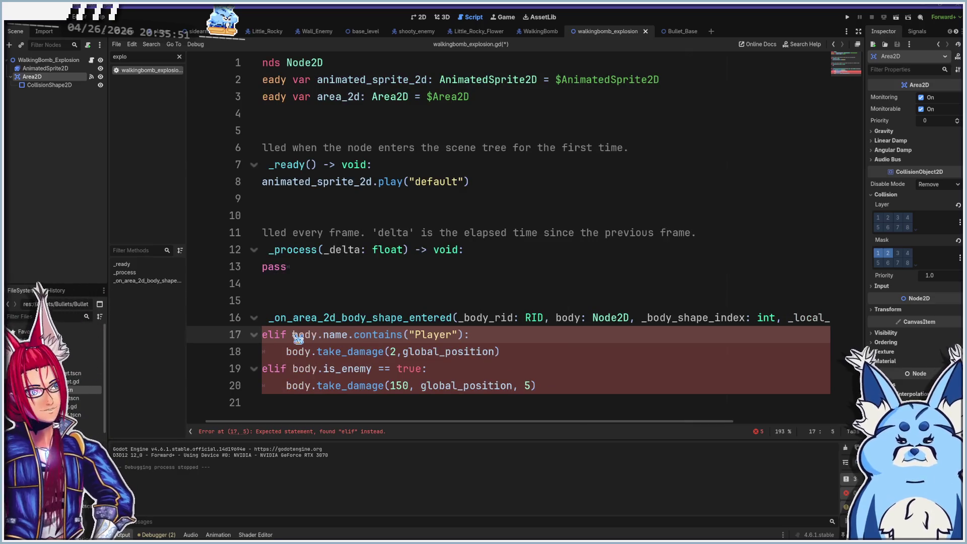
pyautogui.press('Delete')
pyautogui.press('Delete')
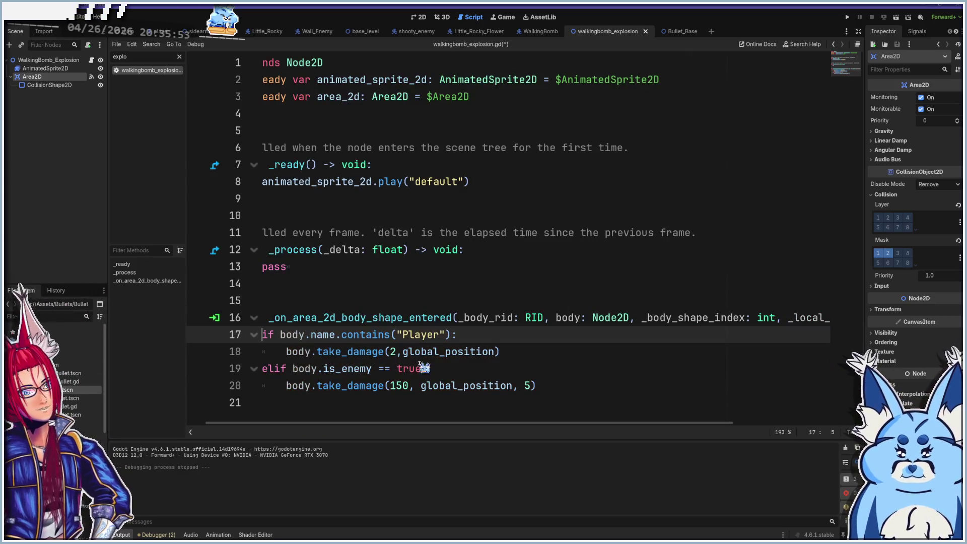
# - Review the remaining body-entered handler lines and return to the 2D scene view
pyautogui.click(481, 368)
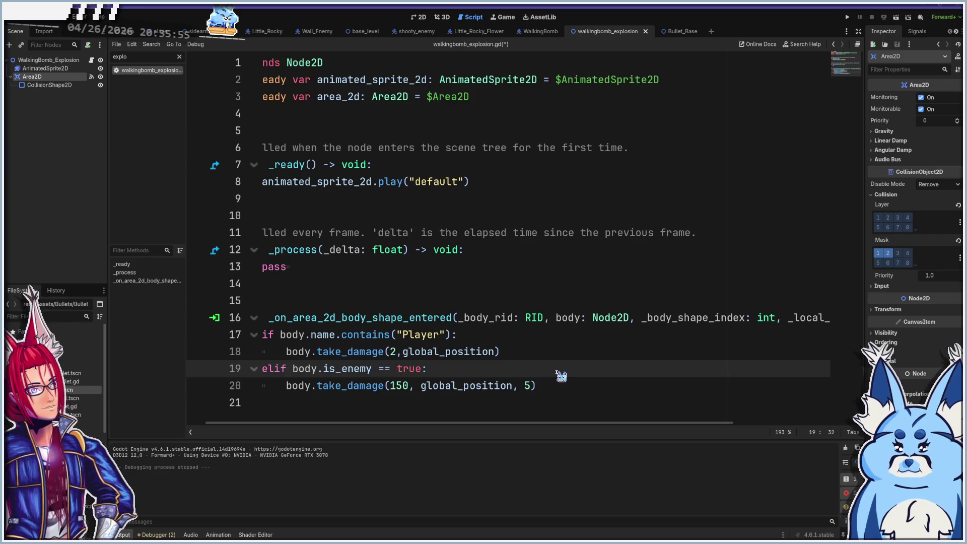
pyautogui.click(583, 385)
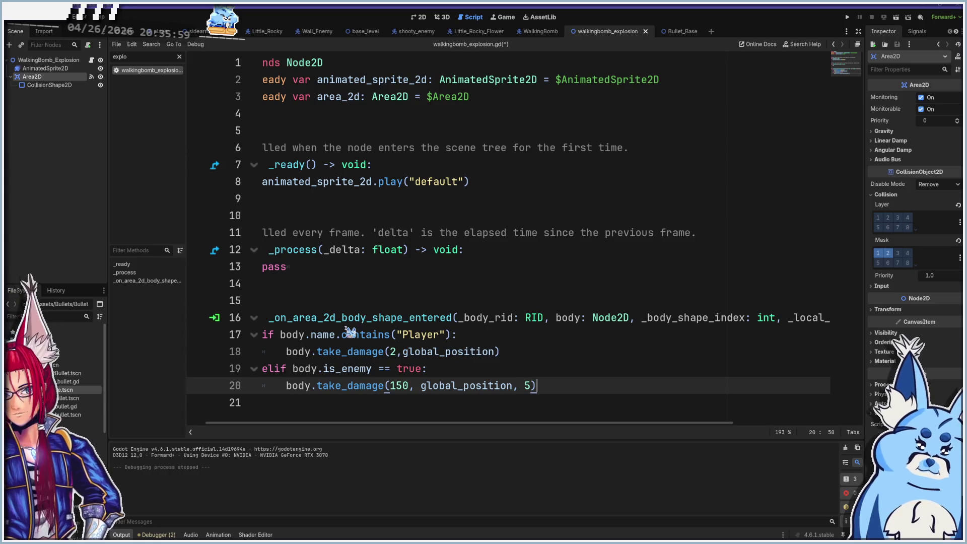
pyautogui.click(341, 272)
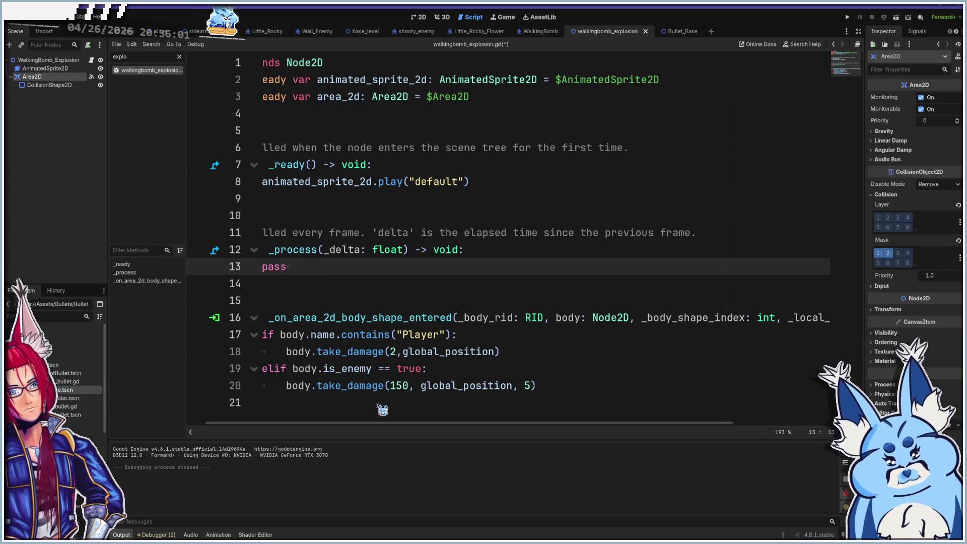
pyautogui.moveTo(367, 428); pyautogui.dragTo(284, 406)
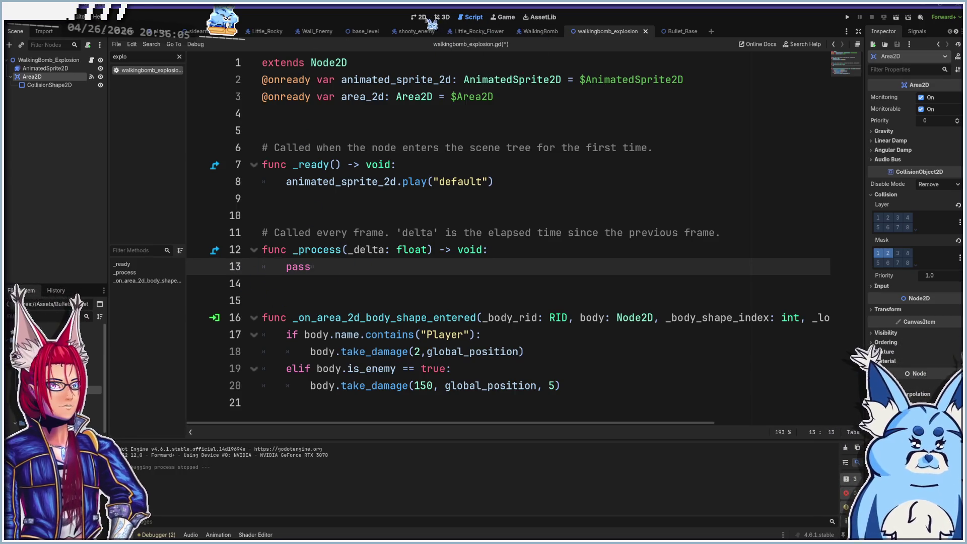
pyautogui.click(421, 17)
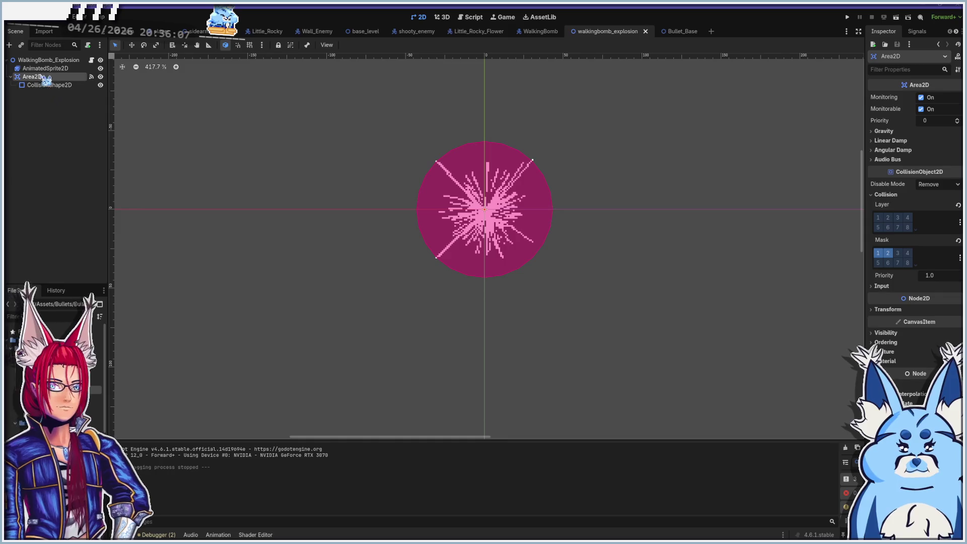
# - Connect the AnimatedSprite2D's animation_finished signal to a new method
pyautogui.click(41, 69)
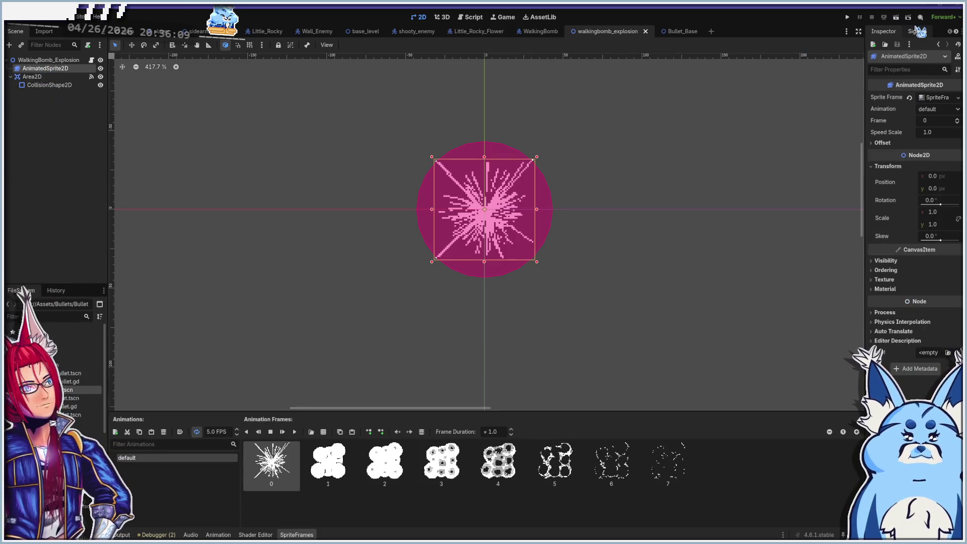
pyautogui.click(916, 32)
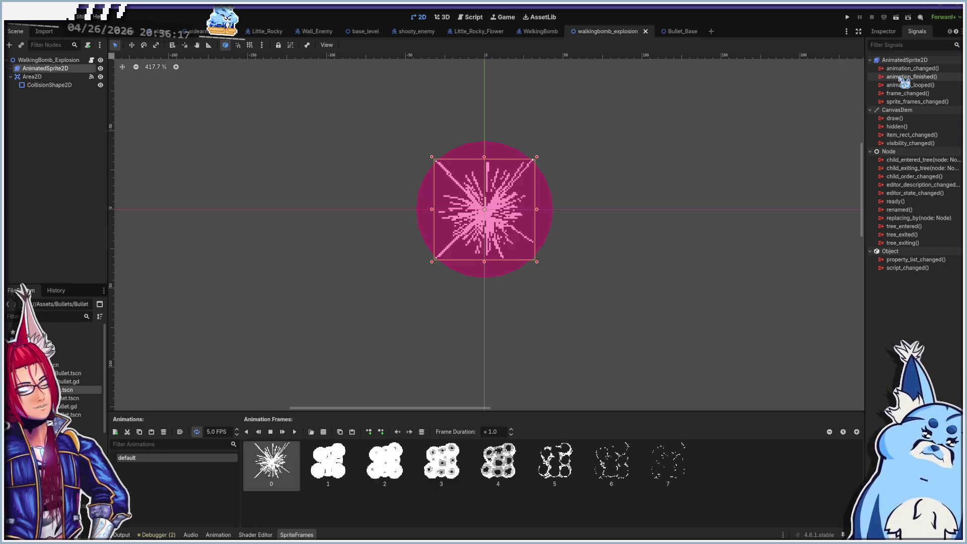
pyautogui.doubleClick(904, 77)
pyautogui.click(451, 356)
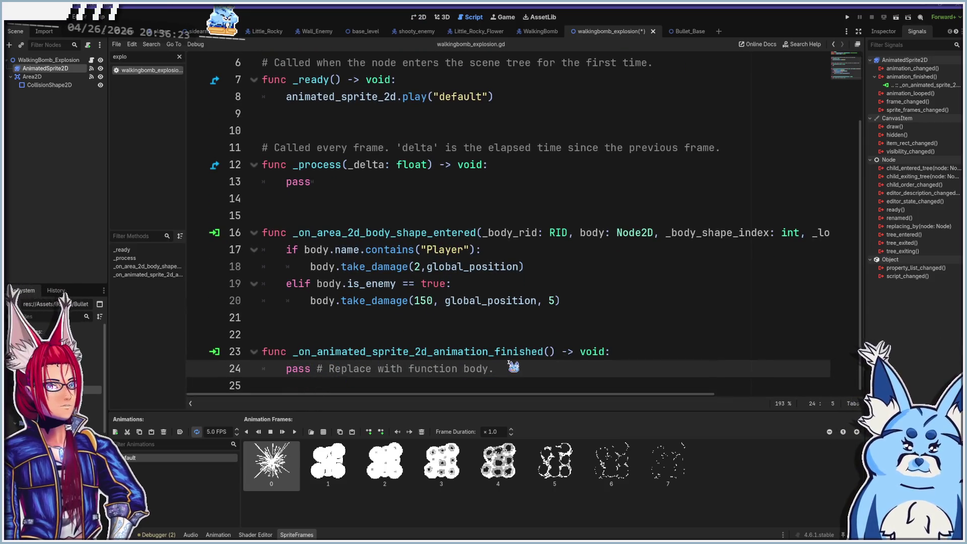
# - Replace the new handler's placeholder body with queue_free() and save the script
pyautogui.hotkey('shift', 'Home')
pyautogui.write('qu')
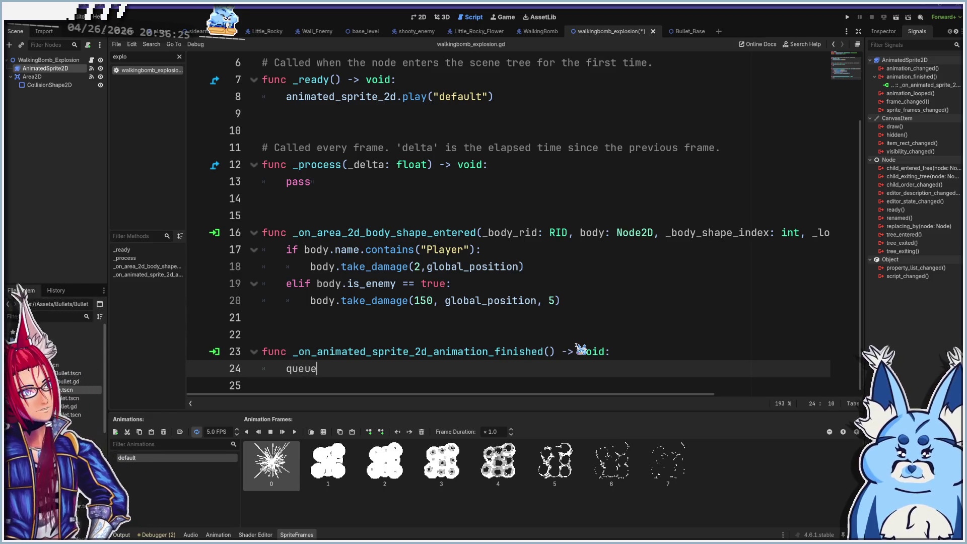
pyautogui.press('BackSpace')
pyautogui.press('BackSpace')
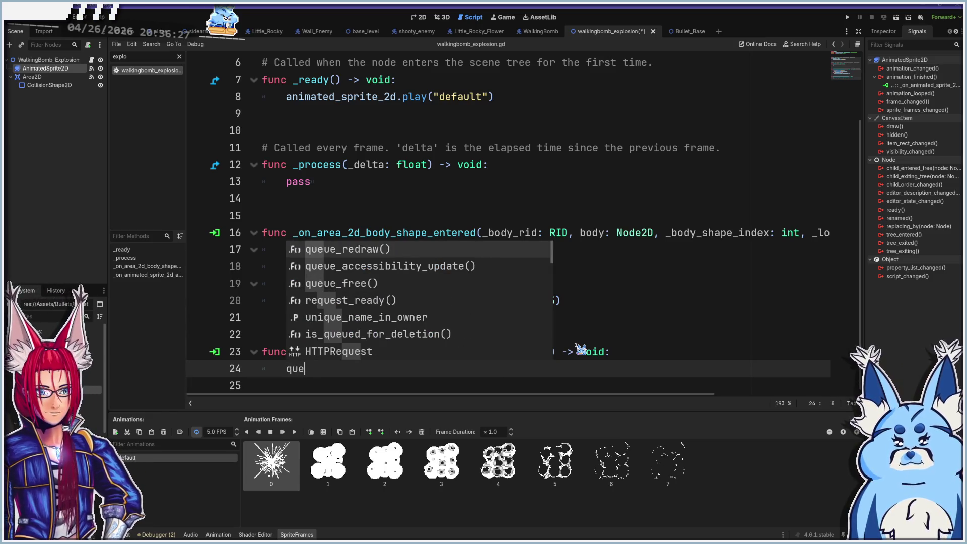
pyautogui.write('ue_free')
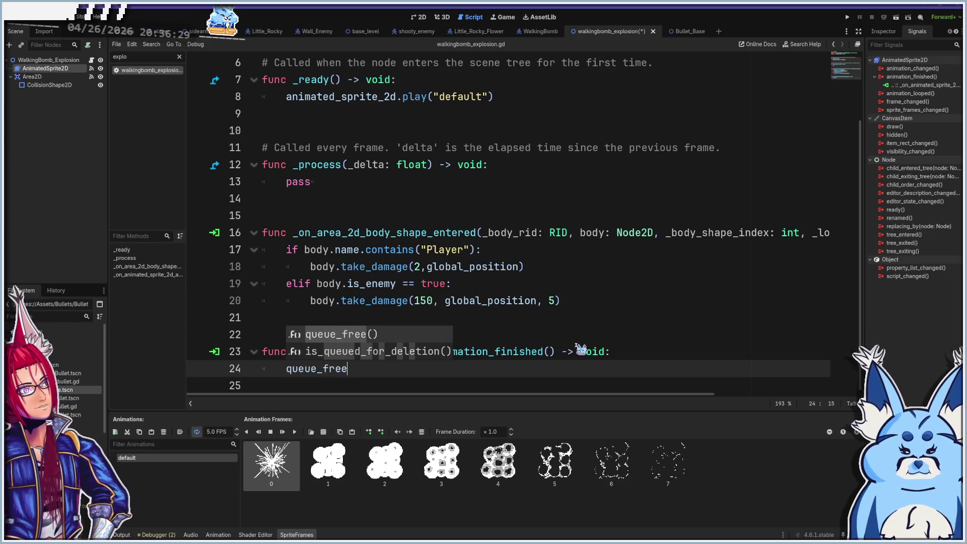
pyautogui.press('Return')
pyautogui.hotkey('ctrl', 's')
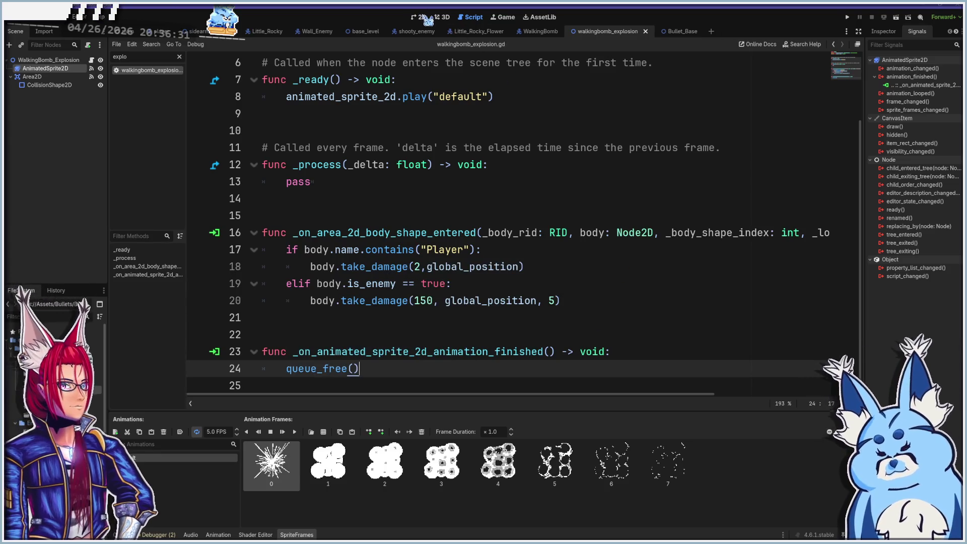
pyautogui.click(419, 17)
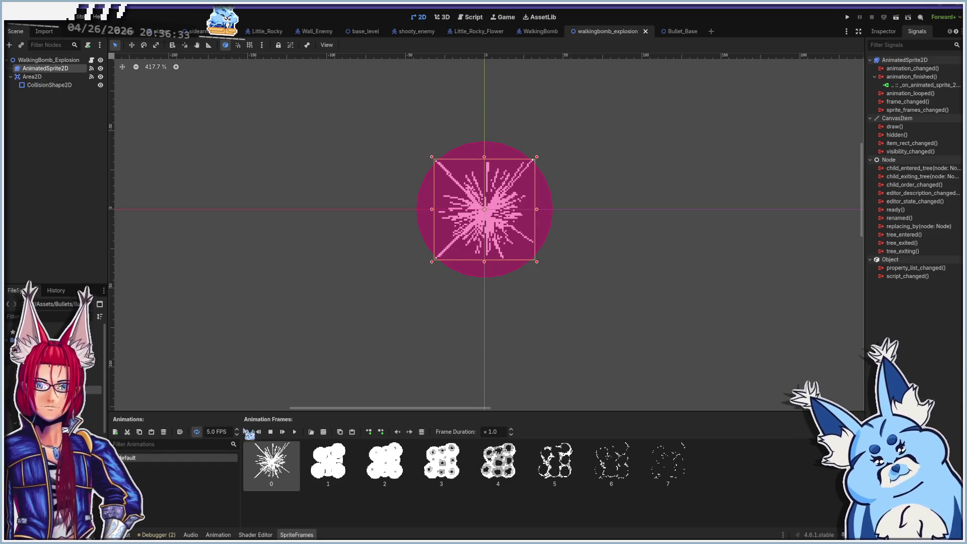
# - Set the explosion animation speed to 10 FPS and save the scene
pyautogui.click(212, 432)
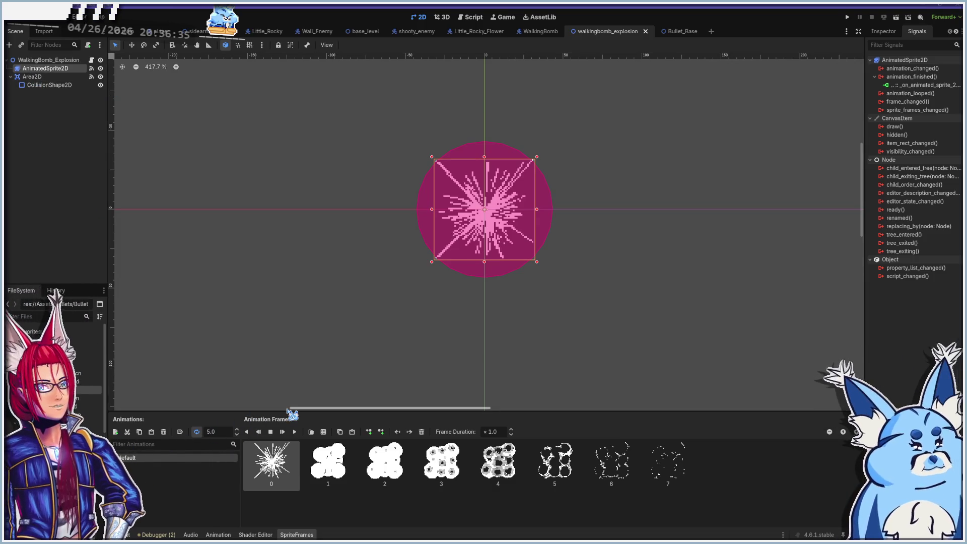
pyautogui.press('Return')
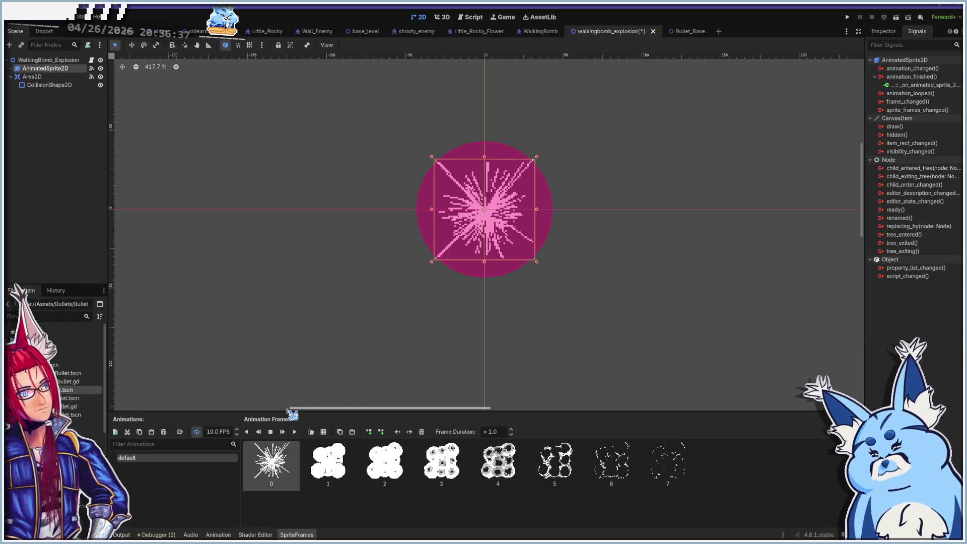
pyautogui.hotkey('ctrl', 's')
# - Playtest with a chosen weapon, shooting the walking bomb, then close the game
pyautogui.press('F5')
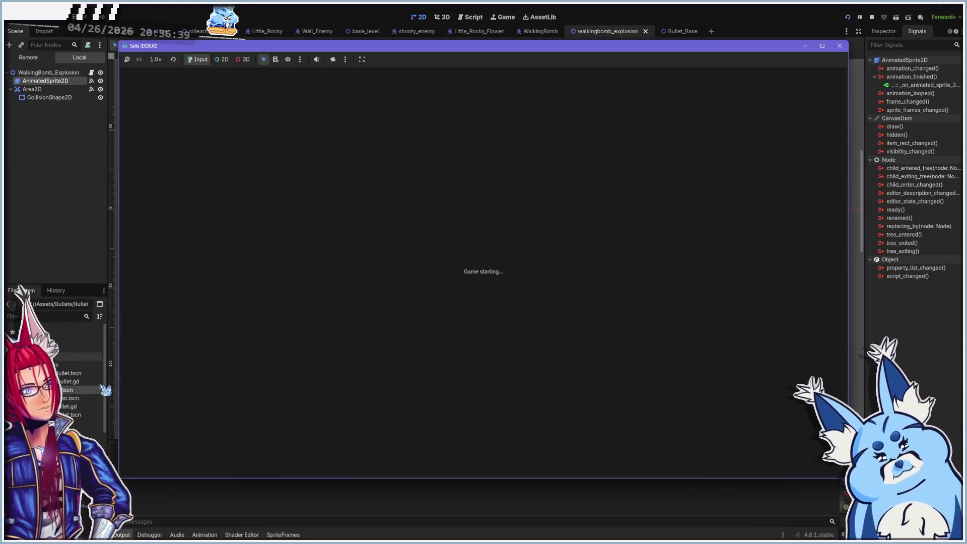
pyautogui.click(484, 359)
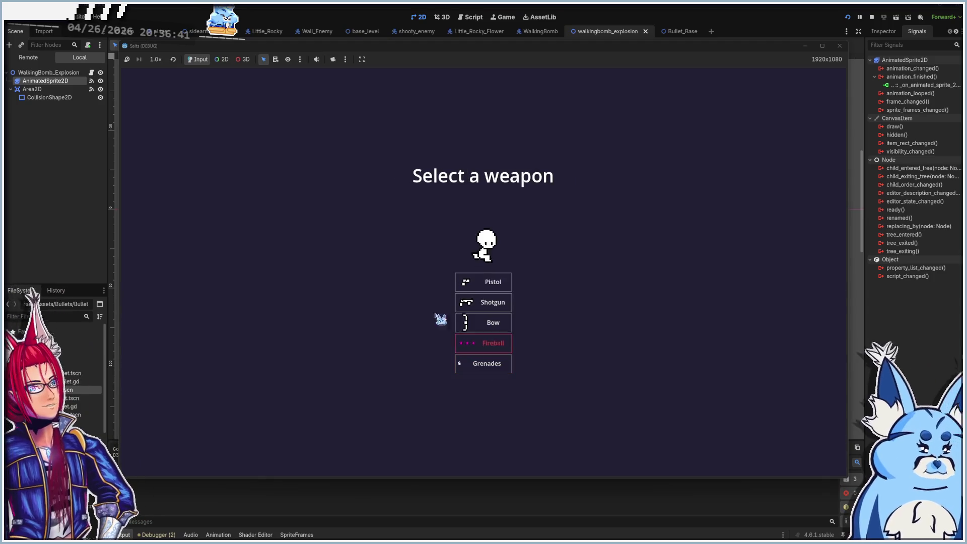
pyautogui.click(468, 305)
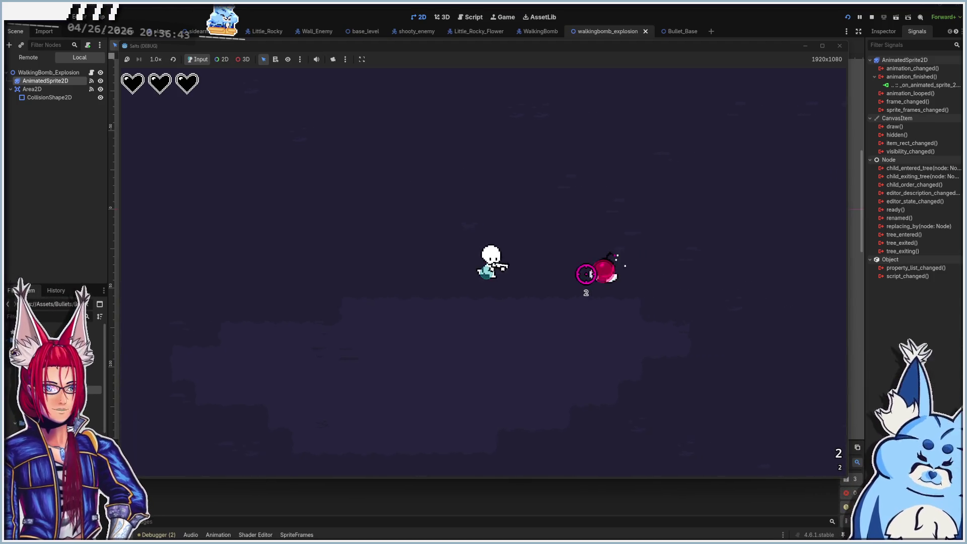
pyautogui.press('a')
pyautogui.click(632, 302)
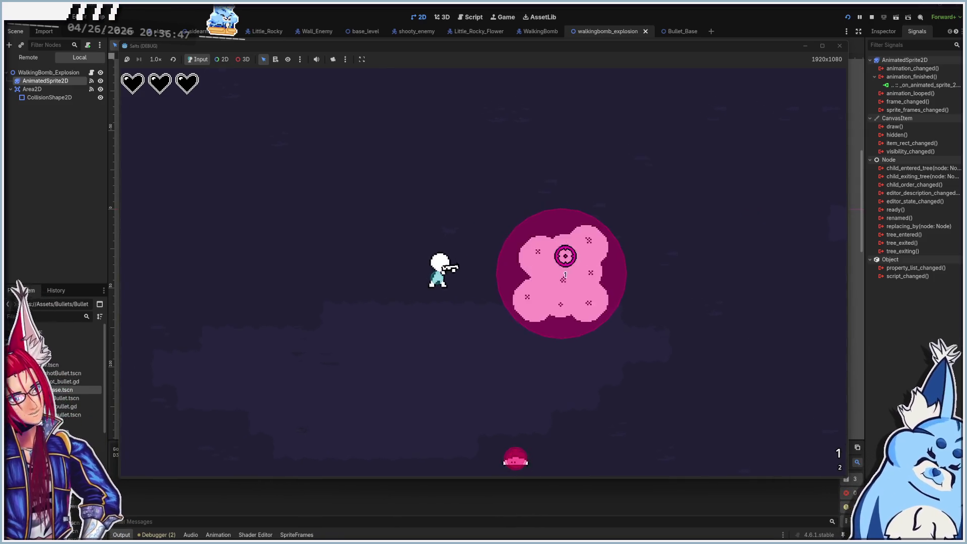
pyautogui.click(839, 45)
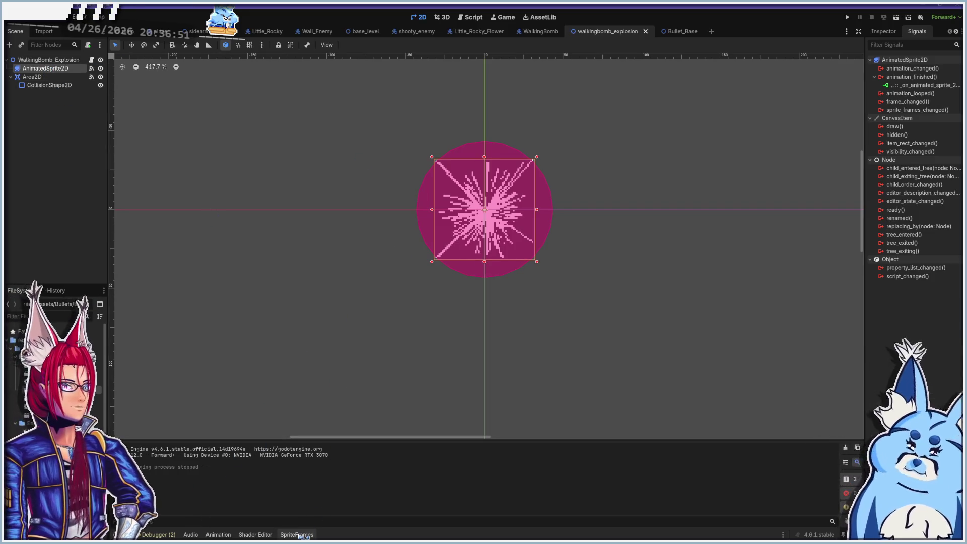
# - Turn off looping on the explosion animation and start a fresh playtest with a weapon
pyautogui.click(297, 534)
pyautogui.click(197, 431)
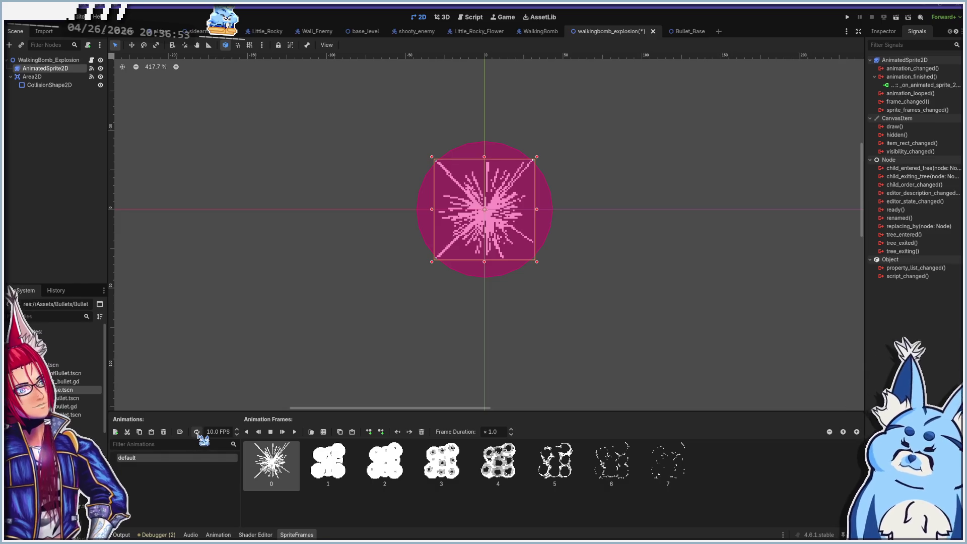
pyautogui.press('F5')
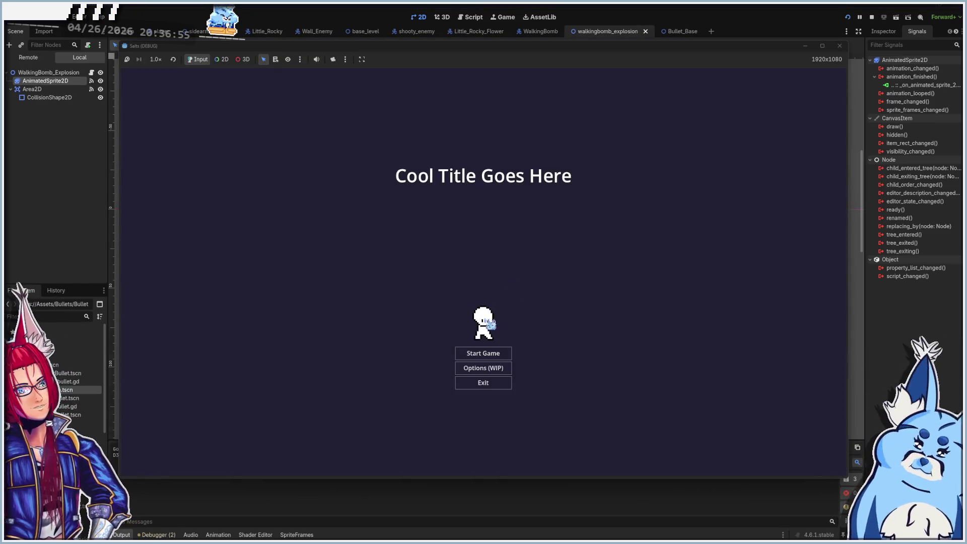
pyautogui.click(486, 355)
pyautogui.click(492, 316)
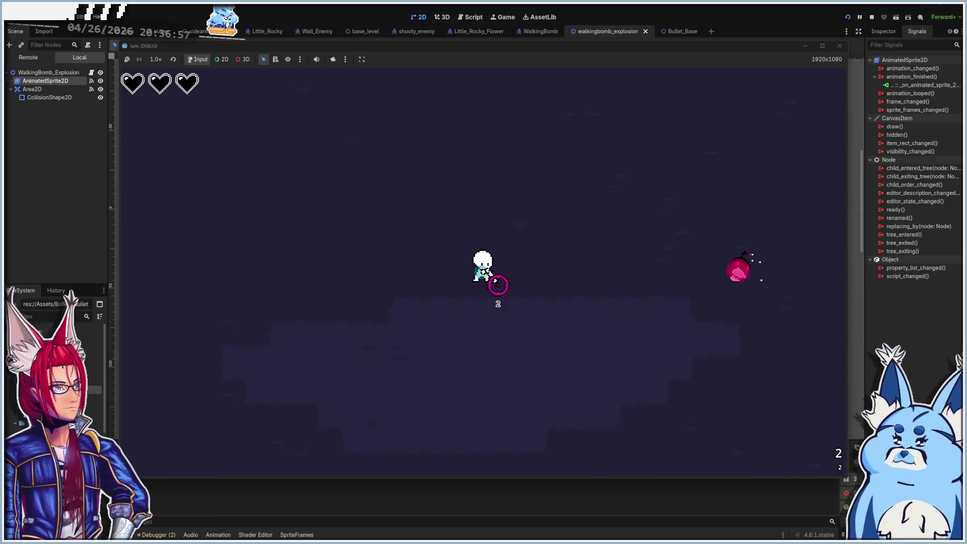
# - Walk toward the walking bomb while firing, then stop with F8 and save the explosion scene
pyautogui.press('a')
pyautogui.click(610, 308)
pyautogui.press('w')
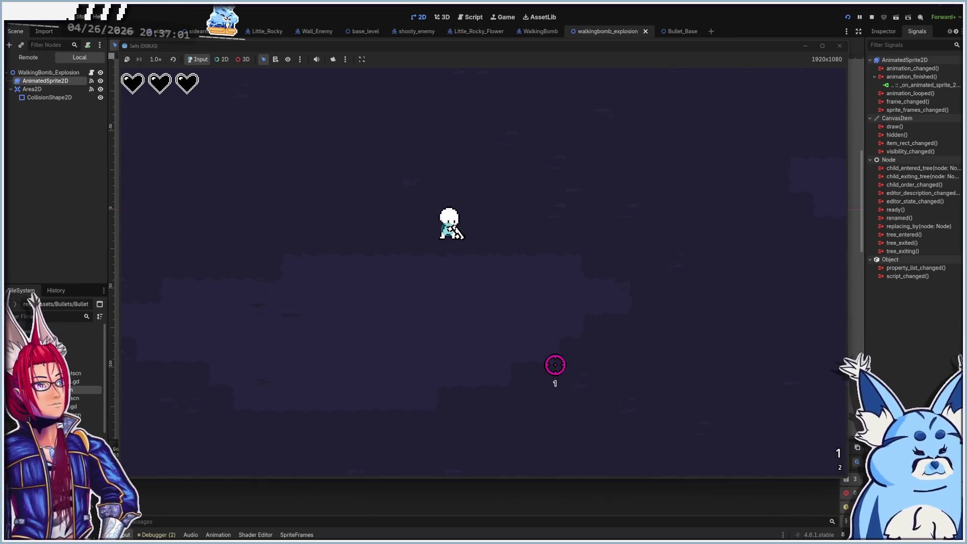
pyautogui.press('a')
pyautogui.press('s')
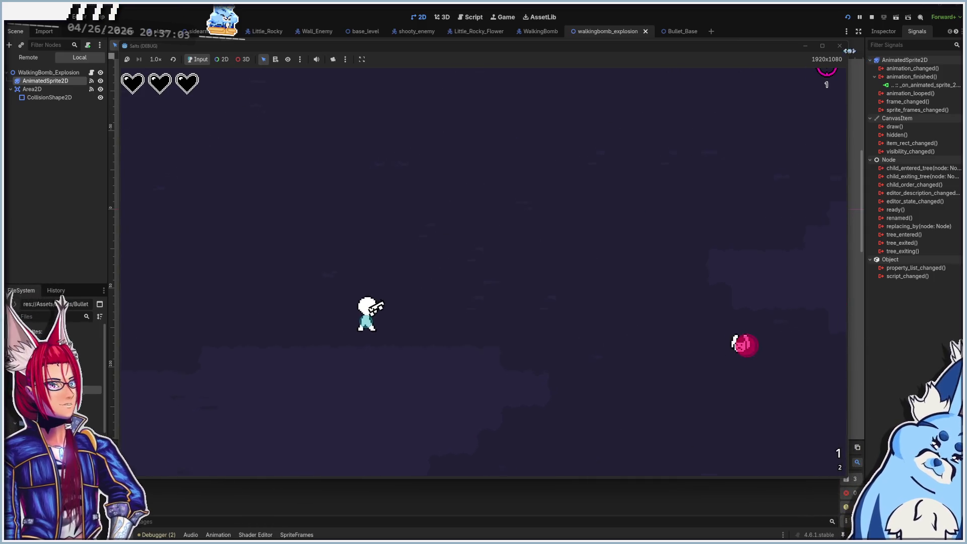
pyautogui.press('F8')
pyautogui.hotkey('ctrl', 's')
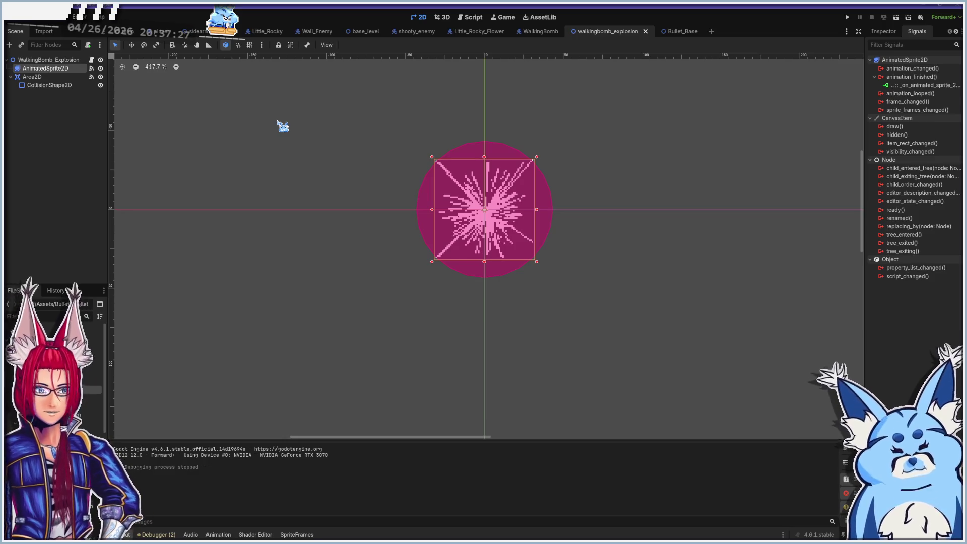
# - Collapse the Area2D branch and select the root WalkingBomb_Explosion node
pyautogui.click(11, 76)
pyautogui.click(40, 60)
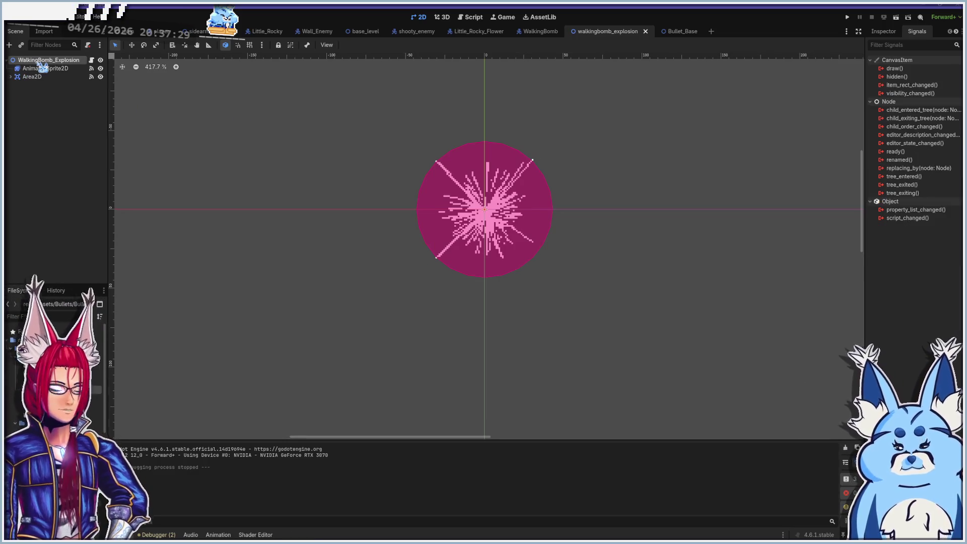
pyautogui.rightClick(31, 122)
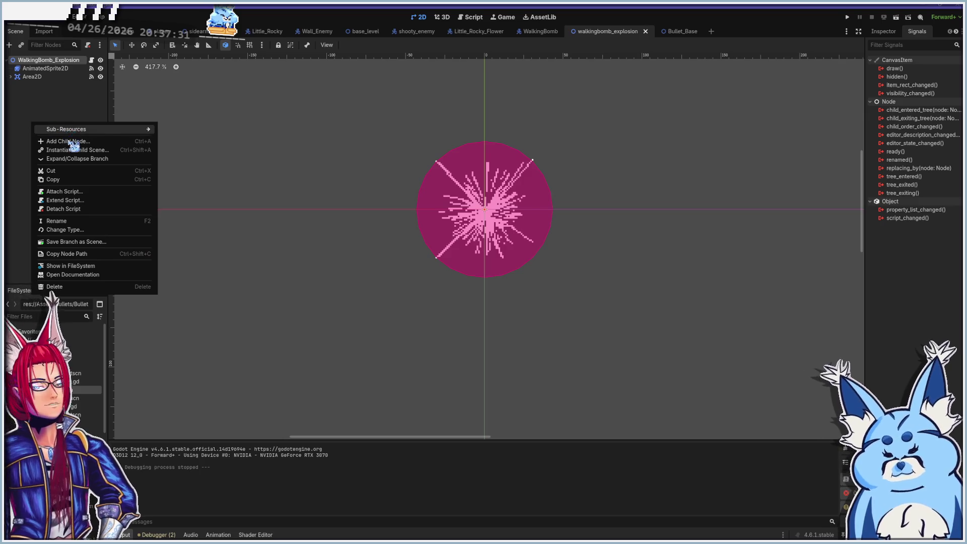
pyautogui.click(19, 109)
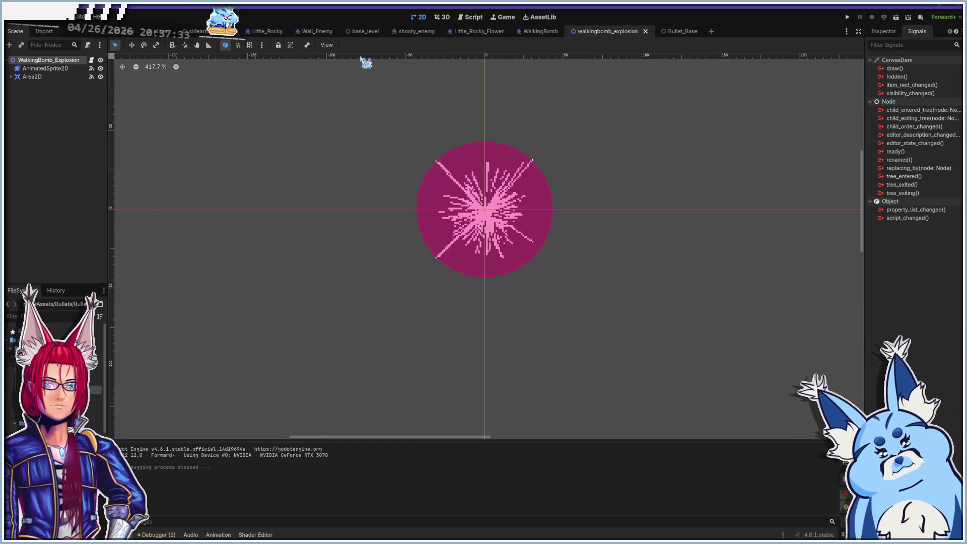
# - Copy shooty_enemy's RangeFinder node (Ideal Range 200) under EnemyBase in the WalkingBomb scene
pyautogui.click(412, 33)
pyautogui.click(39, 127)
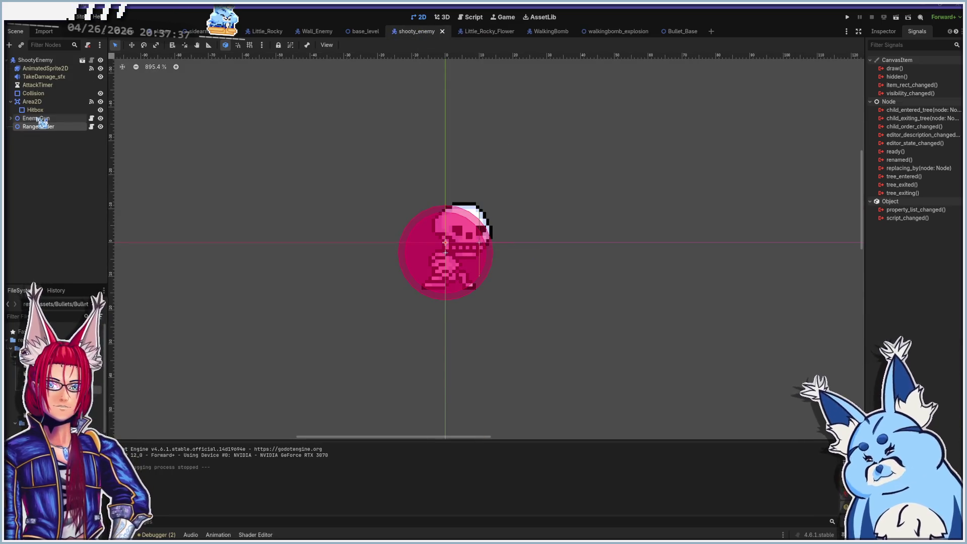
pyautogui.click(882, 31)
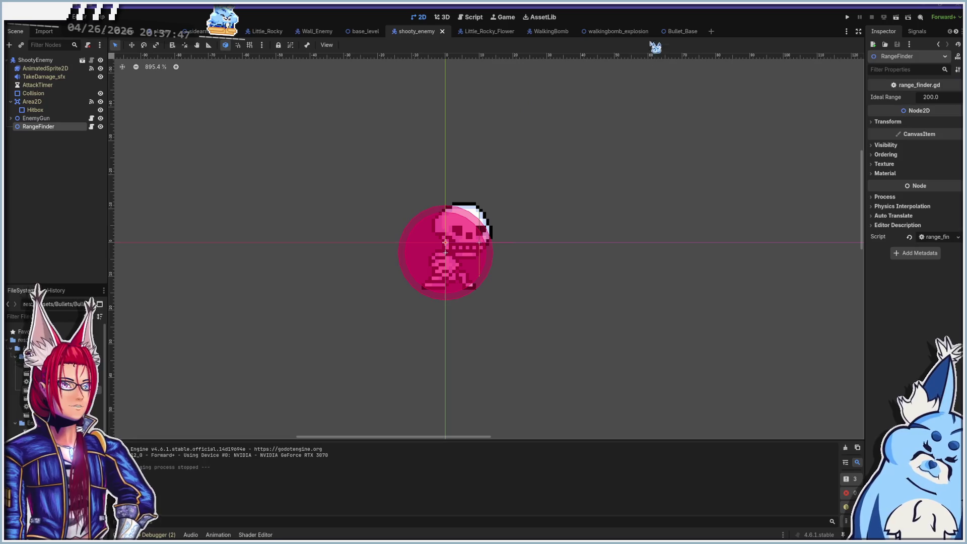
pyautogui.click(534, 31)
pyautogui.moveTo(267, 133); pyautogui.dragTo(99, 166)
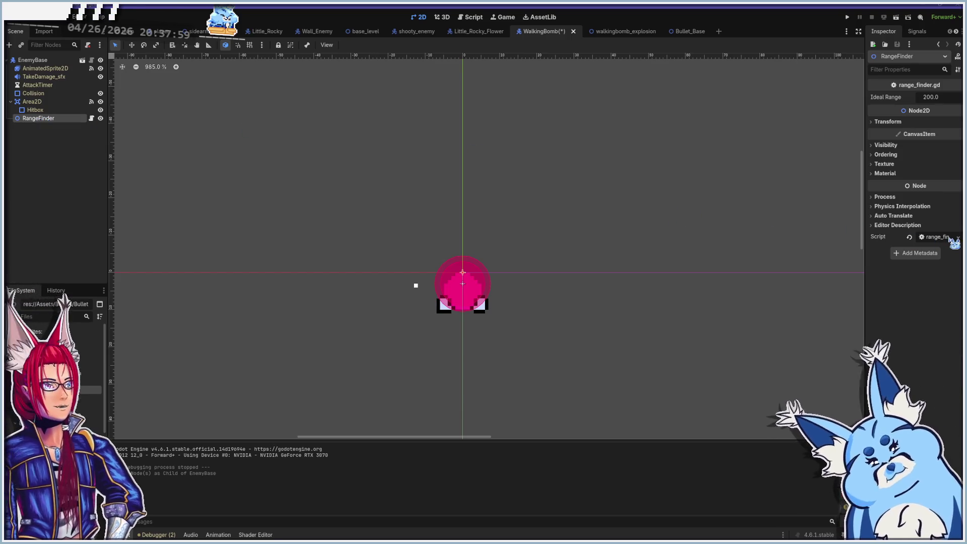
pyautogui.click(958, 236)
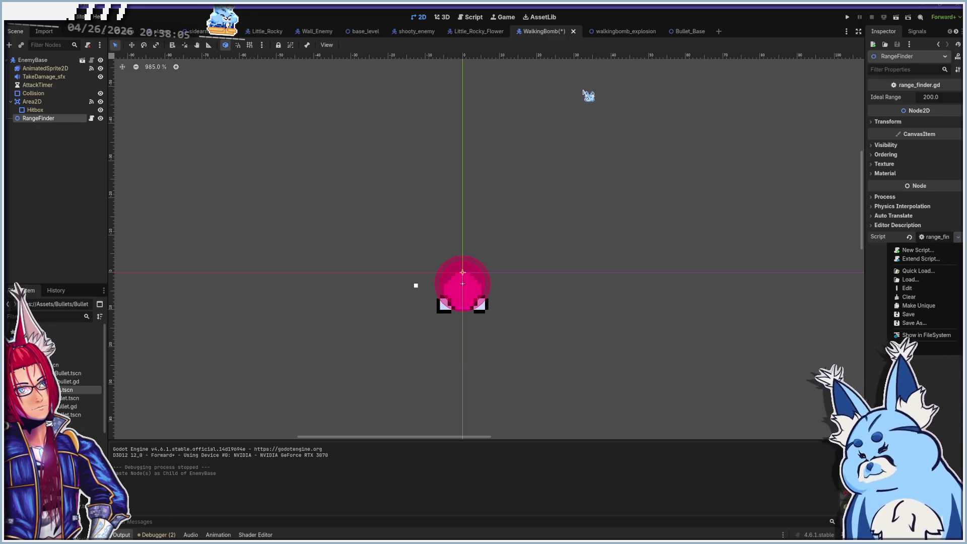
pyautogui.click(472, 17)
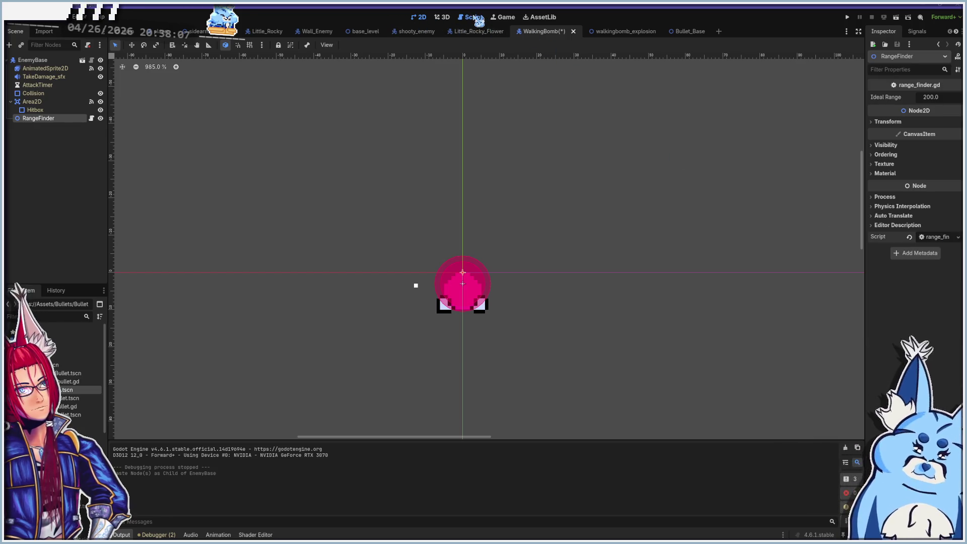
# - Filter scripts for 'range', open range_finder.gd, and select its _physics_process lines 16–33
pyautogui.click(472, 18)
pyautogui.click(177, 58)
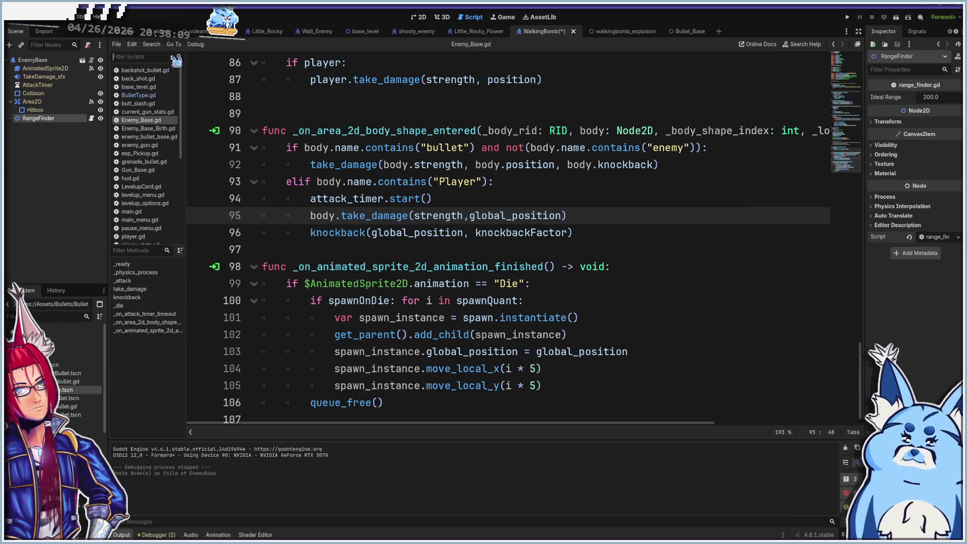
pyautogui.write('range')
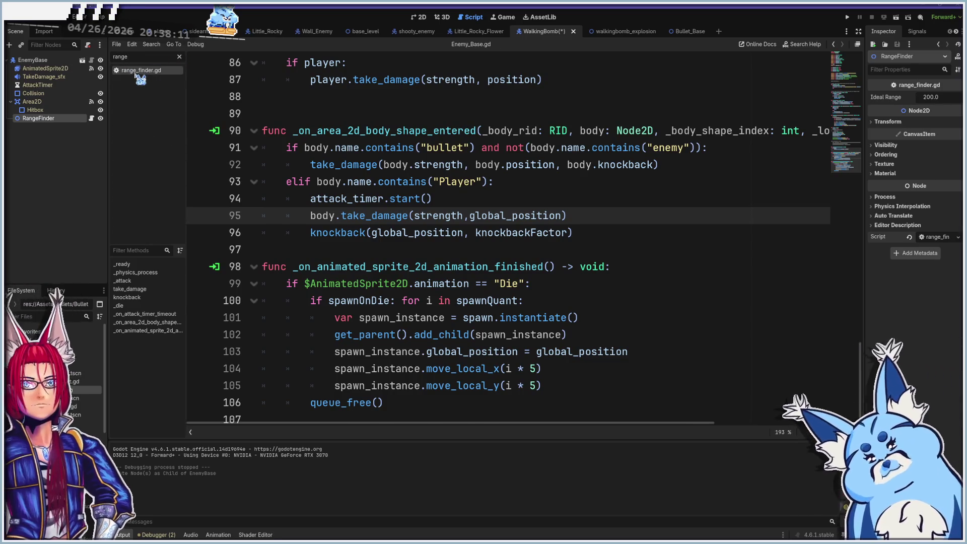
pyautogui.click(138, 70)
pyautogui.scroll(3)
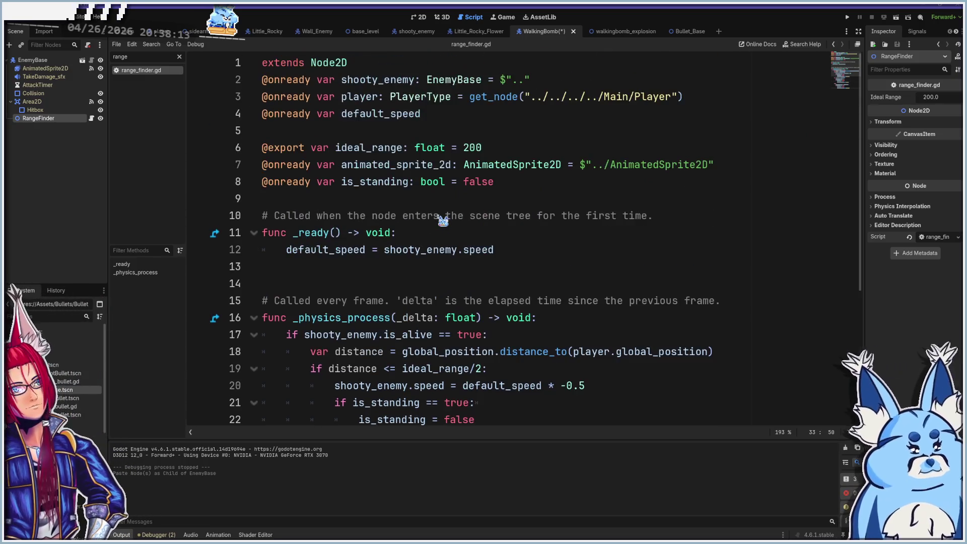
pyautogui.scroll(-3)
pyautogui.scroll(-3)
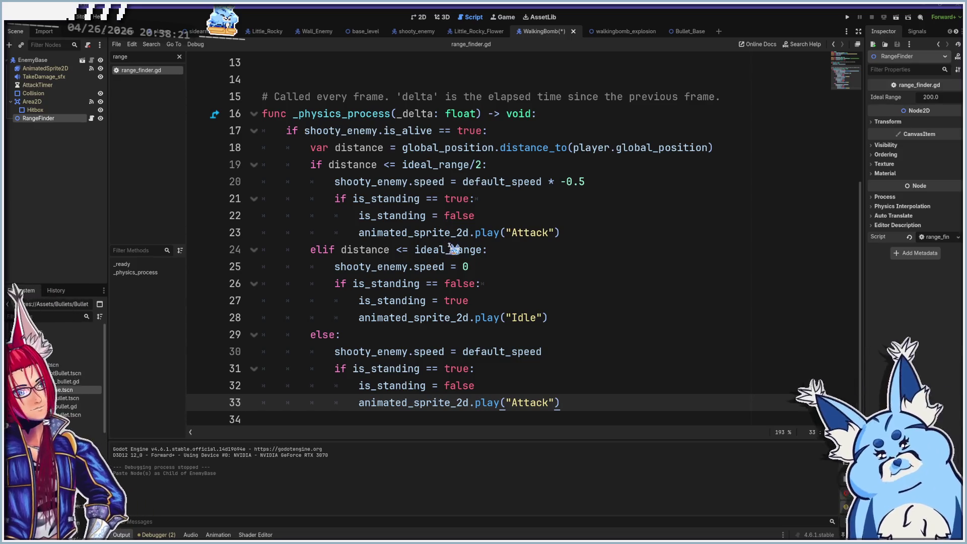
pyautogui.moveTo(558, 403); pyautogui.dragTo(194, 112)
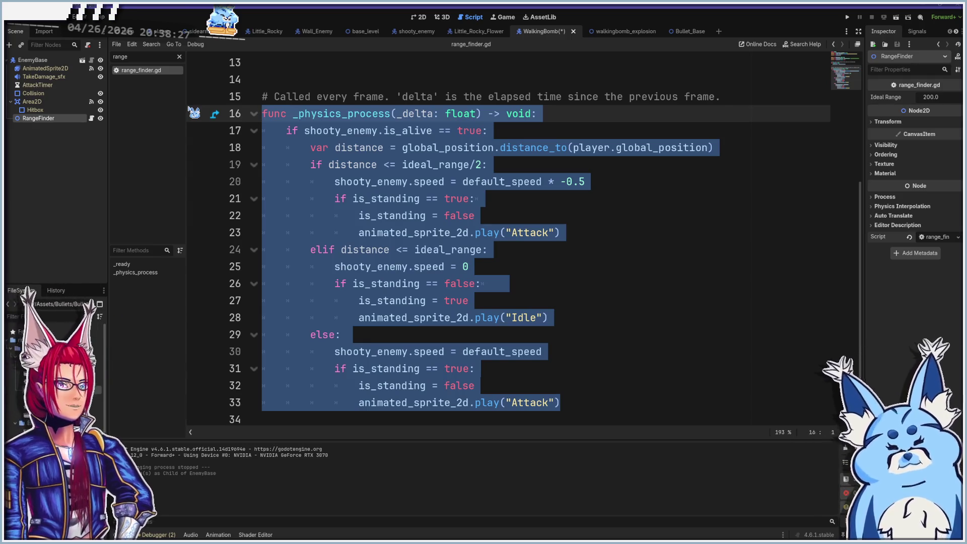
pyautogui.click(422, 17)
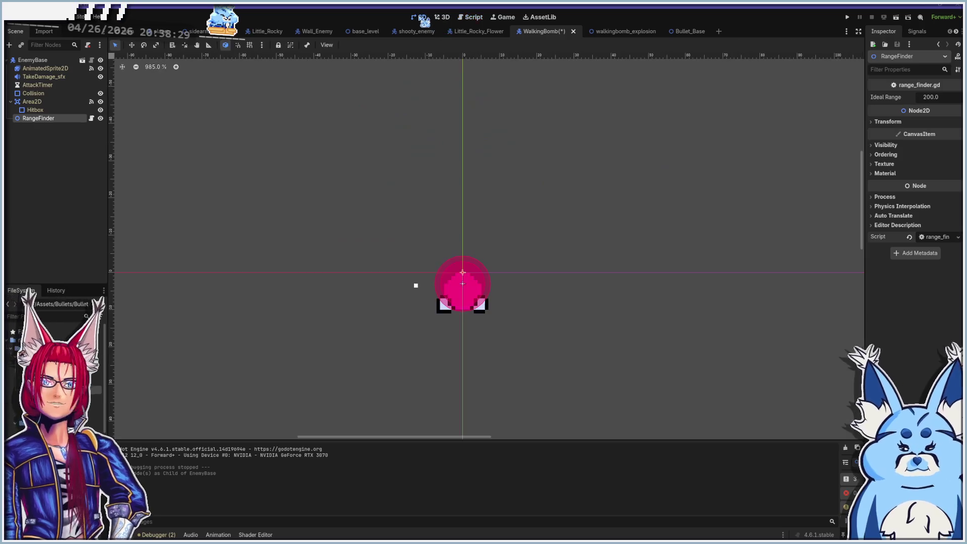
# - Delete the RangeFinder node and add a new Node2D child in its place
pyautogui.rightClick(51, 118)
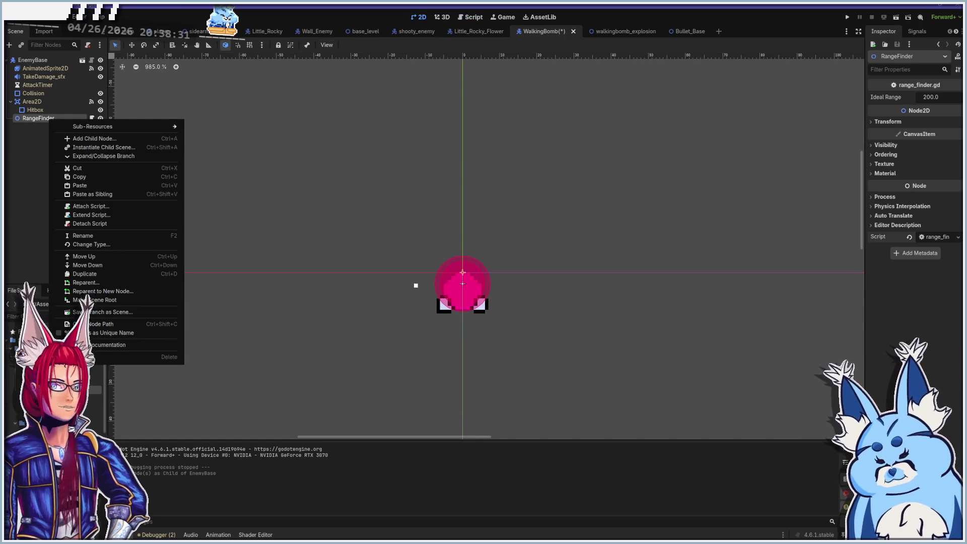
pyautogui.click(151, 357)
pyautogui.click(460, 277)
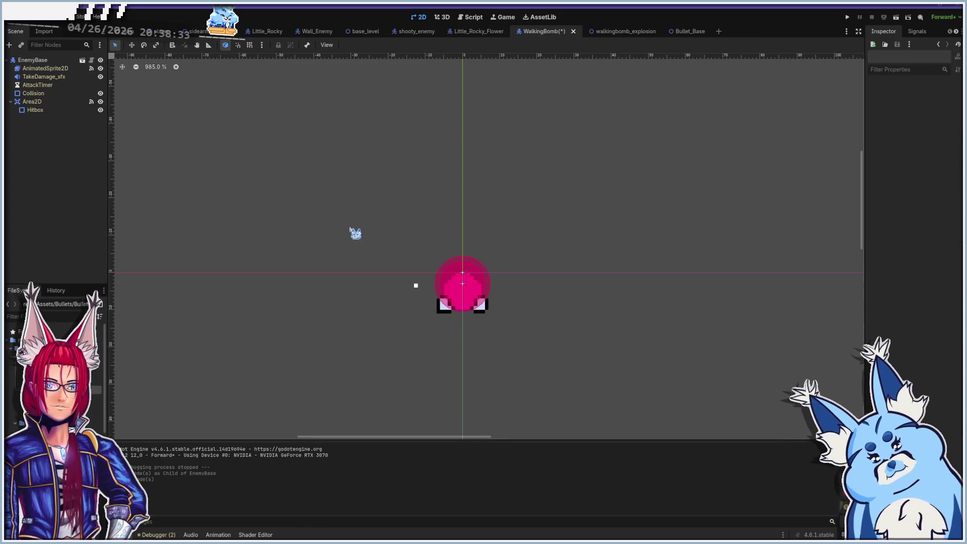
pyautogui.rightClick(30, 129)
pyautogui.click(63, 134)
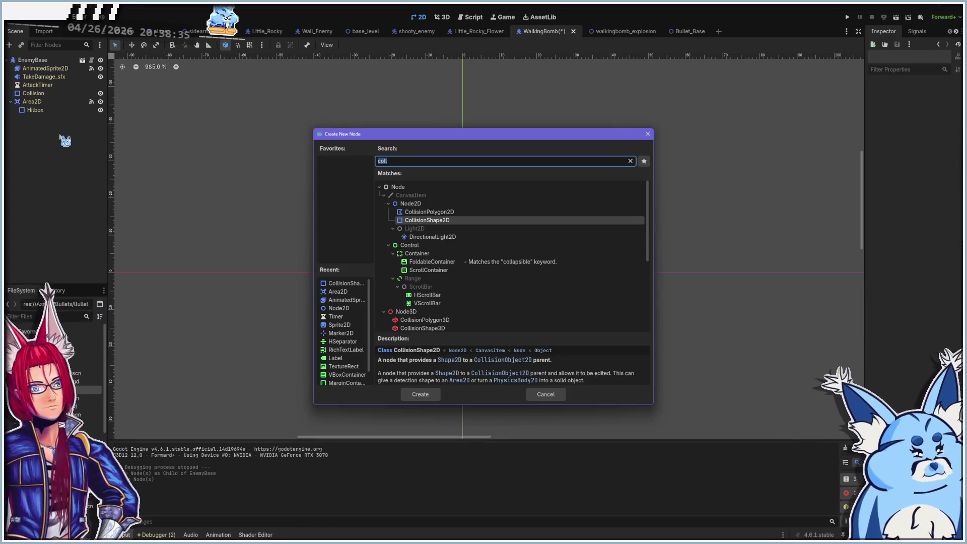
pyautogui.write('node')
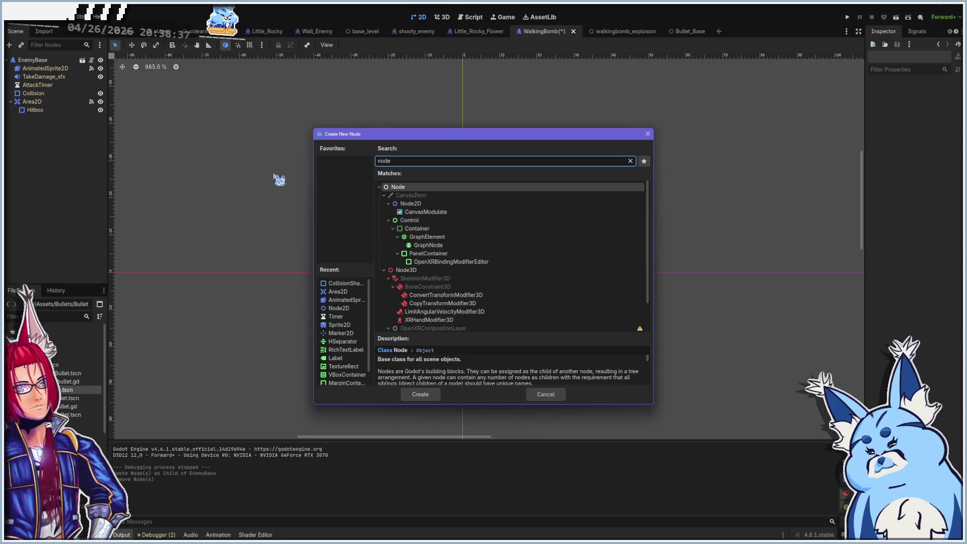
pyautogui.click(427, 203)
pyautogui.click(420, 394)
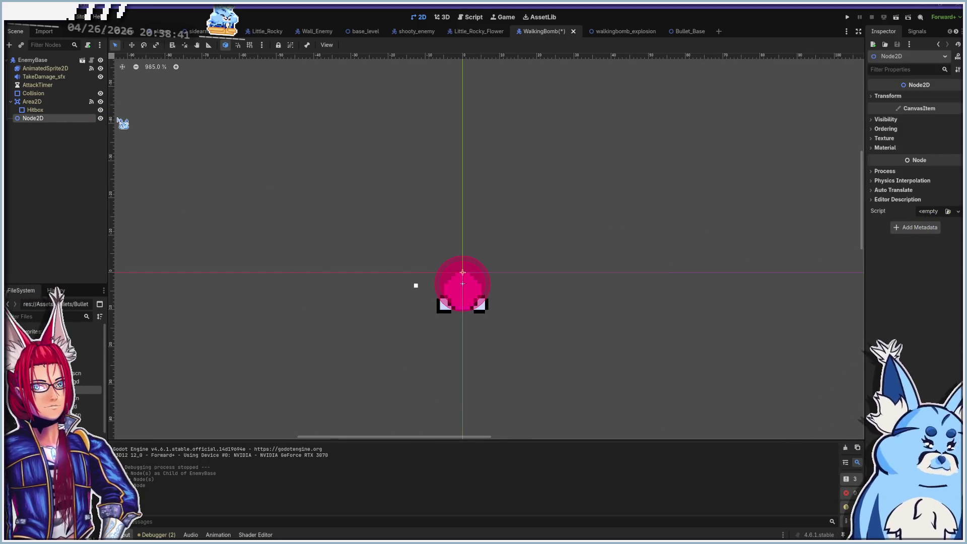
# - Attach a new WalkingBombDetonate.gd script in res://Assets/Scripts and paste the _physics_process range code
pyautogui.click(88, 45)
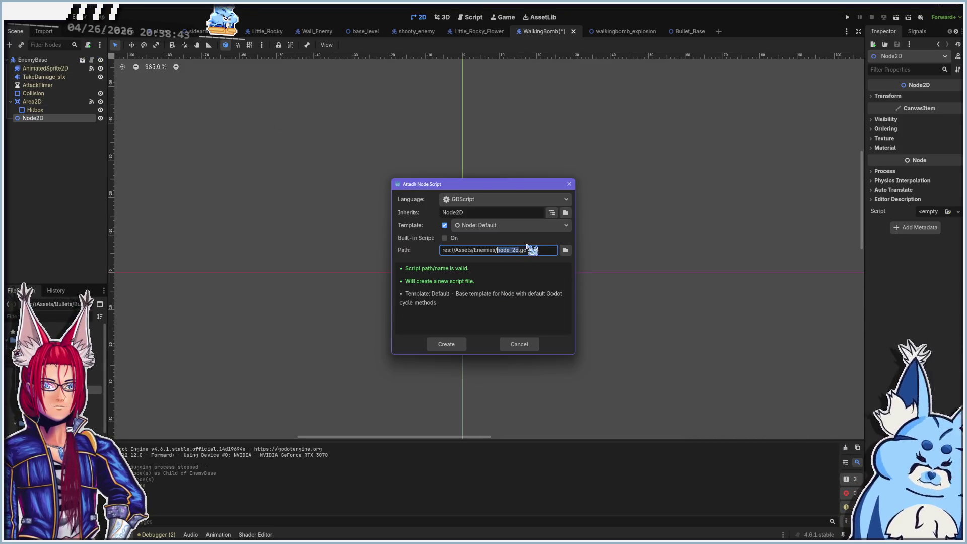
pyautogui.click(565, 250)
pyautogui.click(566, 251)
pyautogui.click(314, 149)
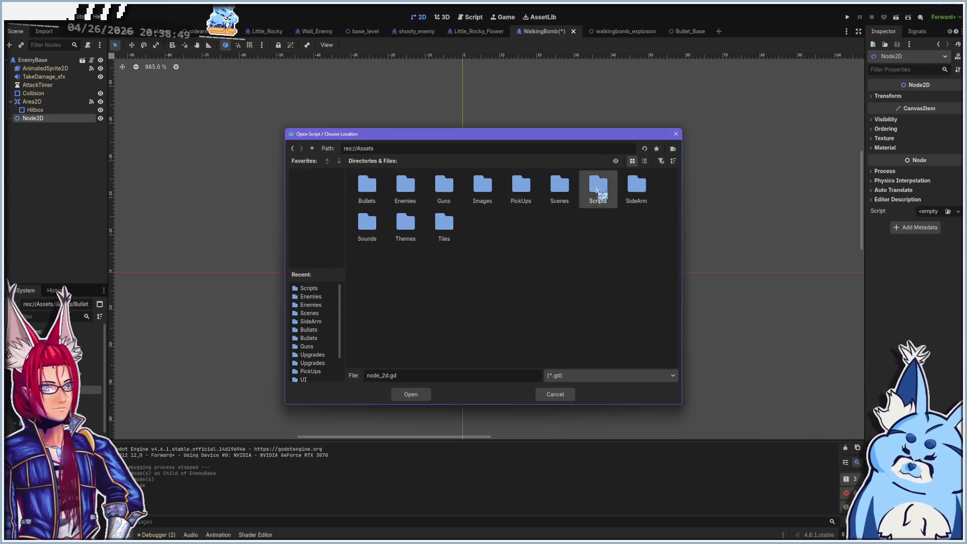
pyautogui.doubleClick(590, 188)
pyautogui.click(396, 376)
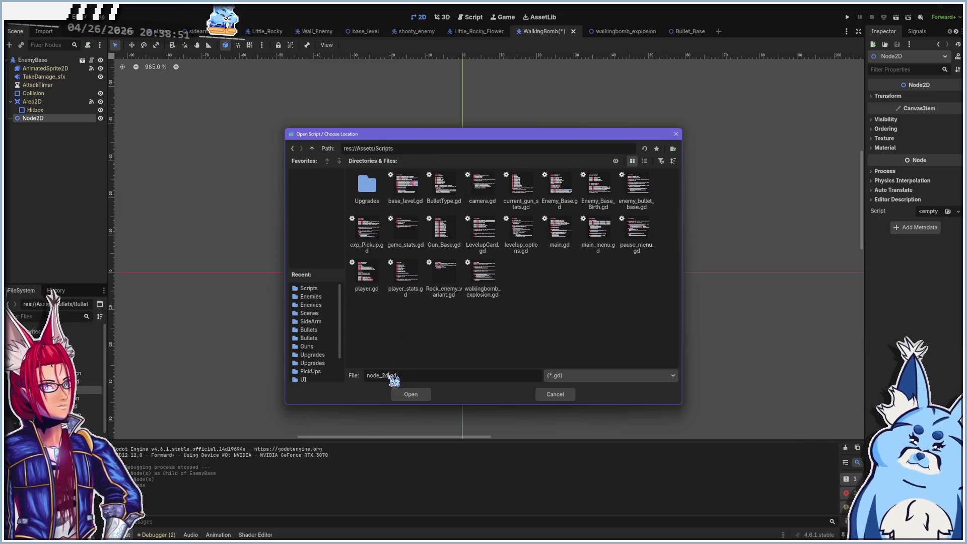
pyautogui.press('BackSpace')
pyautogui.press('BackSpace')
pyautogui.press('BackSpace')
pyautogui.write('WalkingB')
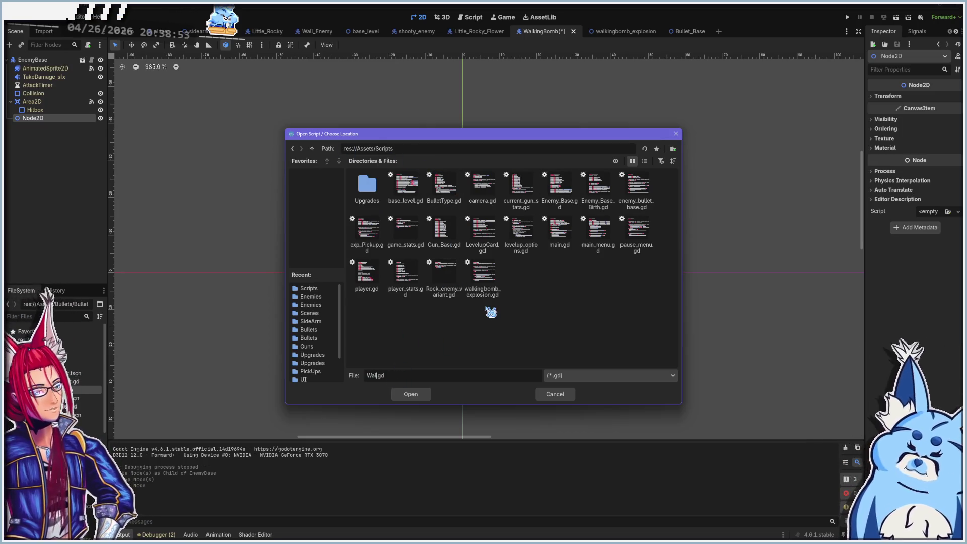
pyautogui.write('ombDetonate')
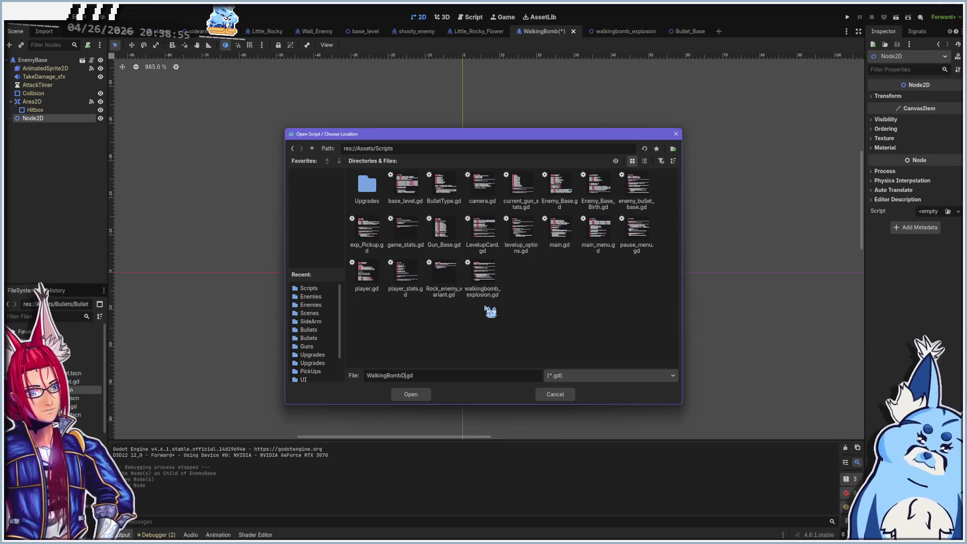
pyautogui.press('Return')
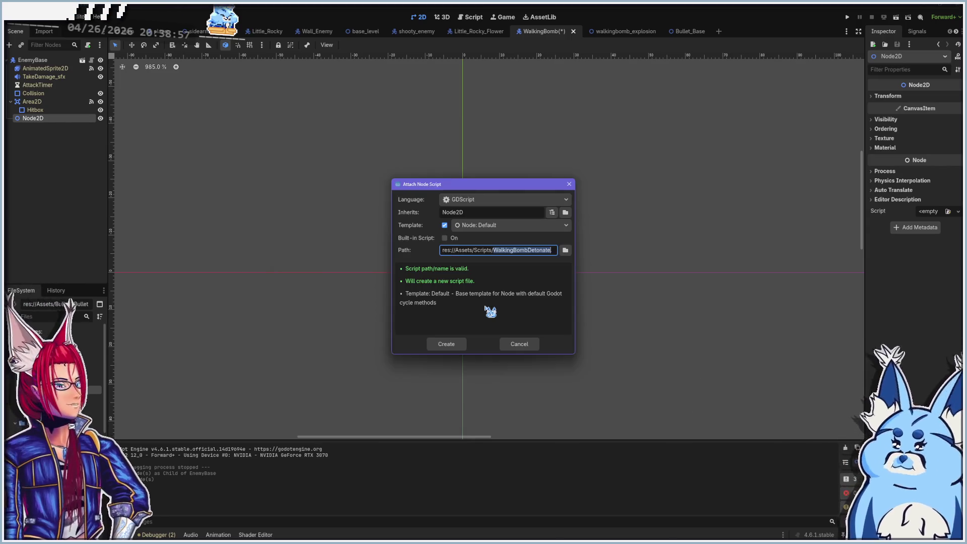
pyautogui.click(444, 345)
pyautogui.moveTo(323, 242); pyautogui.dragTo(222, 228)
pyautogui.hotkey('ctrl', 'v')
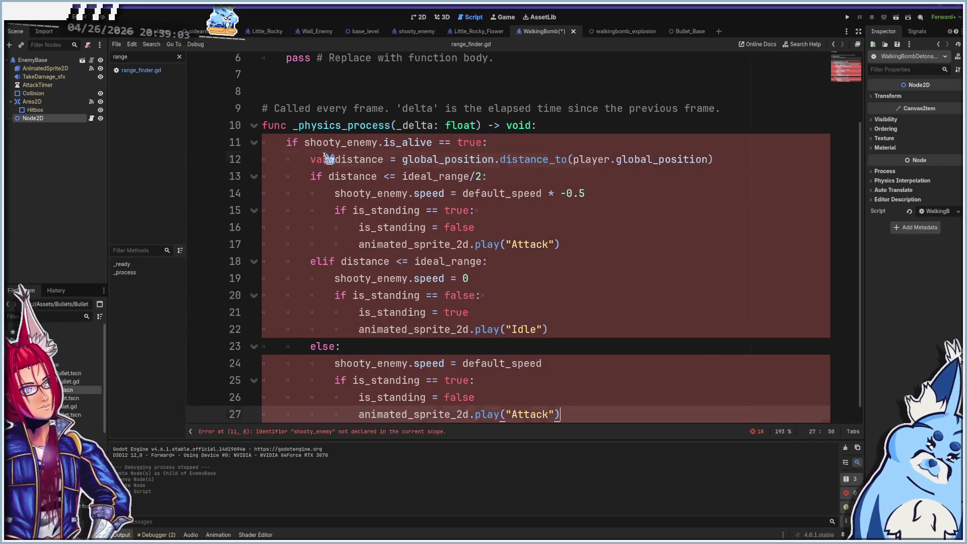
# - Rename the root node to WalkingBomb
pyautogui.click(328, 160)
pyautogui.click(330, 143)
pyautogui.scroll(3)
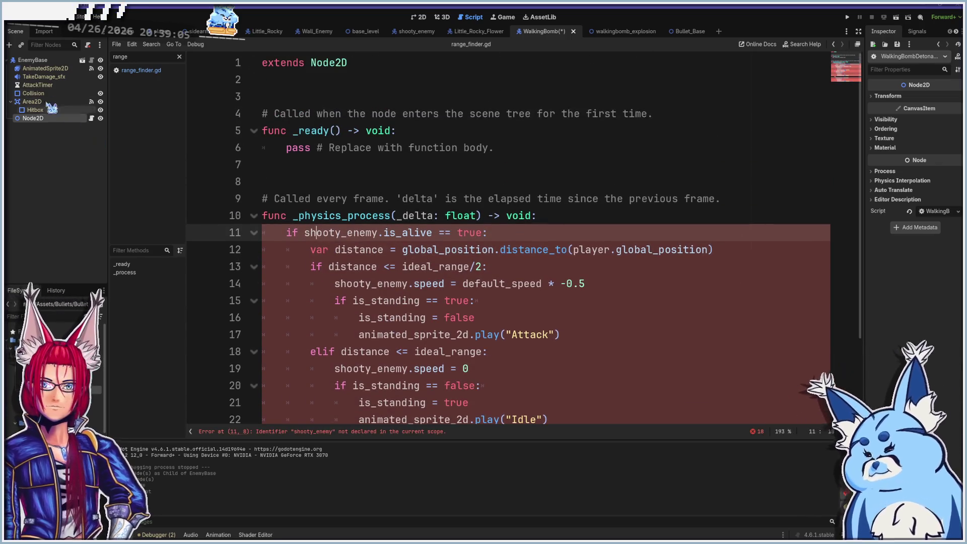
pyautogui.moveTo(33, 59); pyautogui.dragTo(279, 82)
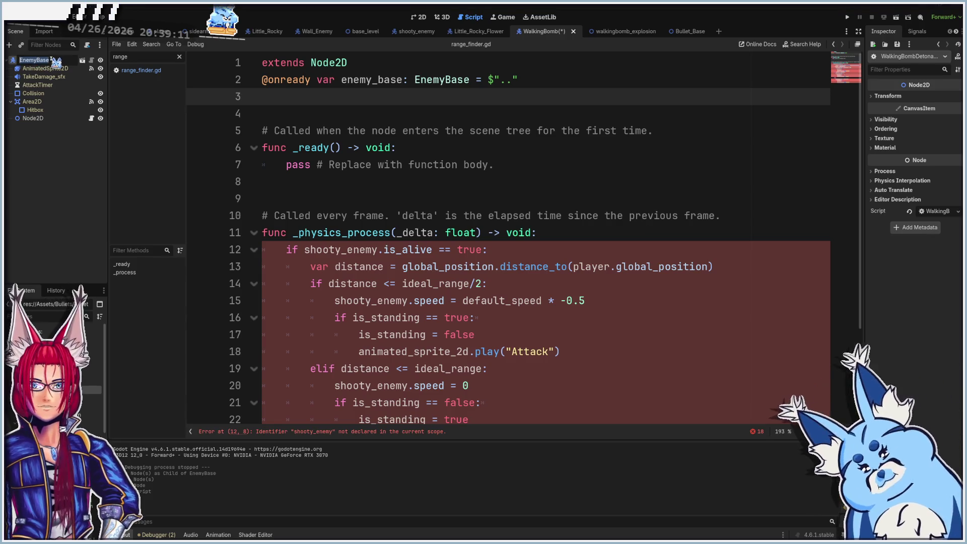
pyautogui.write('Walk')
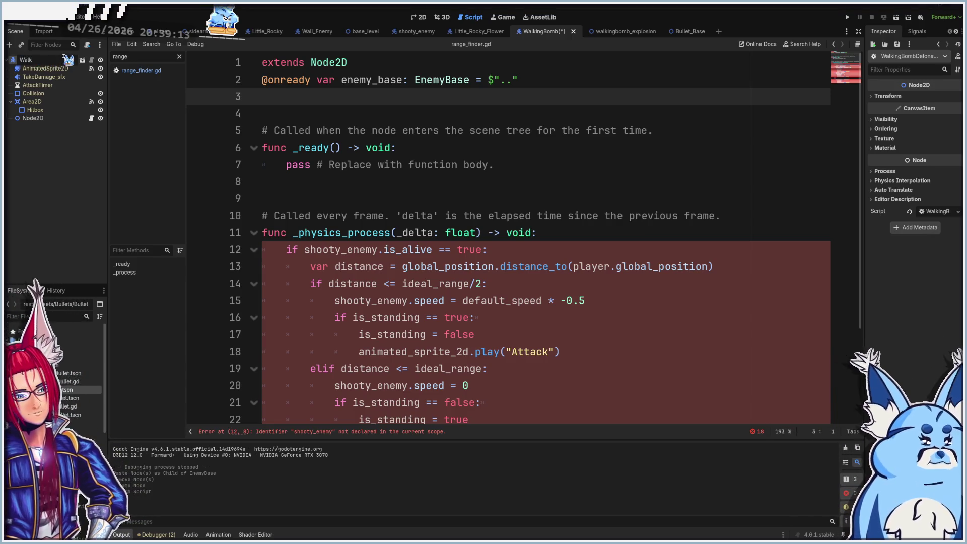
pyautogui.write('ingBomb')
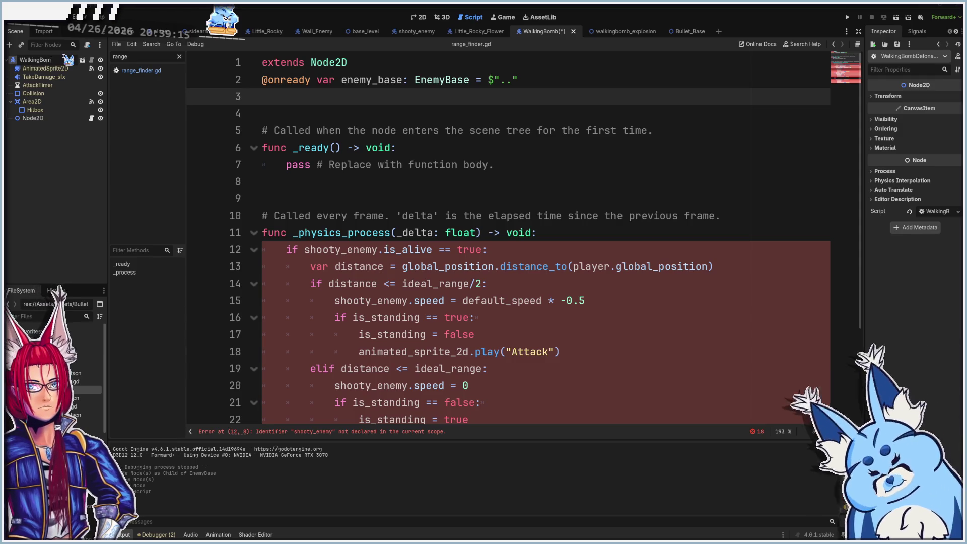
pyautogui.press('Return')
pyautogui.click(557, 75)
pyautogui.hotkey('shift', 'Home')
pyautogui.press('BackSpace')
pyautogui.moveTo(36, 60); pyautogui.dragTo(362, 92)
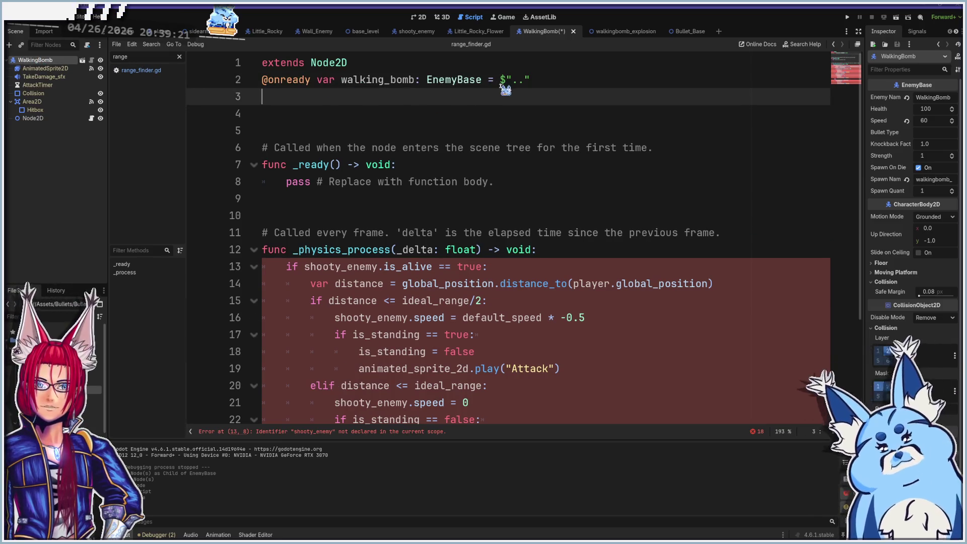
pyautogui.click(523, 83)
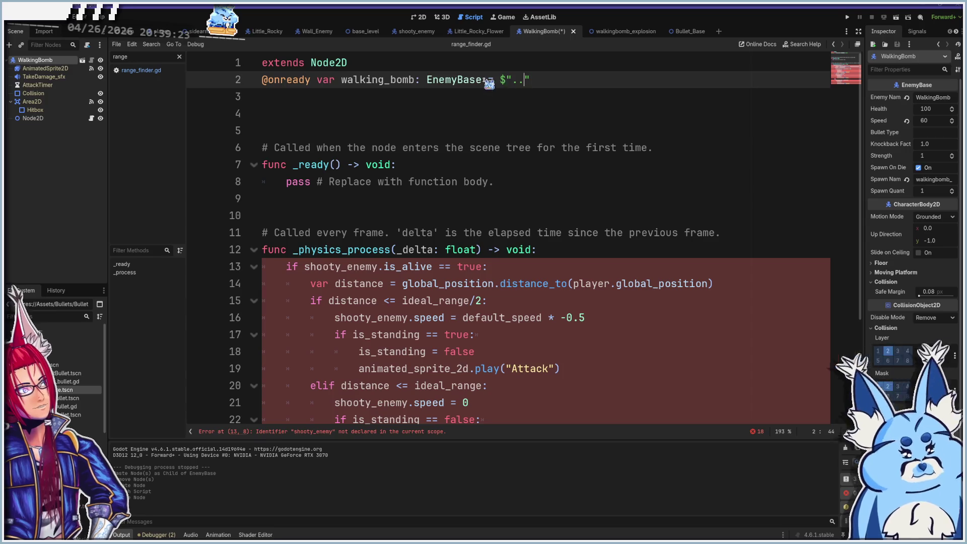
pyautogui.click(524, 80)
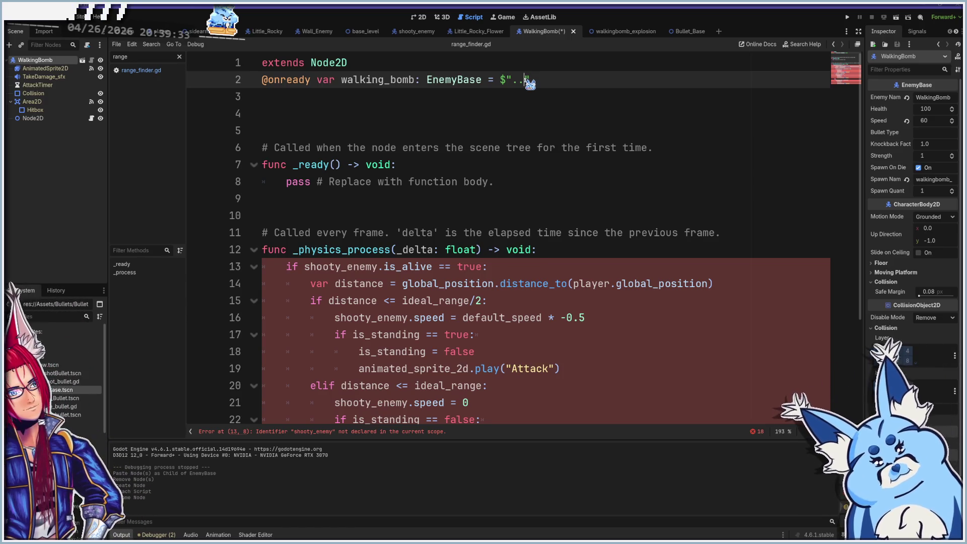
pyautogui.moveTo(529, 80); pyautogui.dragTo(260, 80)
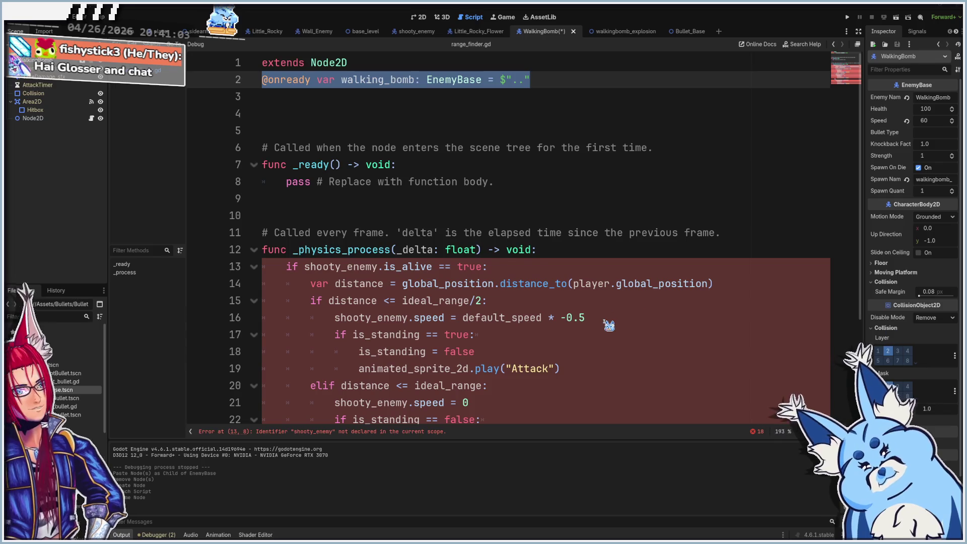
# - Switch the editor to the 2D workspace showing the WalkingBomb scene
pyautogui.click(420, 17)
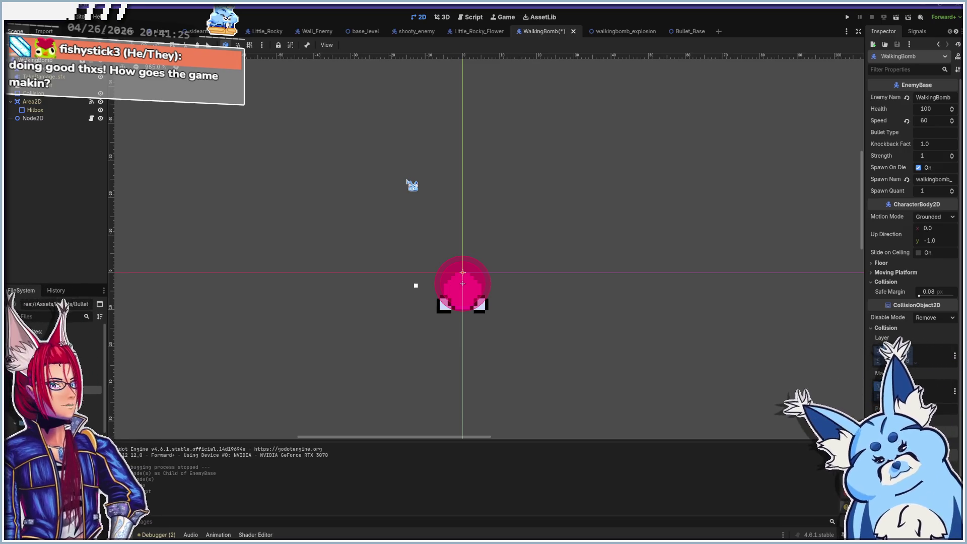
# - Run the WalkingBomb scene, hit the shooty_enemy error, then delete the Node2D child
pyautogui.press('F6')
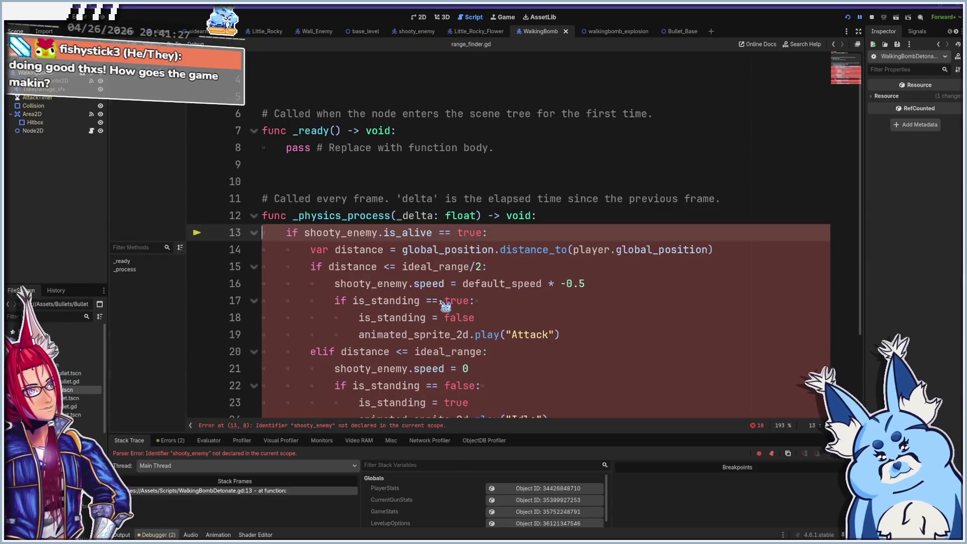
pyautogui.scroll(-3)
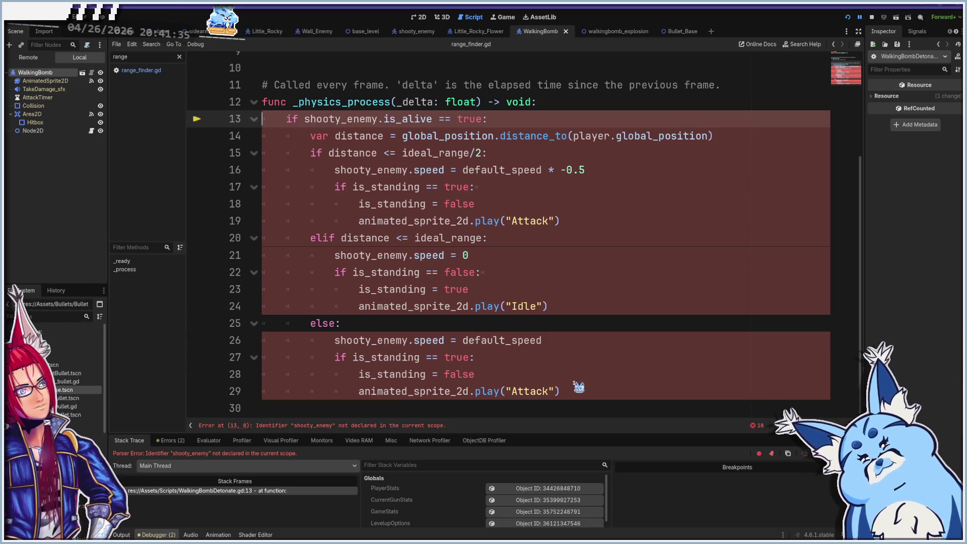
pyautogui.click(32, 131)
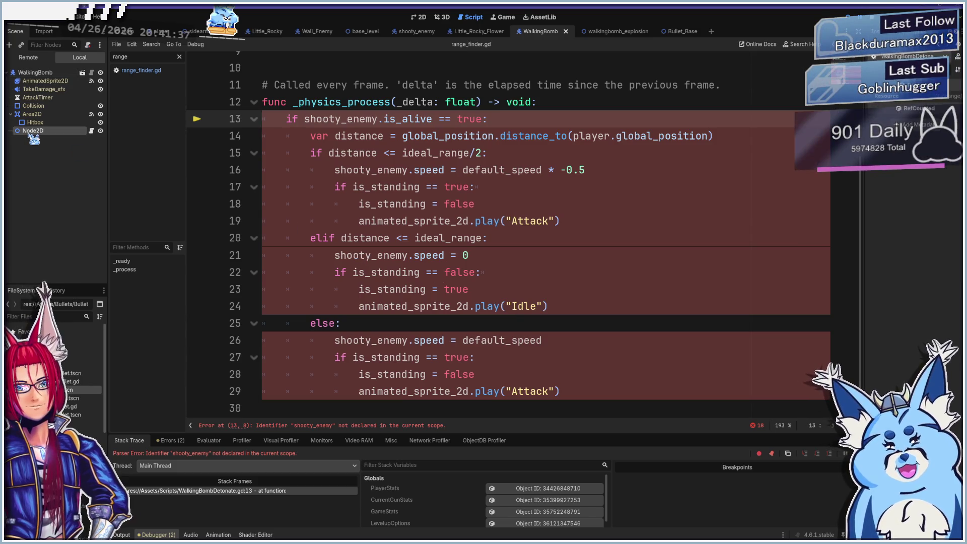
pyautogui.rightClick(32, 132)
pyautogui.click(116, 371)
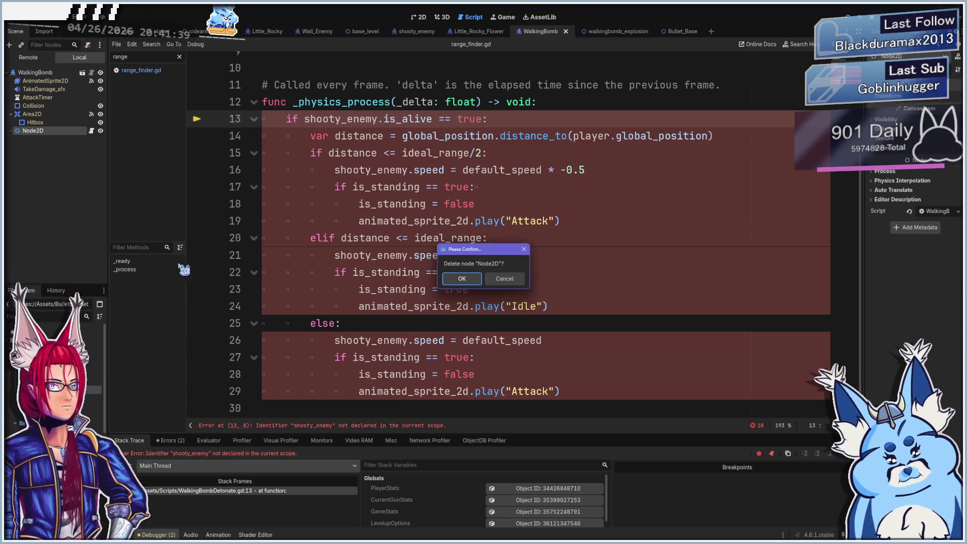
pyautogui.click(461, 280)
# - Playtest with the Shotgun against the bomb, close the game, and turn off Visible Collision Shapes
pyautogui.press('F5')
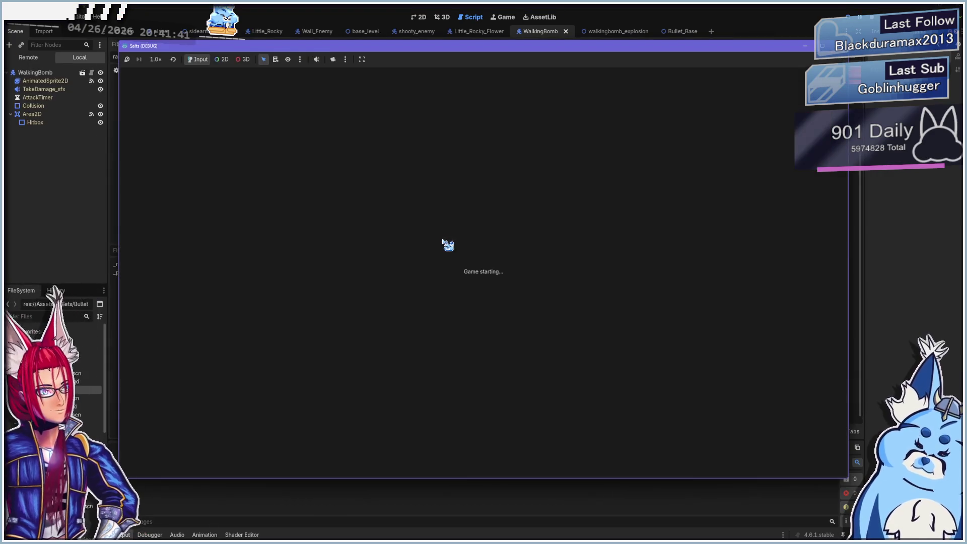
pyautogui.click(482, 358)
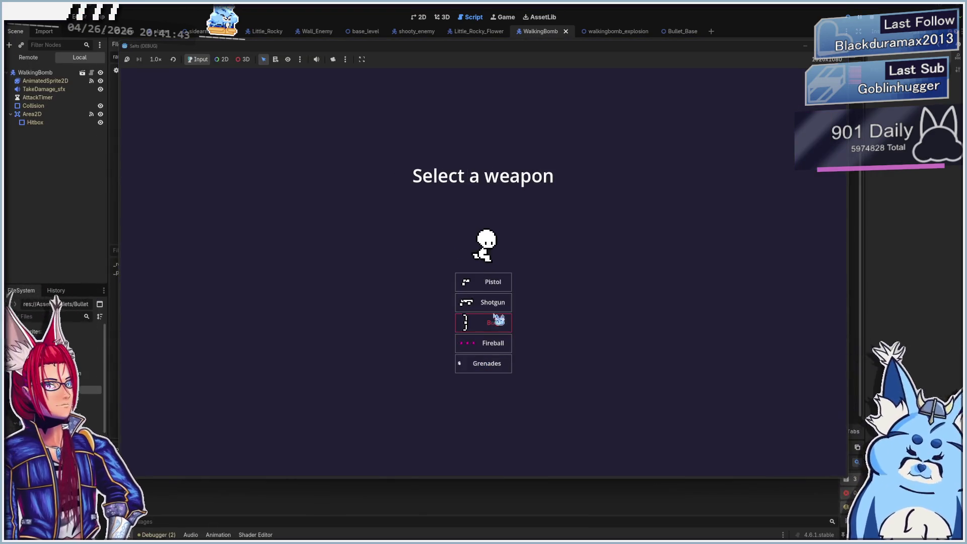
pyautogui.click(492, 302)
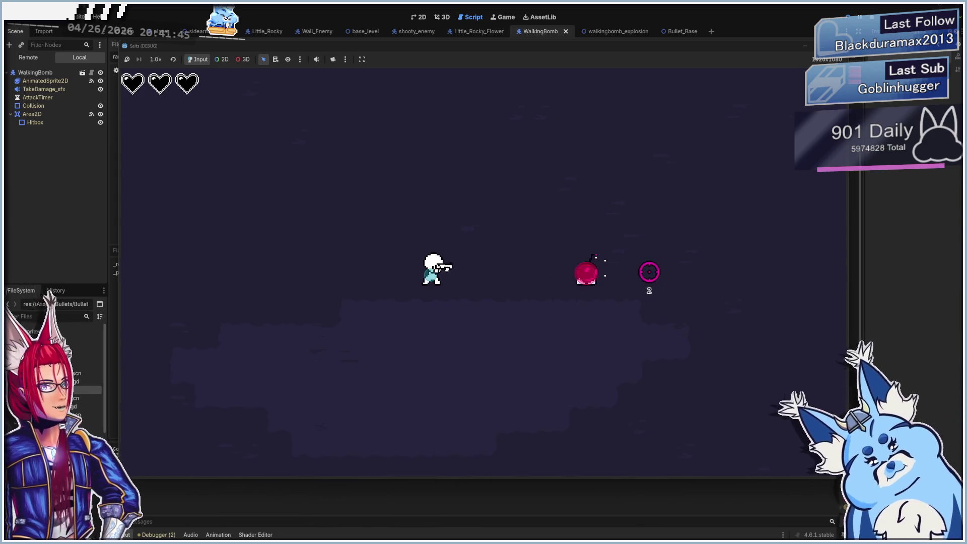
pyautogui.press('a')
pyautogui.press('d')
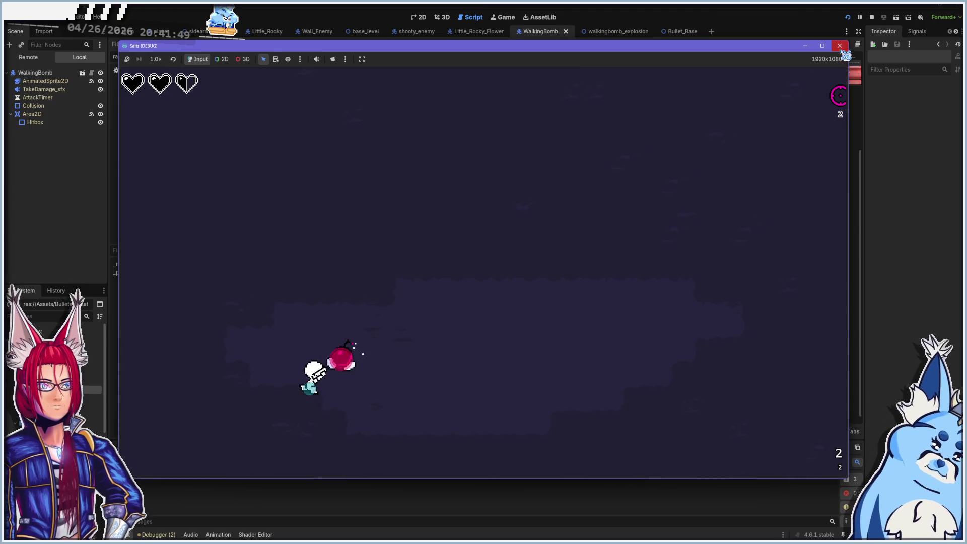
pyautogui.click(839, 46)
pyautogui.click(53, 17)
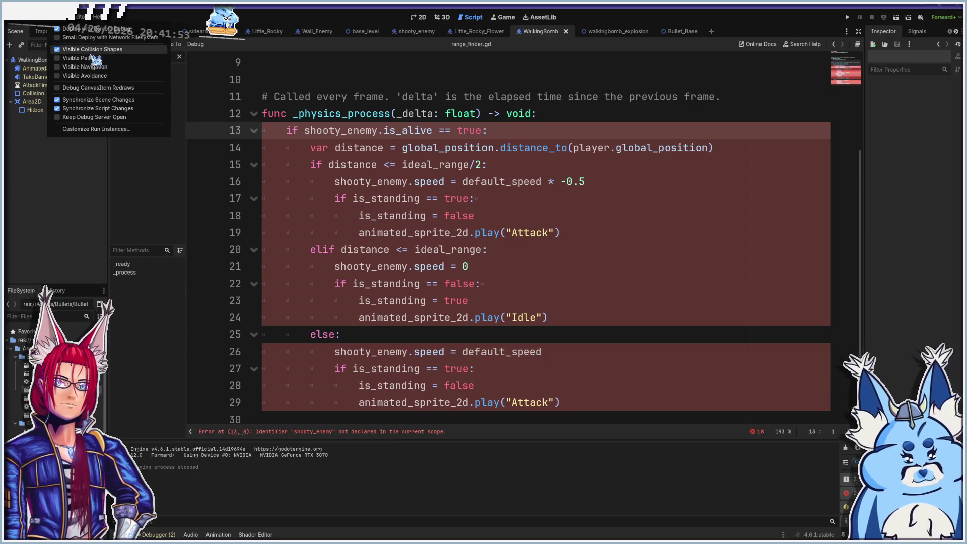
pyautogui.click(96, 50)
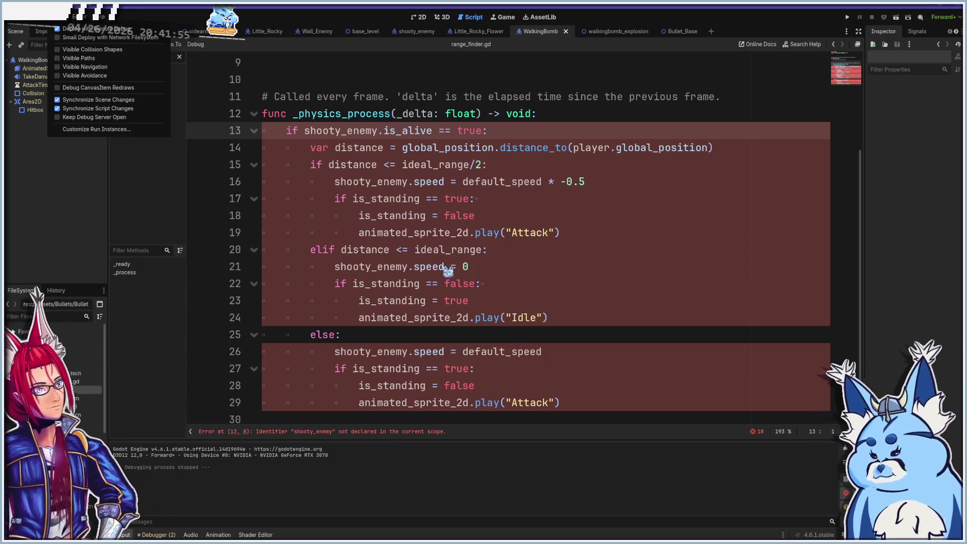
# - Relaunch the game with the Shotgun and shoot approaching walking bombs while moving around
pyautogui.press('F5')
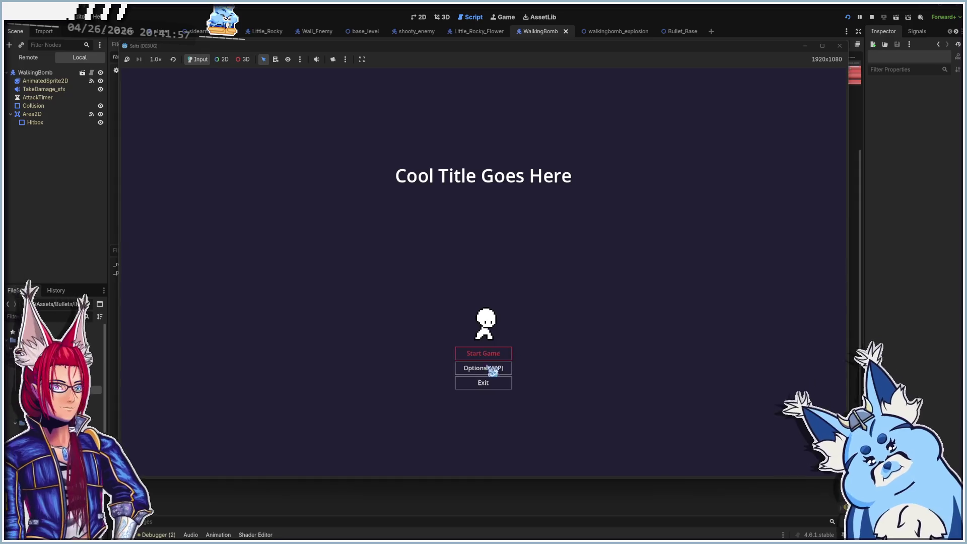
pyautogui.click(486, 301)
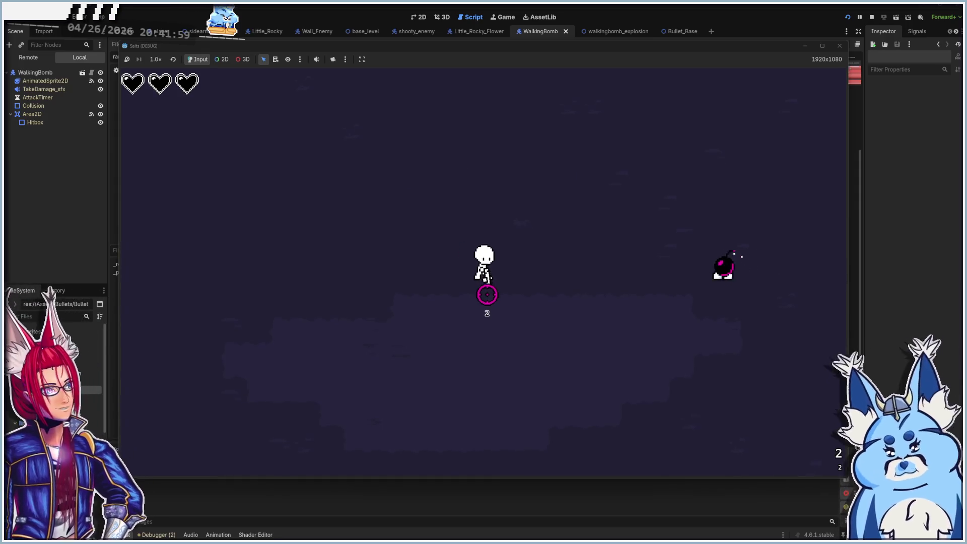
pyautogui.click(599, 274)
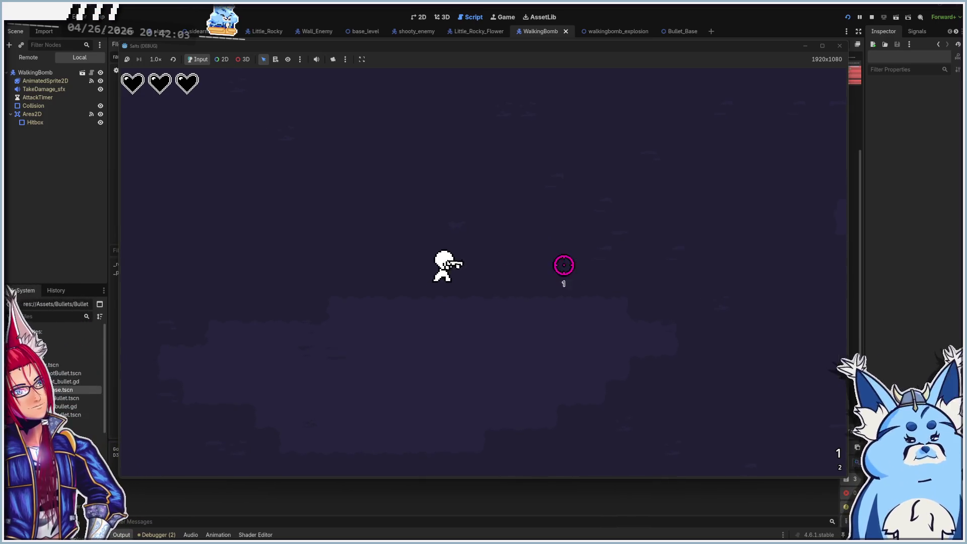
pyautogui.press('d')
pyautogui.press('r')
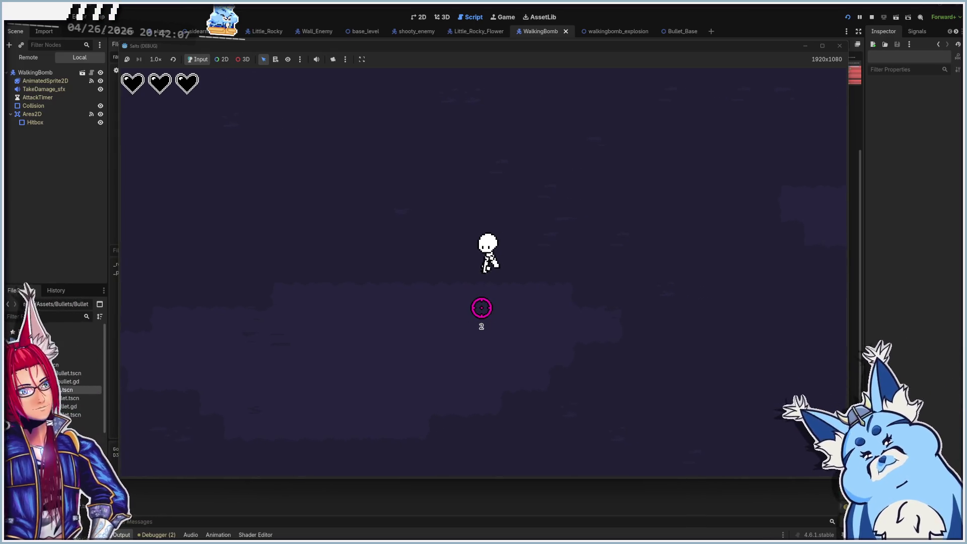
pyautogui.press('a')
pyautogui.press('d')
pyautogui.press('a')
pyautogui.press('d')
pyautogui.click(637, 267)
pyautogui.press('s')
pyautogui.click(527, 216)
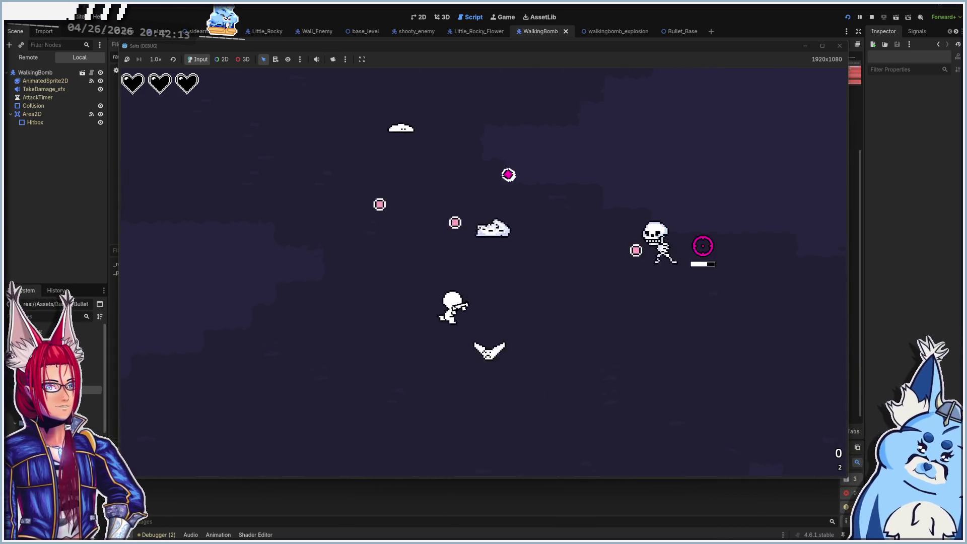
pyautogui.press('w')
pyautogui.click(513, 282)
pyautogui.press('s')
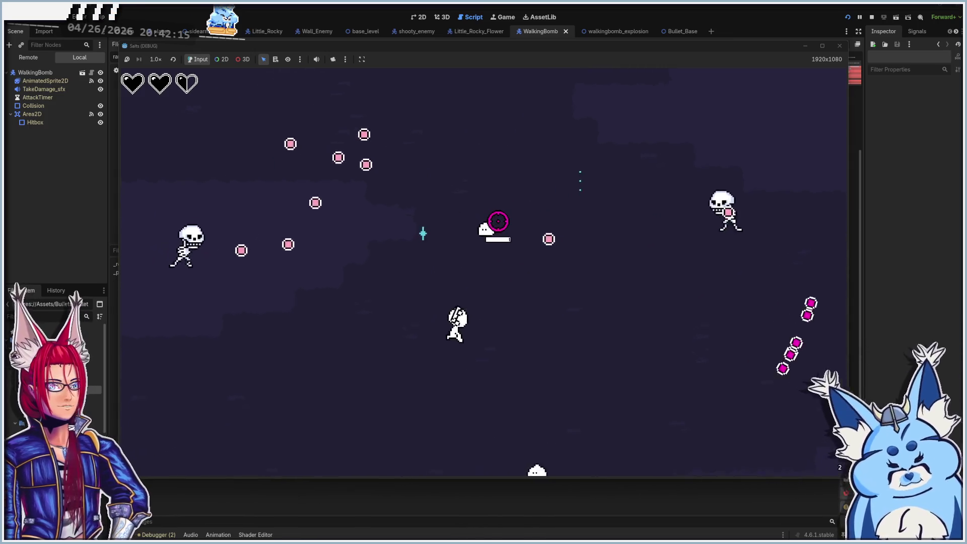
pyautogui.click(468, 228)
pyautogui.press('s')
pyautogui.press('a')
pyautogui.press('w')
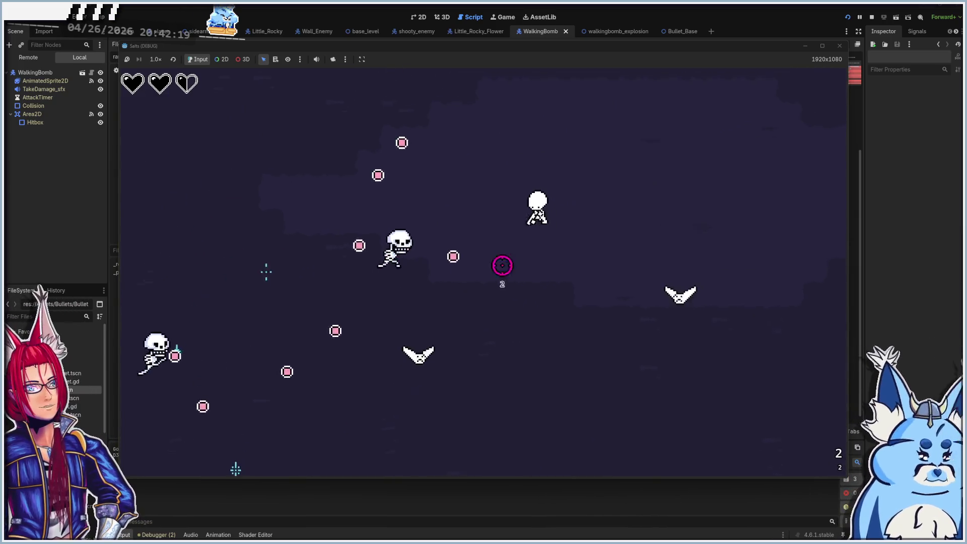
pyautogui.press('w')
pyautogui.click(428, 312)
pyautogui.press('w')
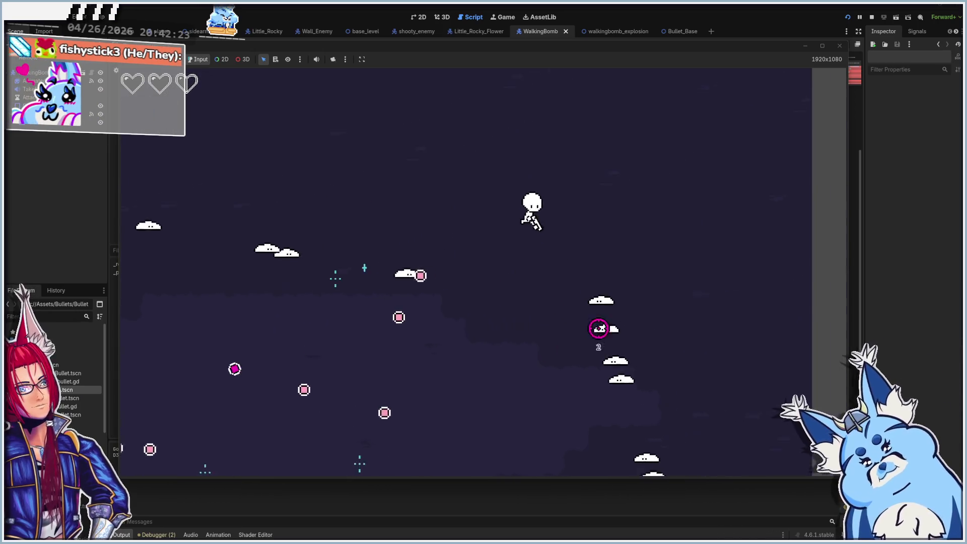
pyautogui.click(579, 333)
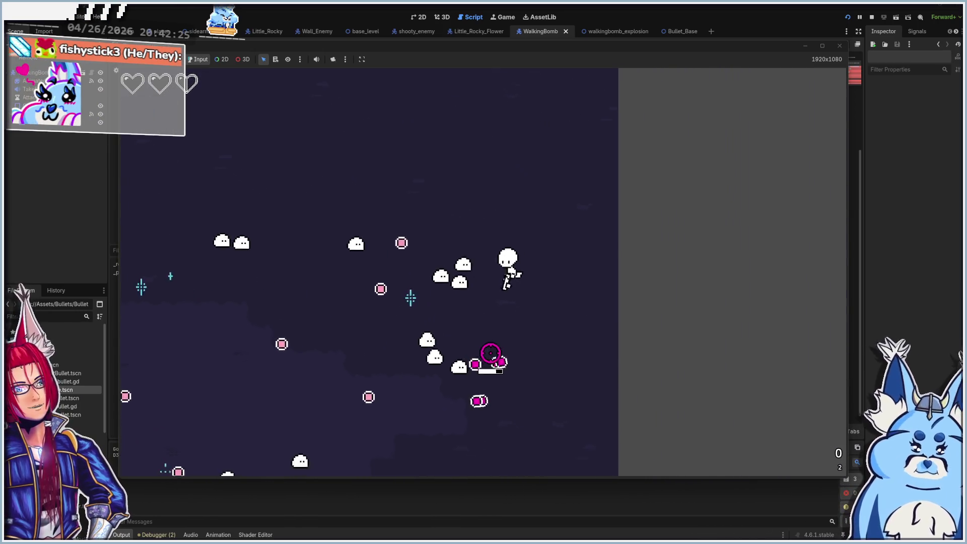
pyautogui.press('w')
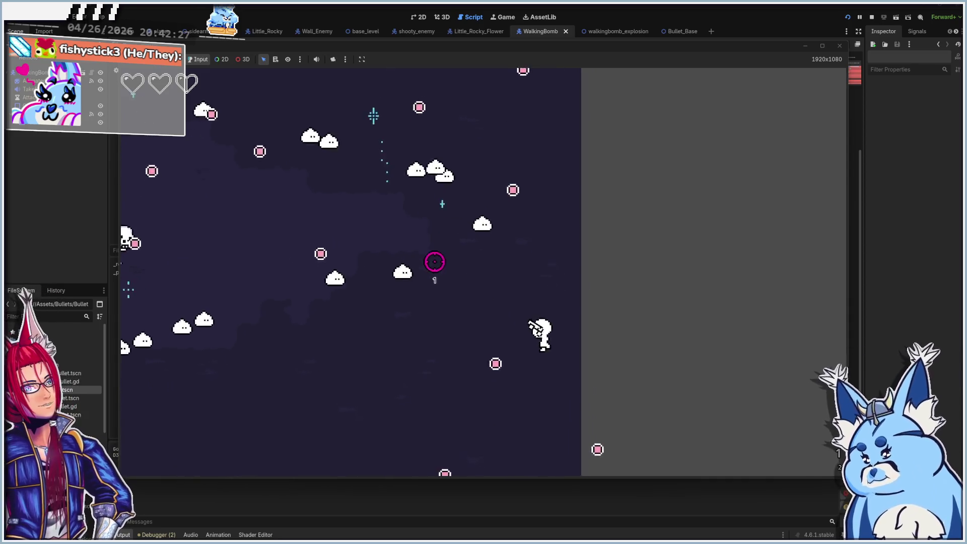
pyautogui.press('w')
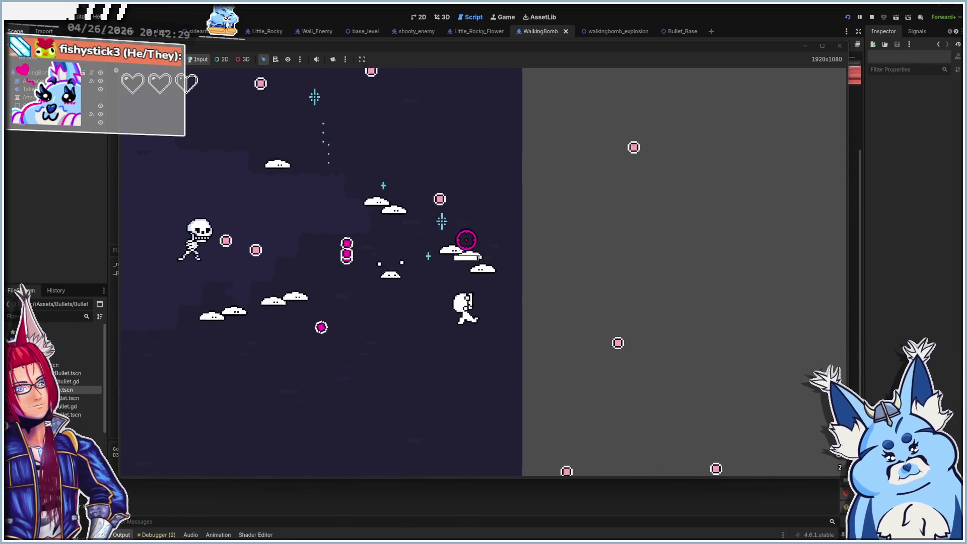
pyautogui.press('a')
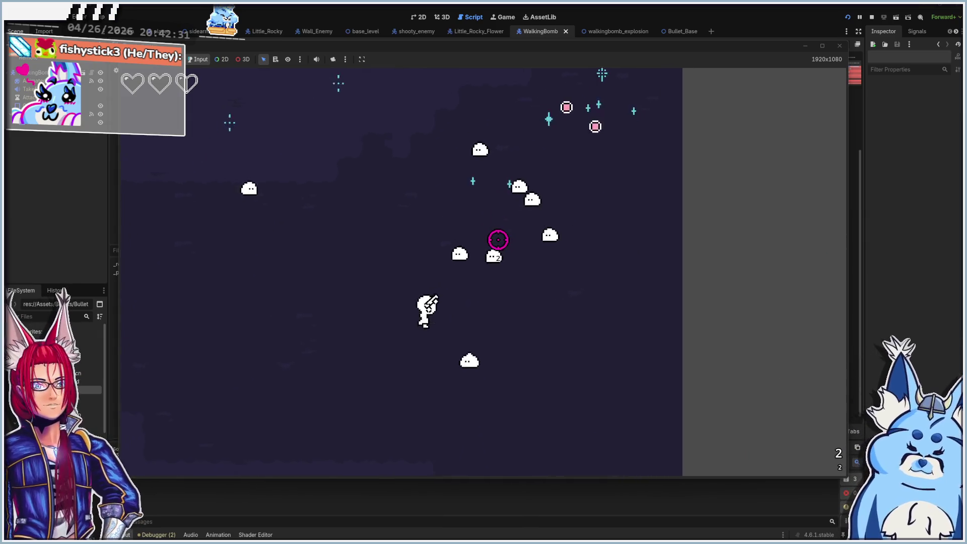
pyautogui.press('d')
# - Keep firing at the walking bombs and skeletons until the Level Up! menu appears
pyautogui.click(540, 270)
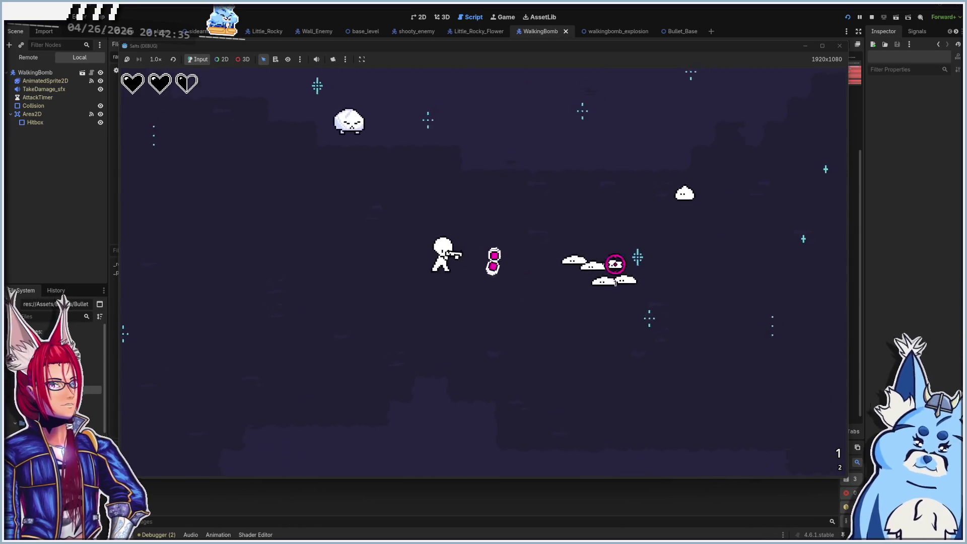
pyautogui.click(518, 221)
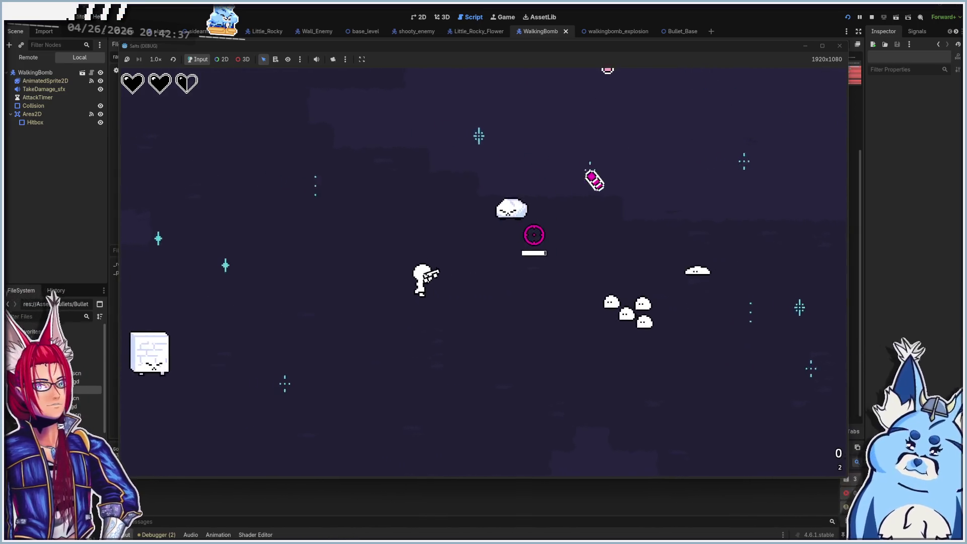
pyautogui.click(312, 338)
pyautogui.click(420, 361)
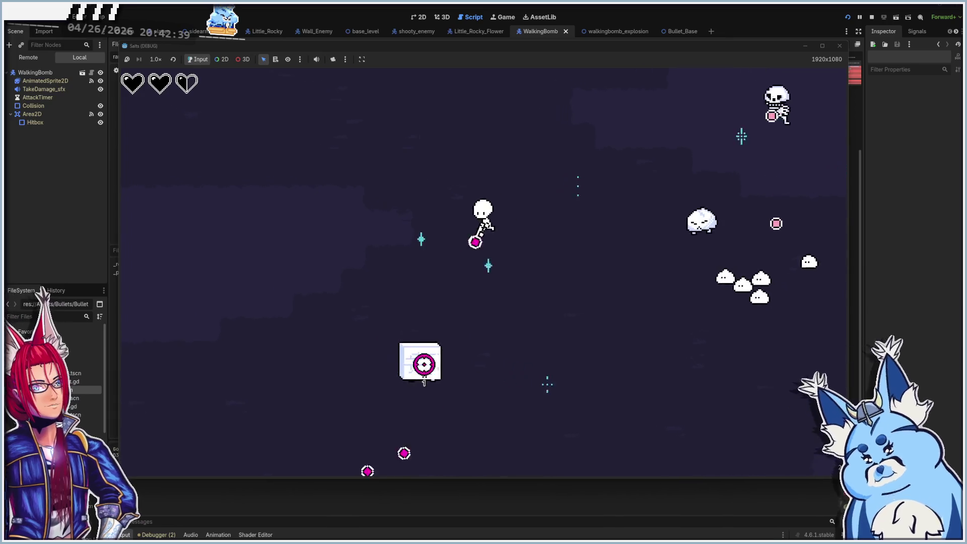
pyautogui.click(438, 363)
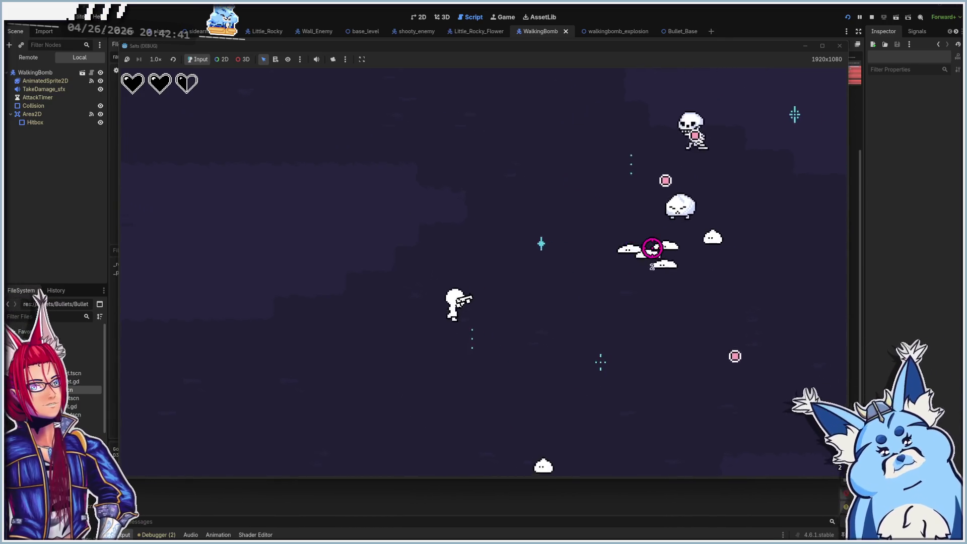
pyautogui.click(658, 201)
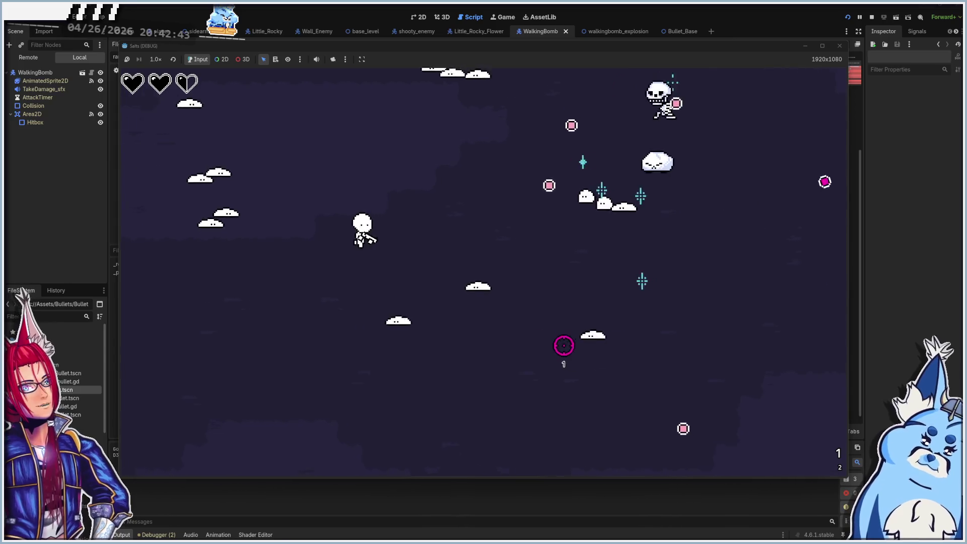
pyautogui.click(433, 224)
pyautogui.click(526, 235)
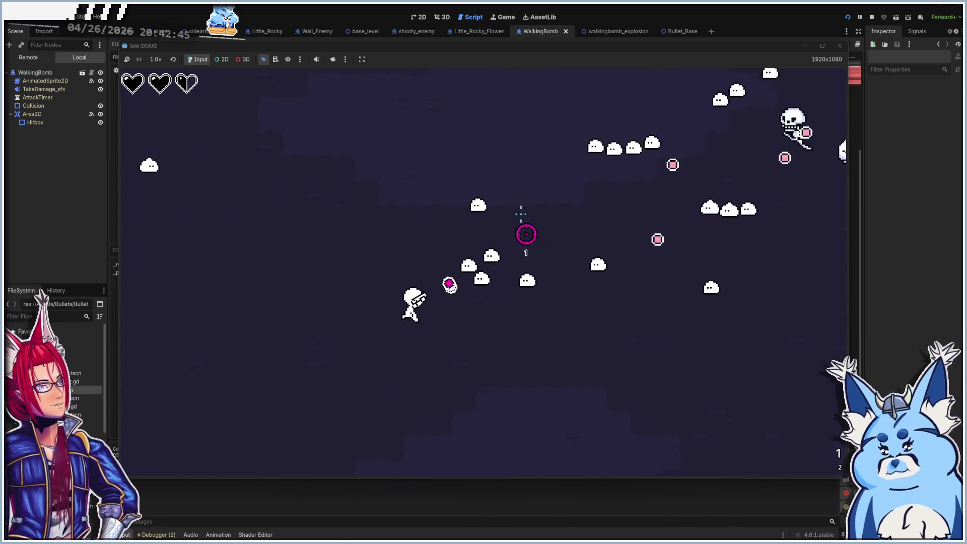
pyautogui.click(535, 237)
pyautogui.click(522, 242)
pyautogui.click(580, 171)
pyautogui.click(553, 166)
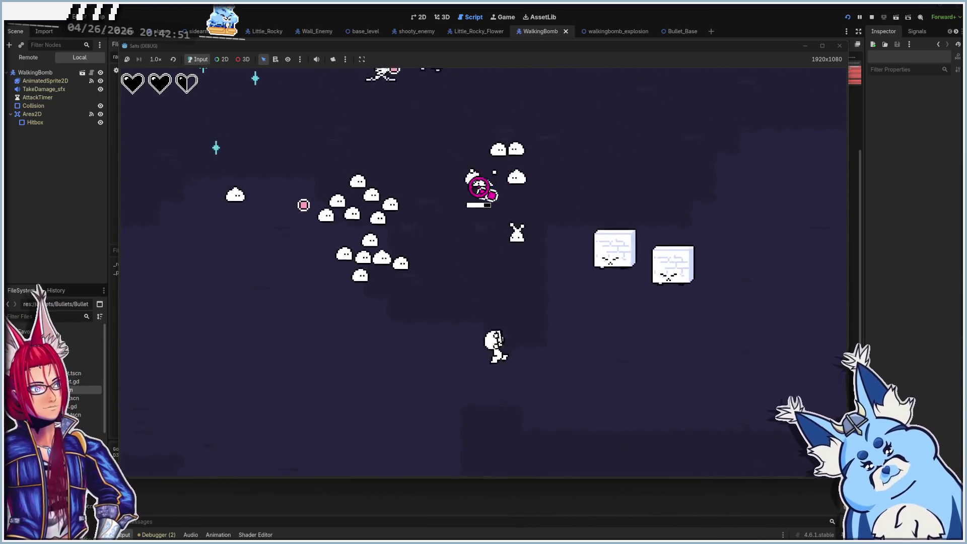
pyautogui.click(449, 192)
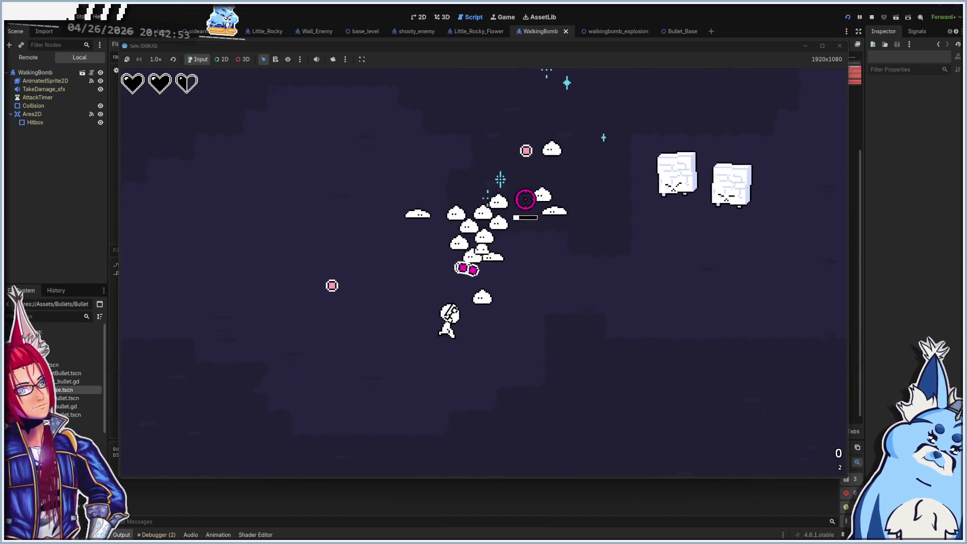
pyautogui.click(550, 217)
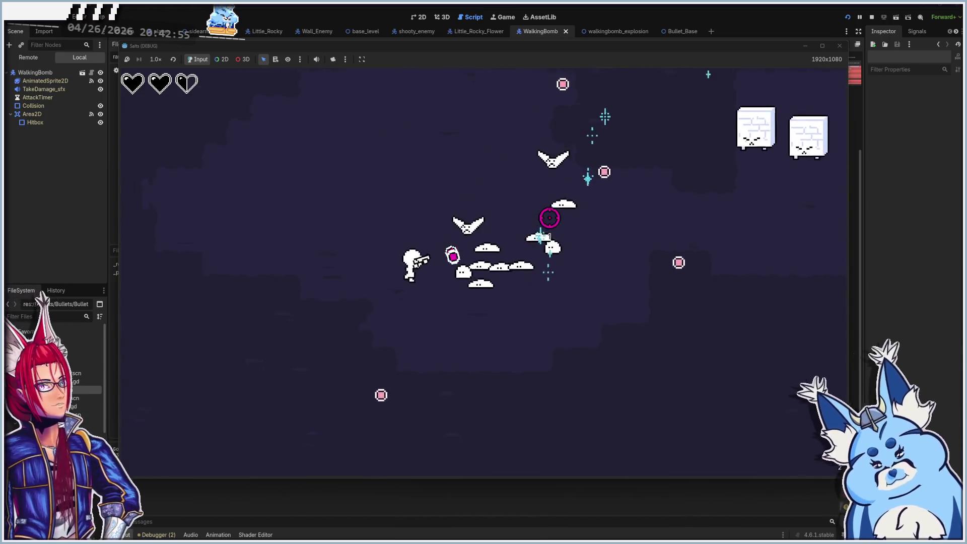
pyautogui.click(579, 240)
pyautogui.click(564, 257)
pyautogui.click(460, 220)
pyautogui.click(579, 223)
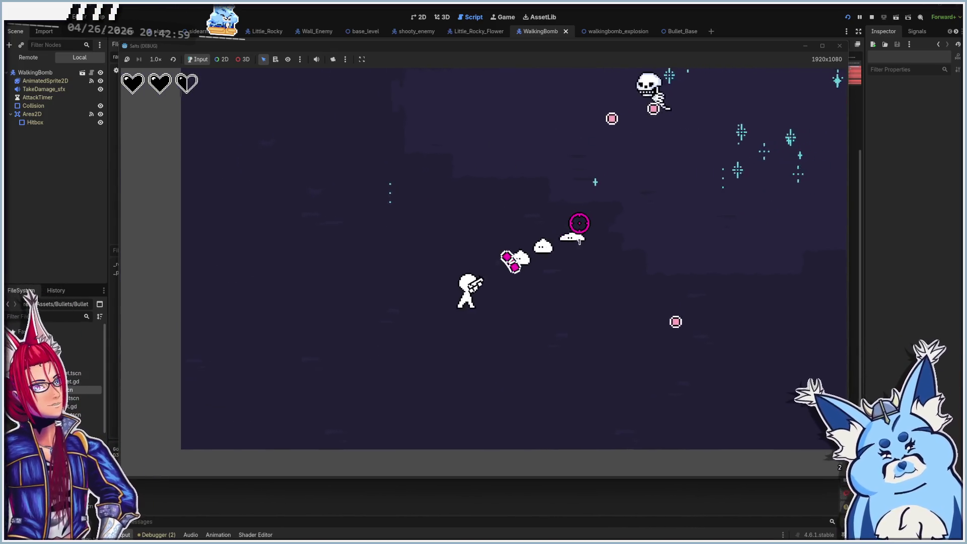
pyautogui.click(600, 201)
pyautogui.click(493, 223)
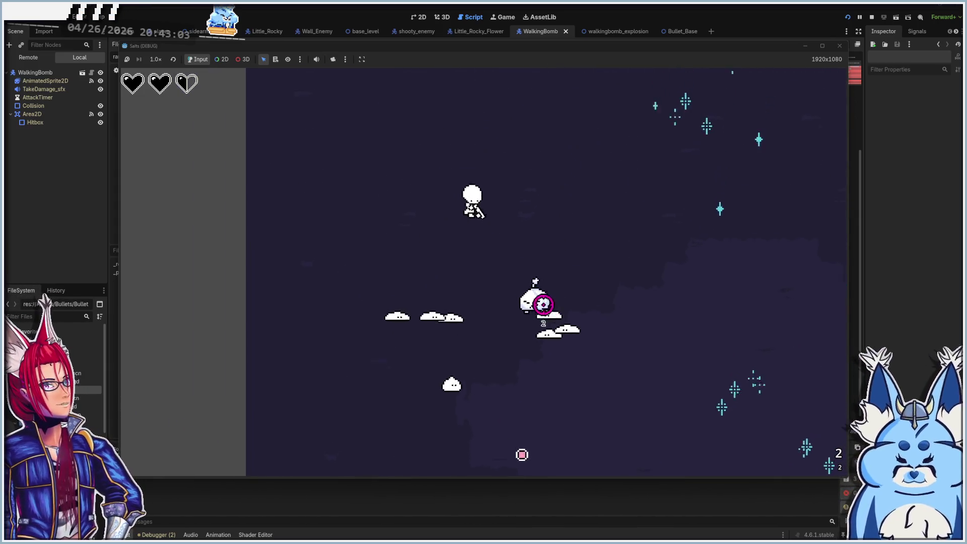
pyautogui.click(538, 302)
pyautogui.click(484, 309)
pyautogui.click(473, 302)
pyautogui.click(478, 300)
pyautogui.click(479, 302)
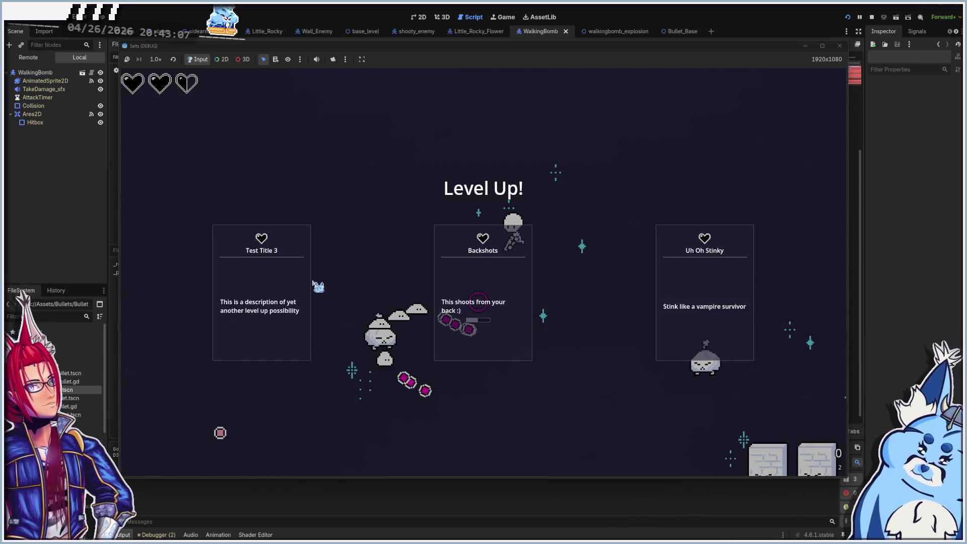
# - Choose the Test Title 3 level-up card and keep shooting through a reload
pyautogui.click(279, 308)
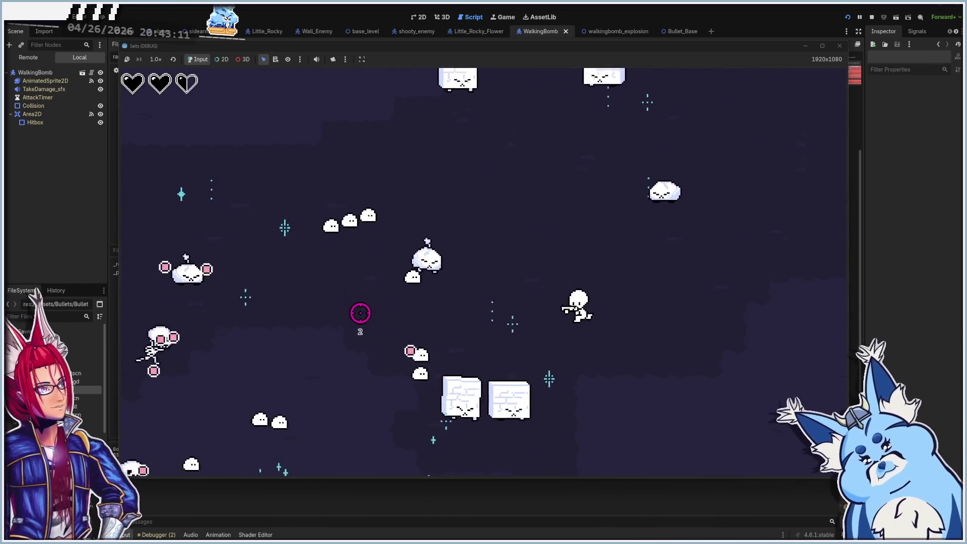
pyautogui.click(369, 307)
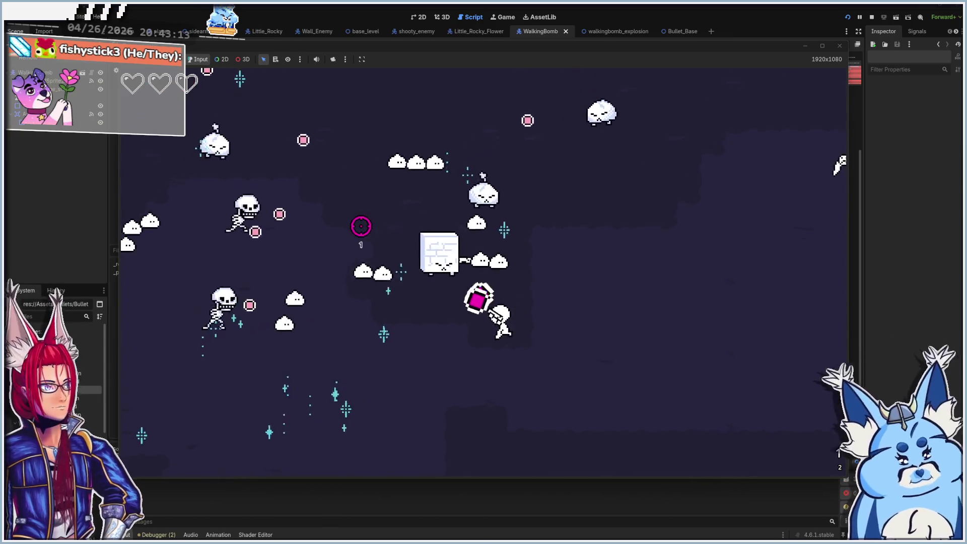
pyautogui.click(429, 224)
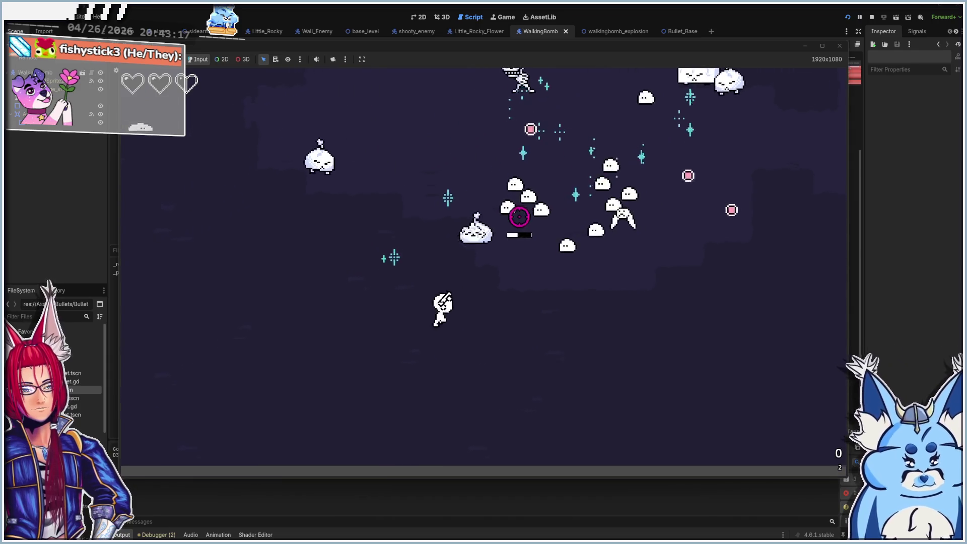
pyautogui.click(611, 153)
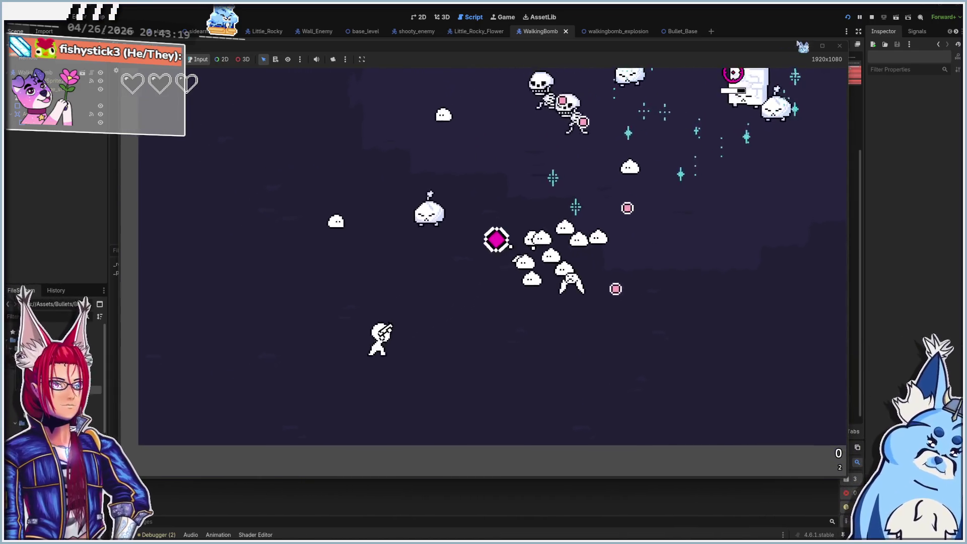
# - Stop the game and change shooty_enemy on line 13 to walking_bomb
pyautogui.press('F8')
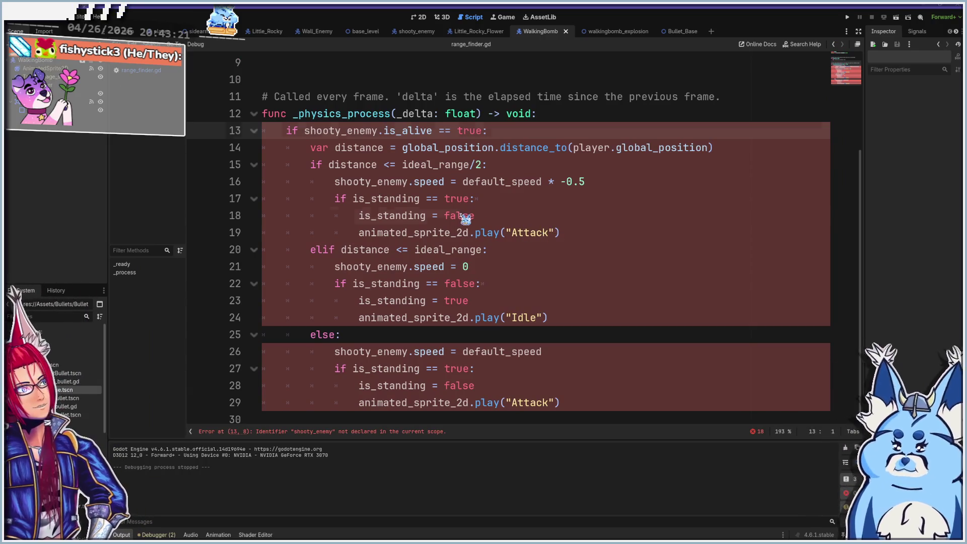
pyautogui.click(464, 216)
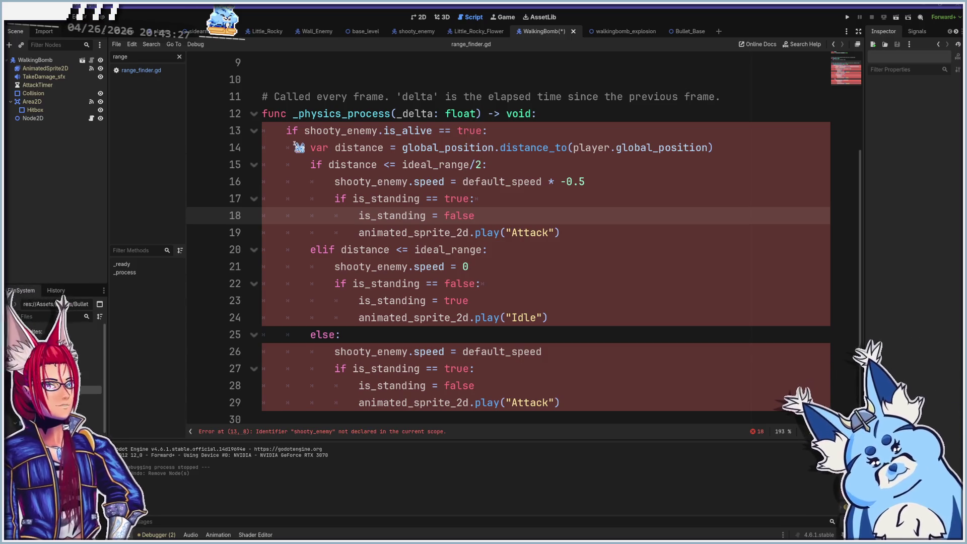
pyautogui.click(284, 132)
pyautogui.scroll(3)
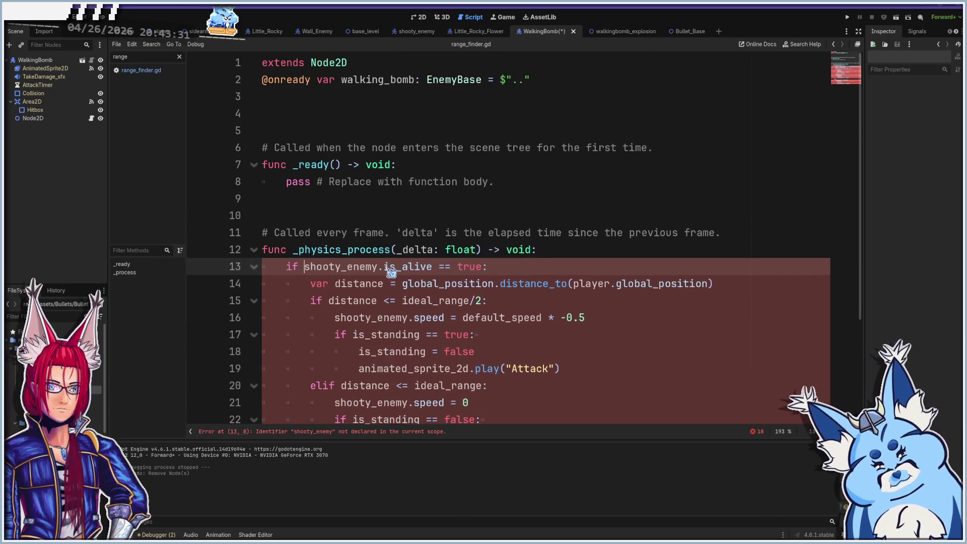
pyautogui.doubleClick(373, 268)
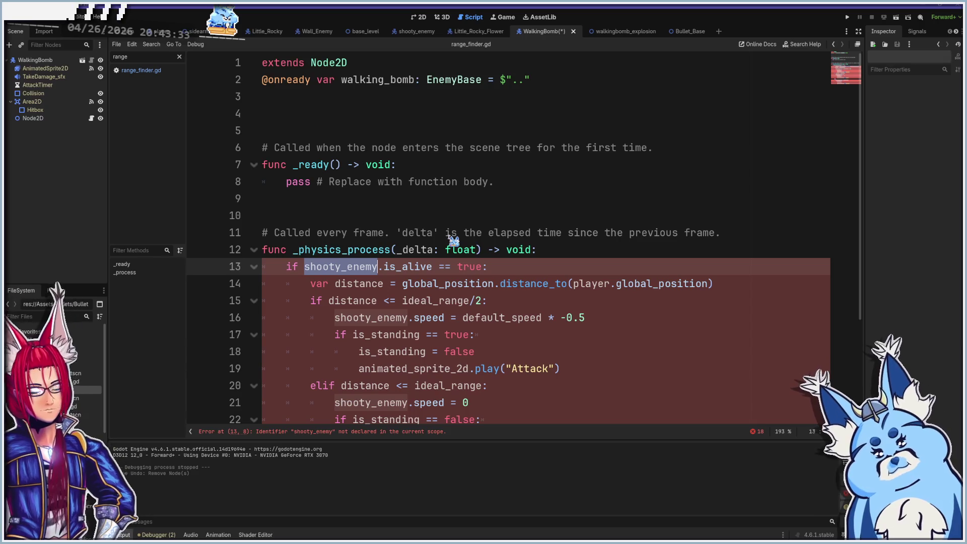
pyautogui.write('wa;l')
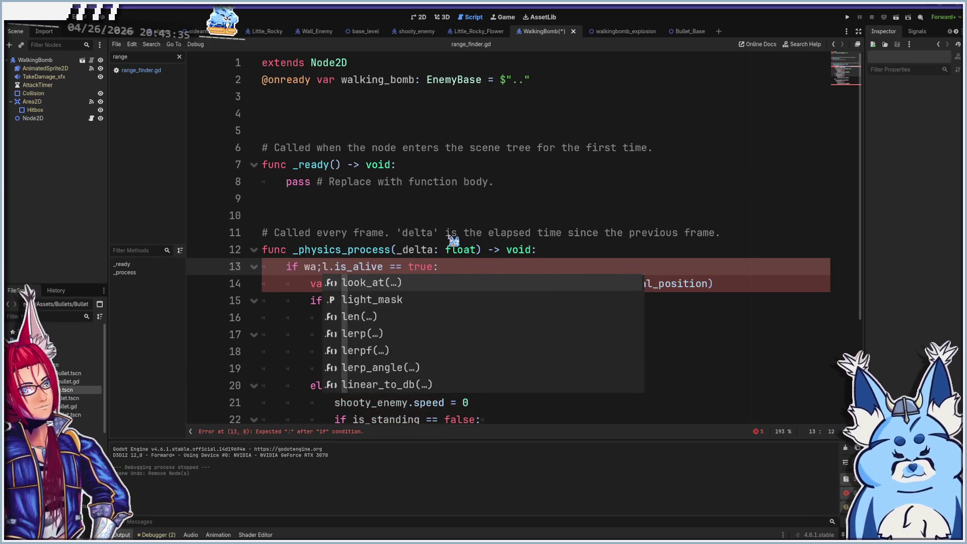
pyautogui.press('BackSpace')
pyautogui.press('BackSpace')
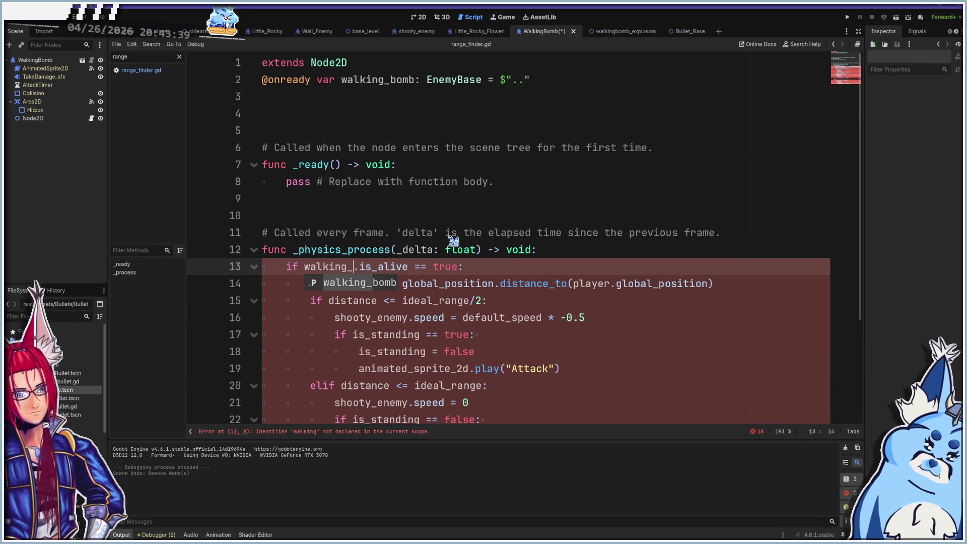
pyautogui.press('Return')
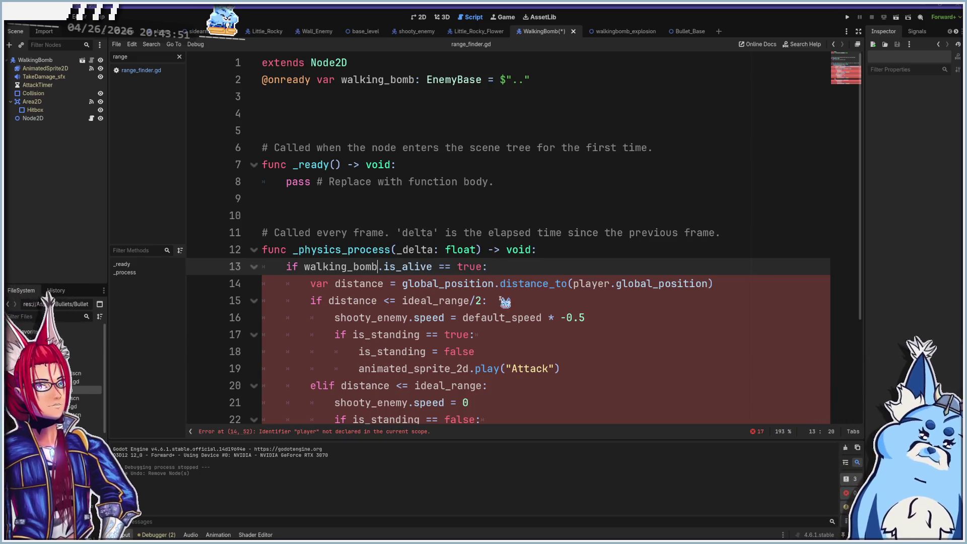
pyautogui.click(292, 97)
pyautogui.write('@exp')
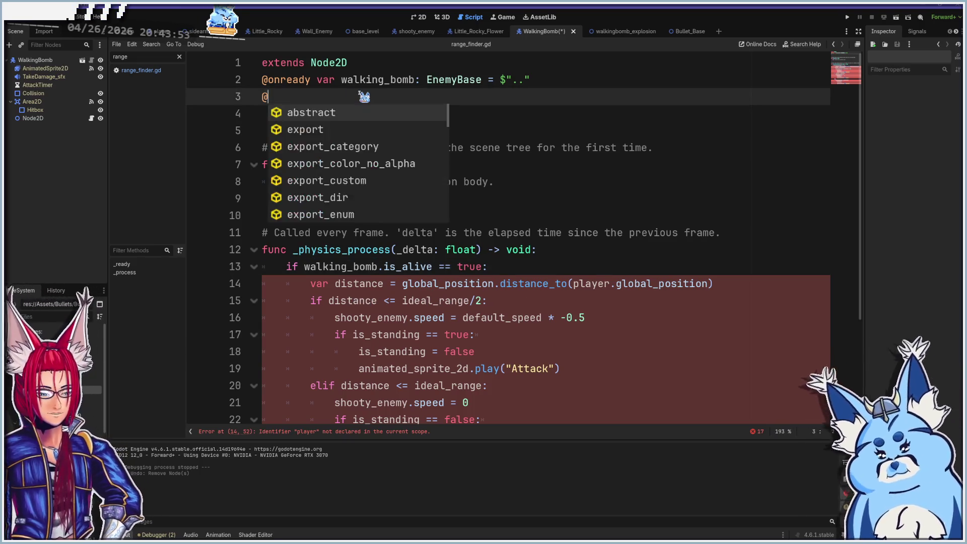
pyautogui.press('Return')
pyautogui.press('BackSpace')
pyautogui.write('var ideal')
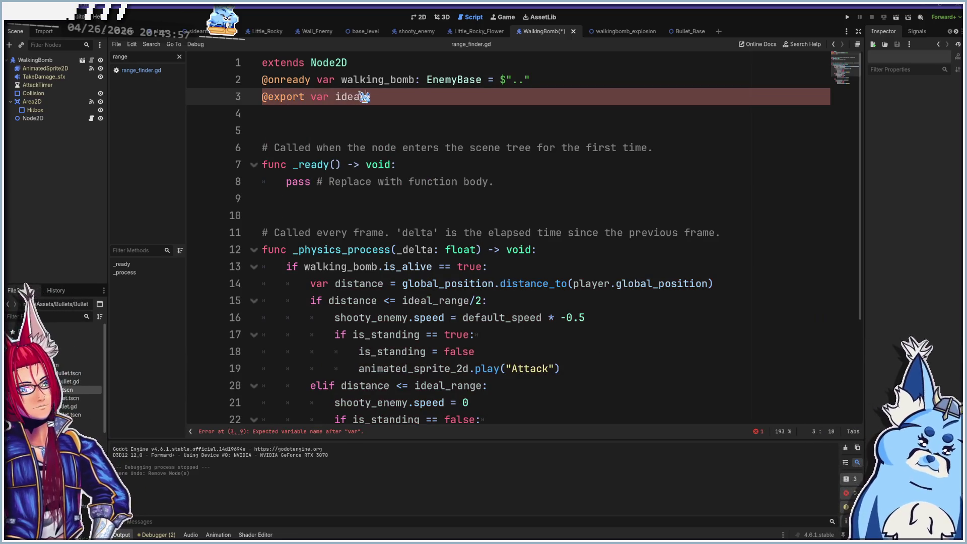
pyautogui.write('_range')
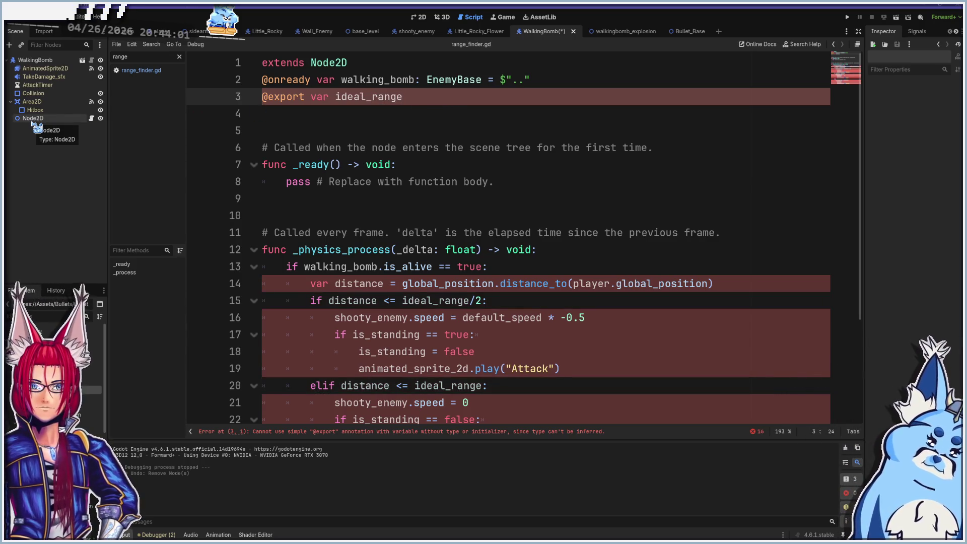
pyautogui.click(33, 120)
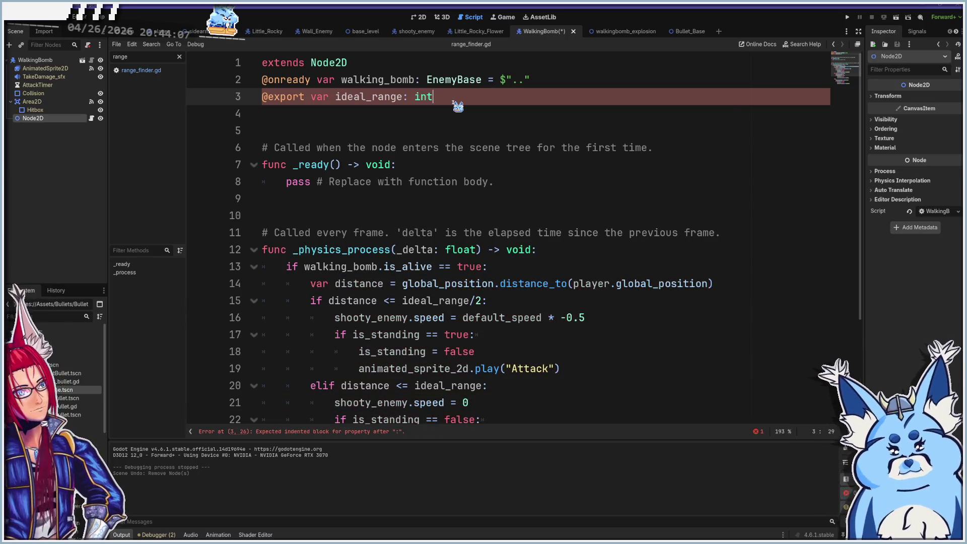
pyautogui.hotkey('ctrl', 'space')
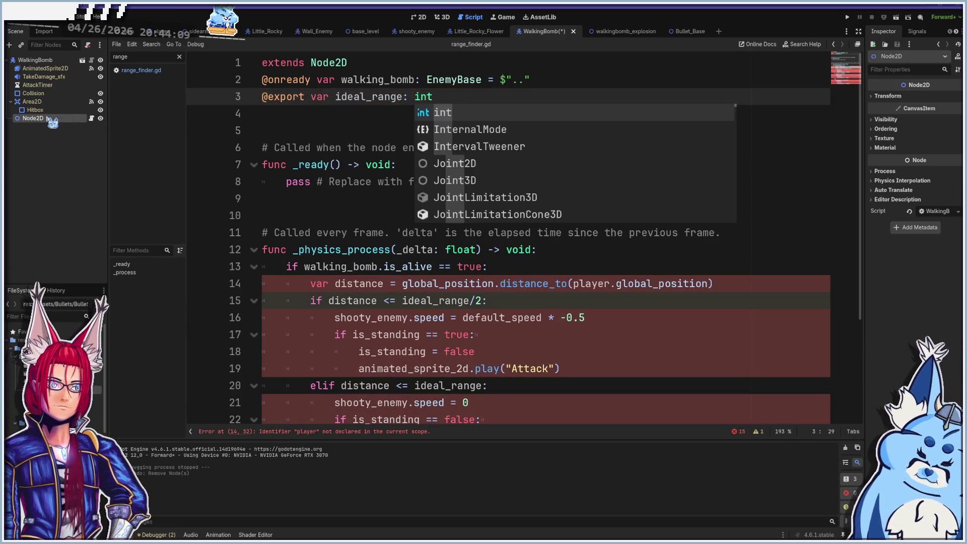
pyautogui.press('Escape')
pyautogui.click(44, 121)
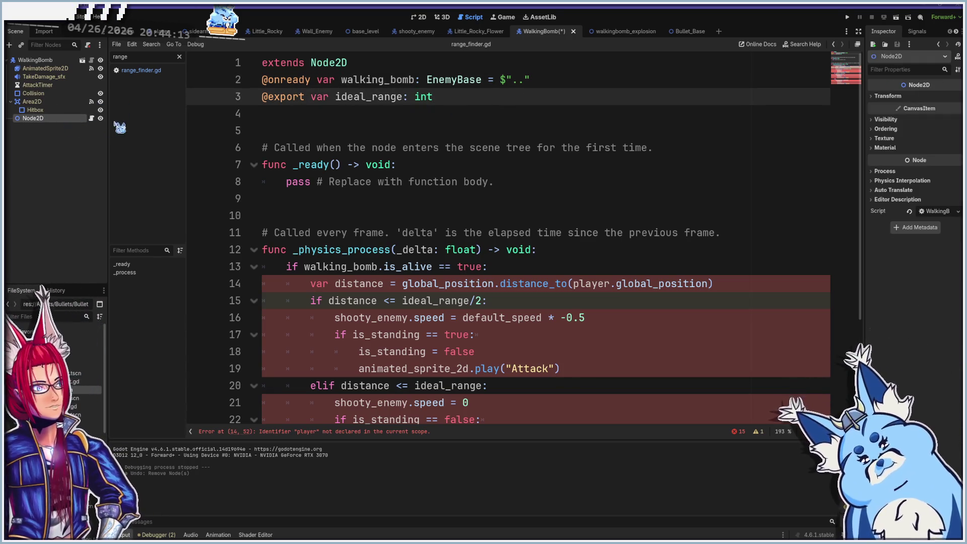
pyautogui.hotkey('ctrl', 's')
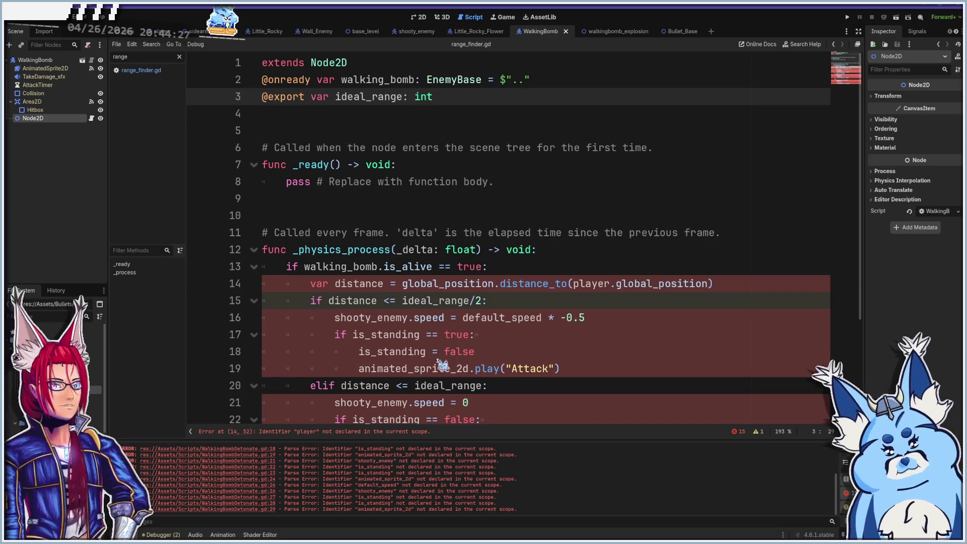
# - Copy the player get_node reference line from range_finder.gd
pyautogui.scroll(-3)
pyautogui.click(514, 181)
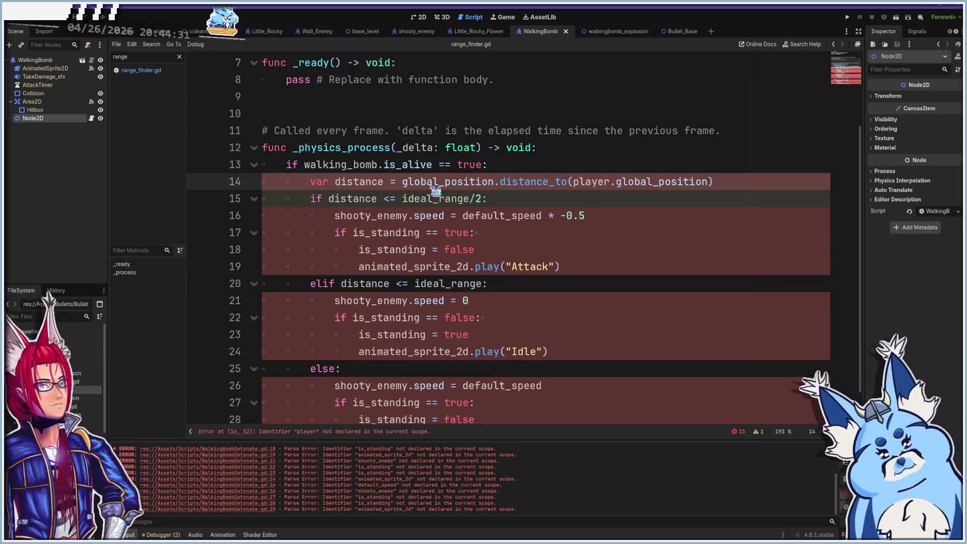
pyautogui.click(642, 200)
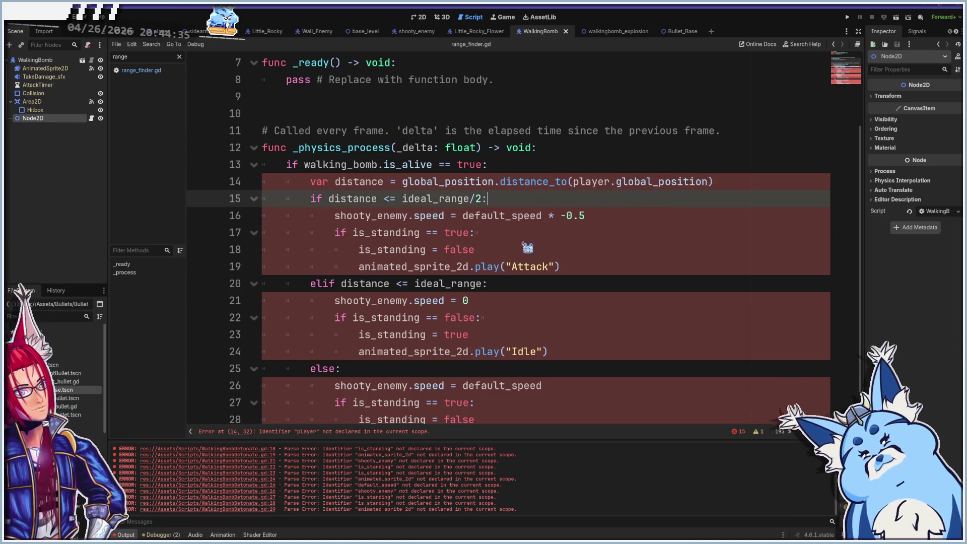
pyautogui.scroll(3)
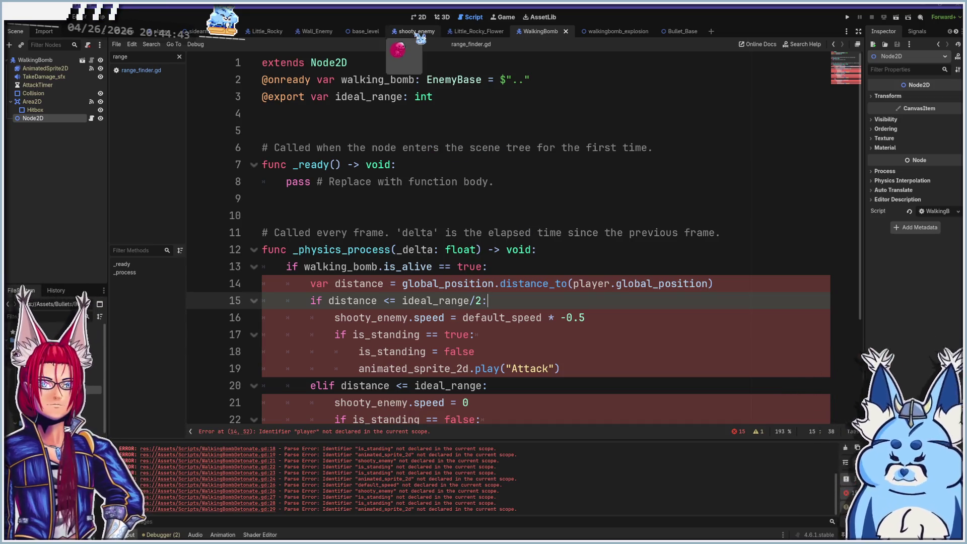
pyautogui.click(416, 32)
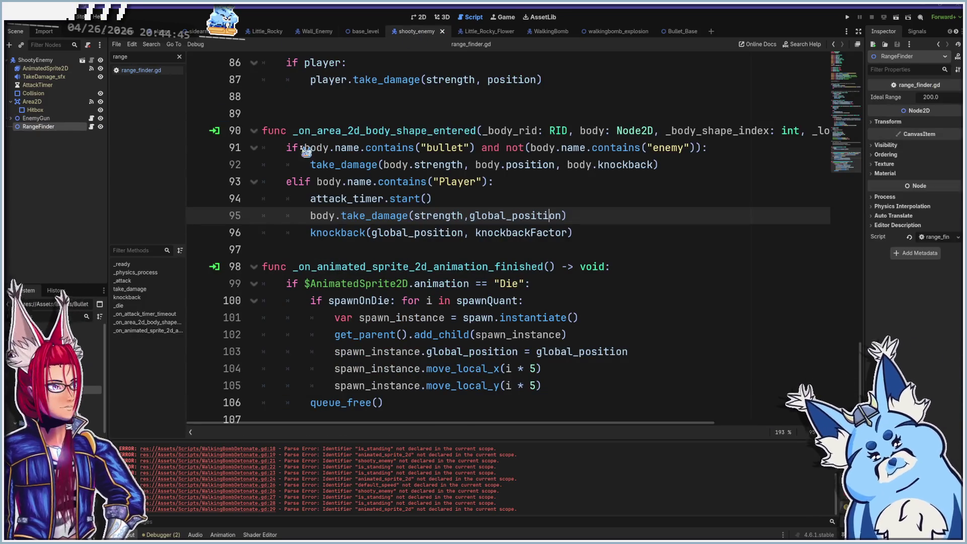
pyautogui.click(146, 70)
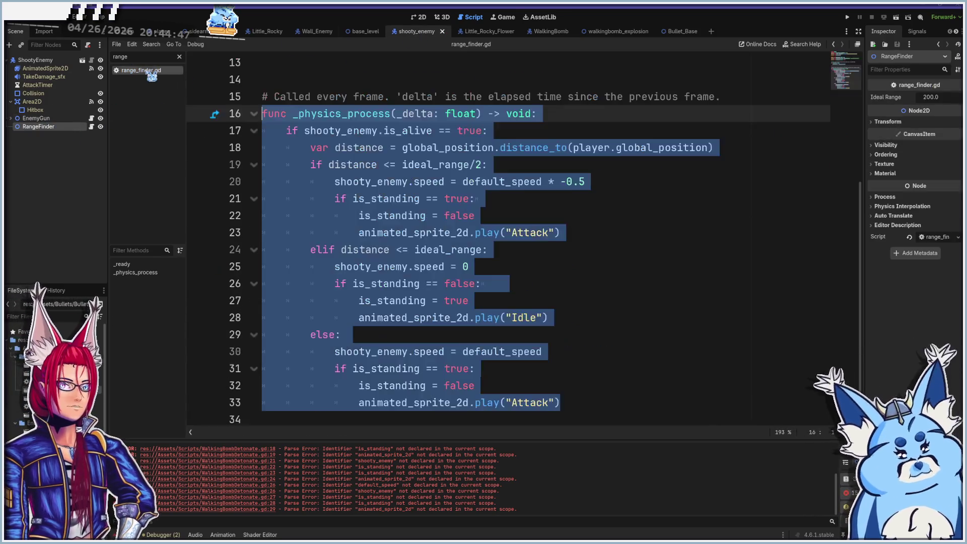
pyautogui.scroll(3)
pyautogui.click(443, 130)
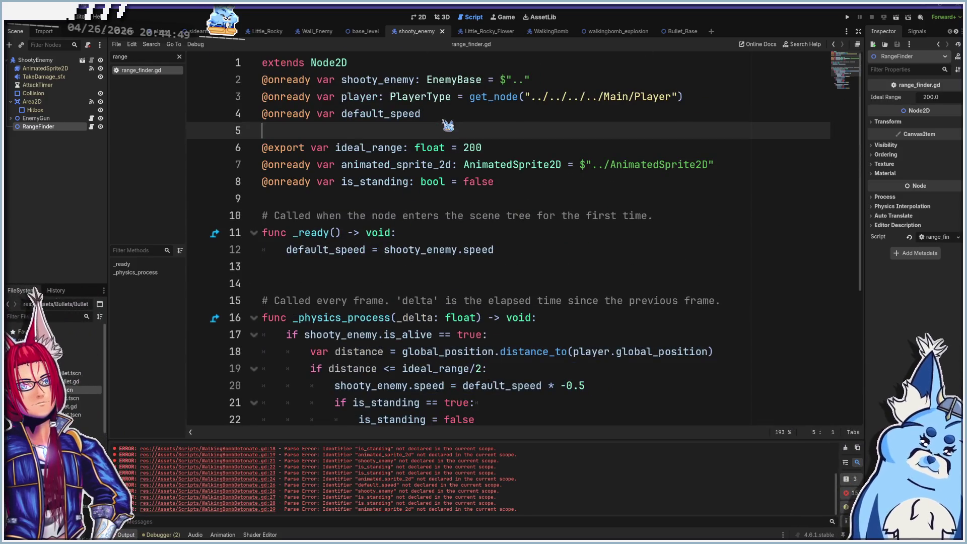
pyautogui.click(597, 115)
pyautogui.click(684, 96)
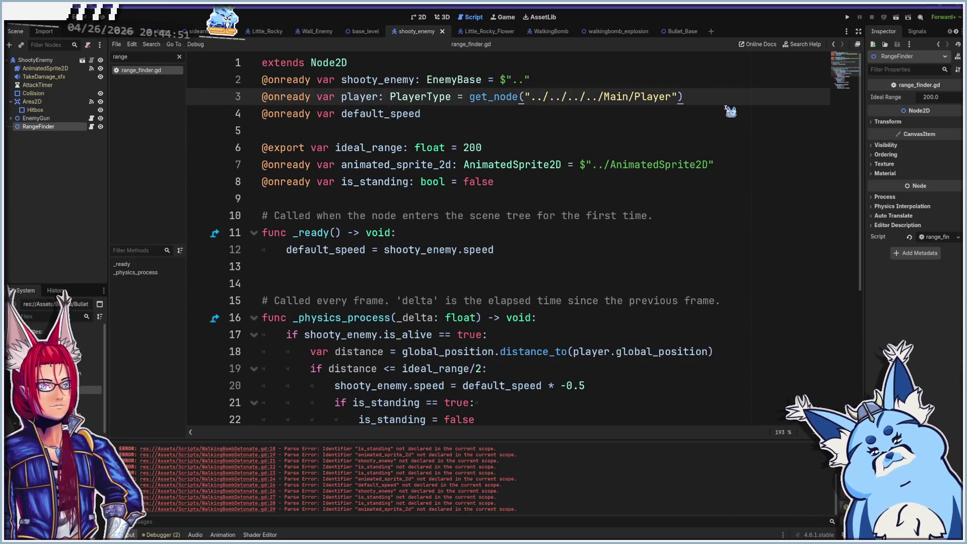
pyautogui.hotkey('shift', 'Home')
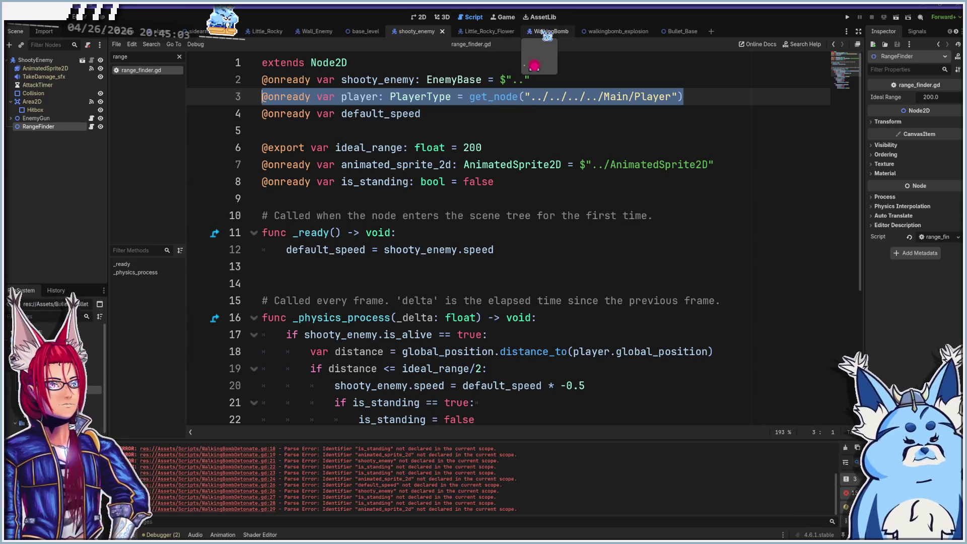
# - Rename the WalkingBomb scene's new child node to Detonate
pyautogui.click(546, 31)
pyautogui.scroll(3)
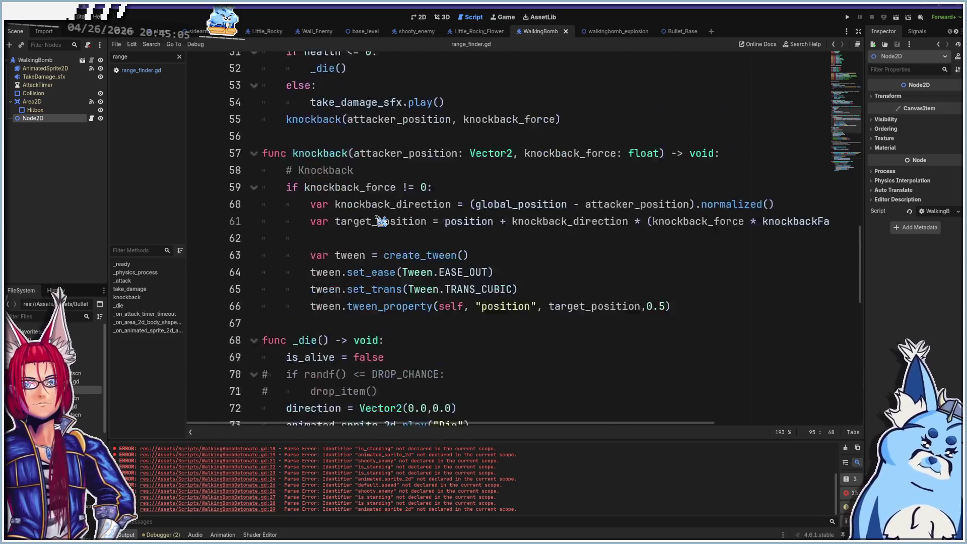
pyautogui.scroll(-3)
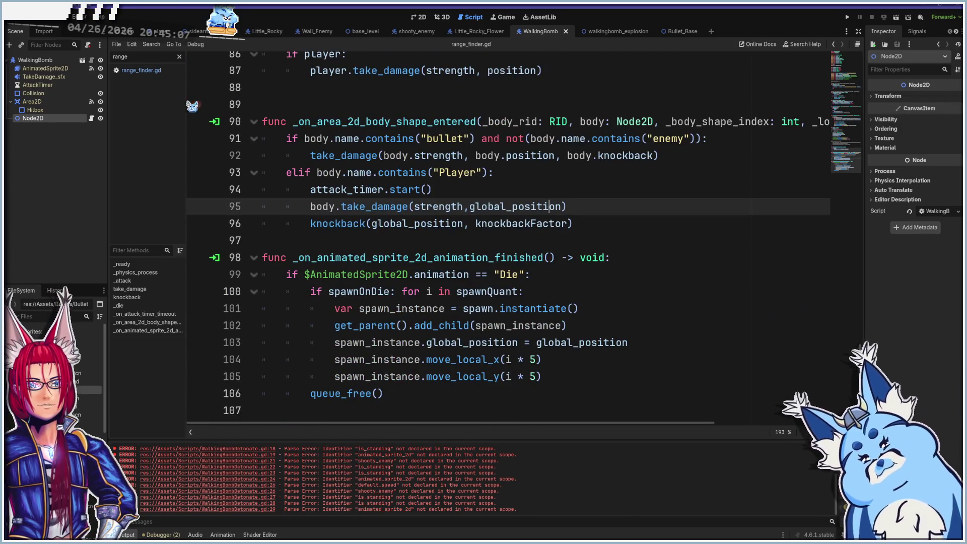
pyautogui.click(180, 58)
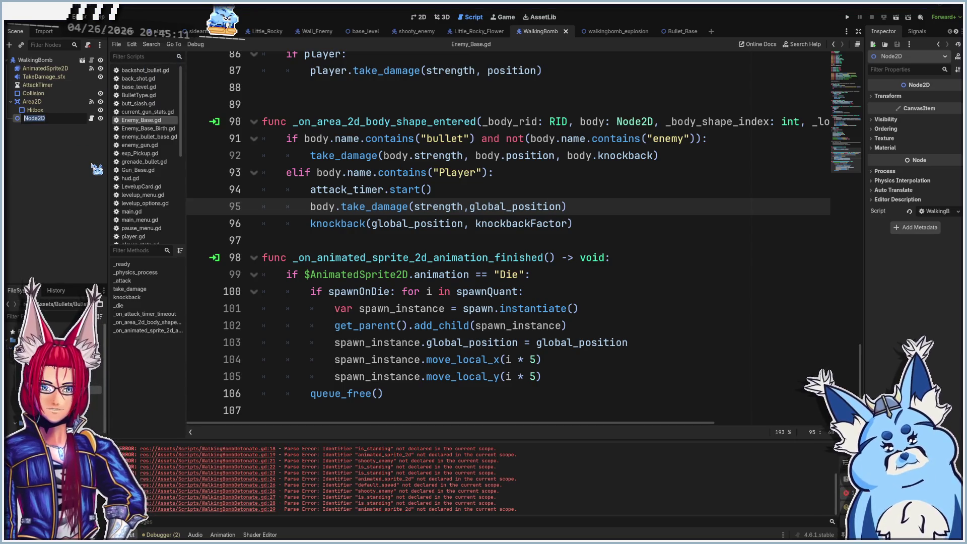
pyautogui.write('te')
pyautogui.press('Return')
# - Open WalkingBombDetonate.gd from the filtered script list
pyautogui.click(166, 59)
pyautogui.write('det')
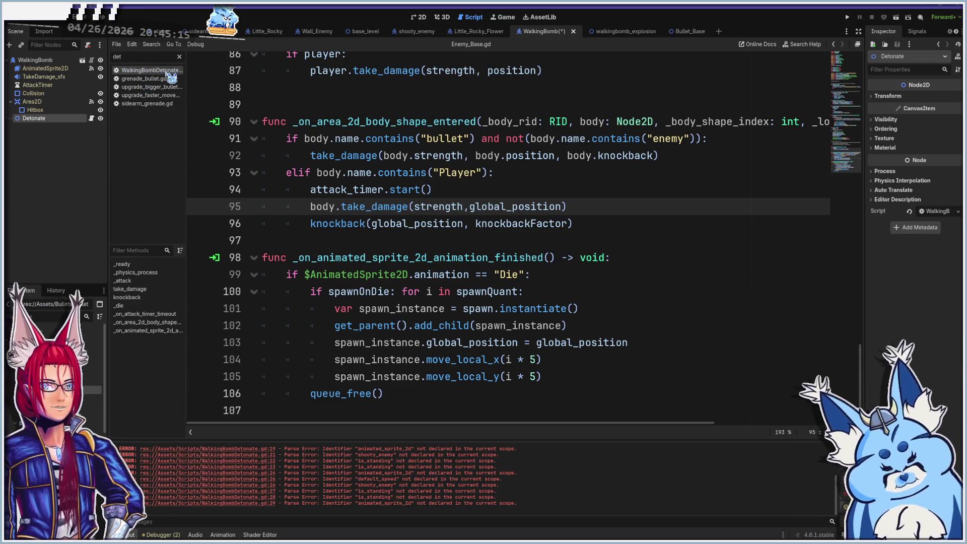
pyautogui.click(166, 71)
pyautogui.click(497, 101)
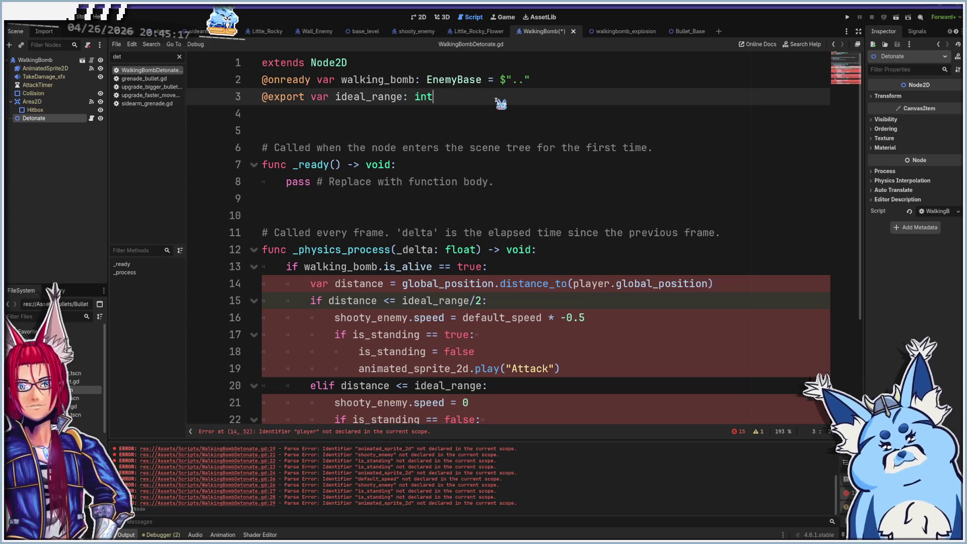
# - Paste the player reference as line 4, then copy range_finder.gd's ideal_range declaration
pyautogui.press('Return')
pyautogui.hotkey('ctrl', 'v')
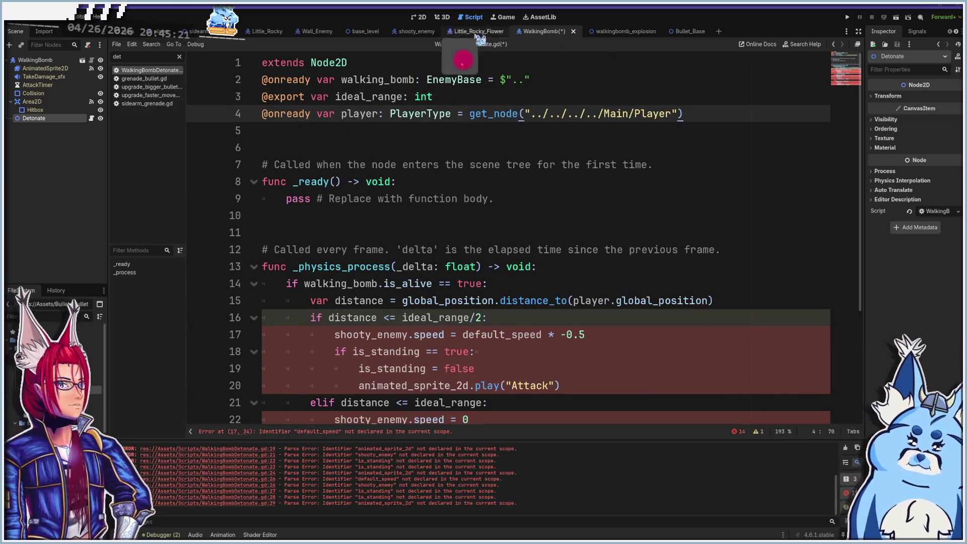
pyautogui.doubleClick(147, 56)
pyautogui.write('range')
pyautogui.click(144, 71)
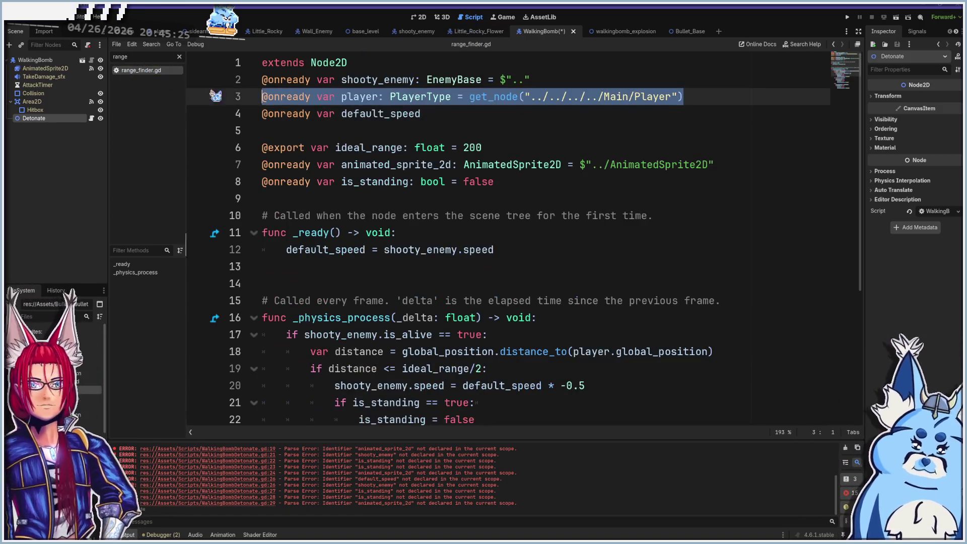
pyautogui.click(515, 184)
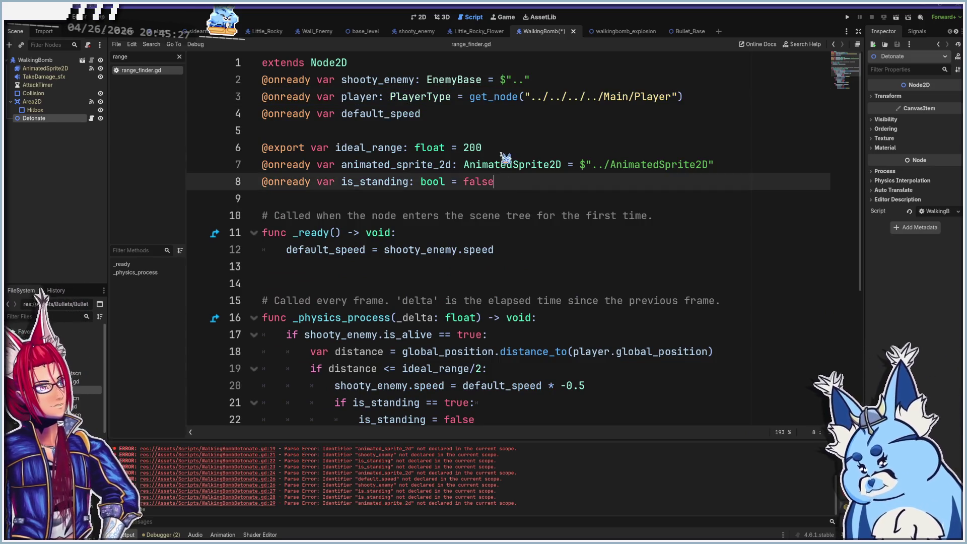
pyautogui.click(509, 152)
pyautogui.hotkey('shift', 'Home')
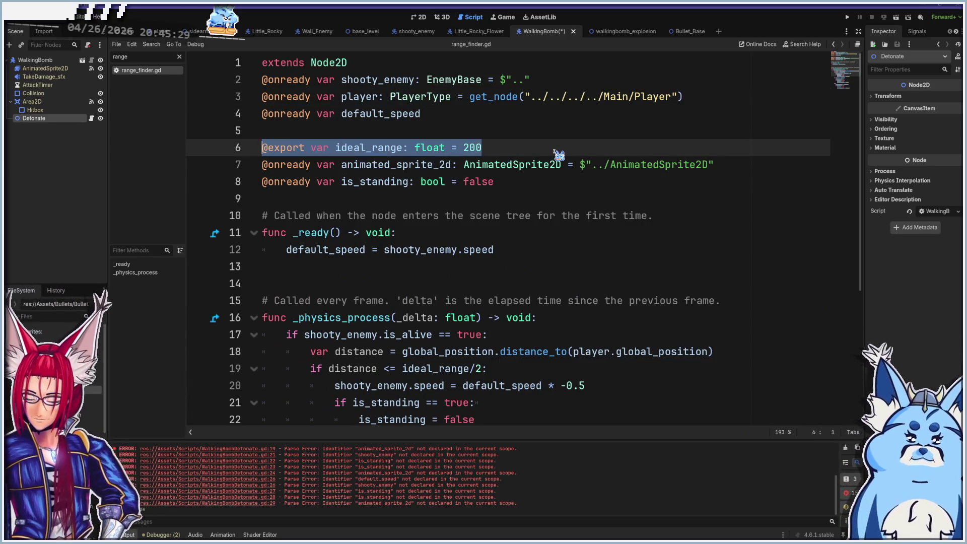
# - Replace WalkingBombDetonate.gd's old ideal_range line with the exported float = 200 declaration
pyautogui.click(179, 57)
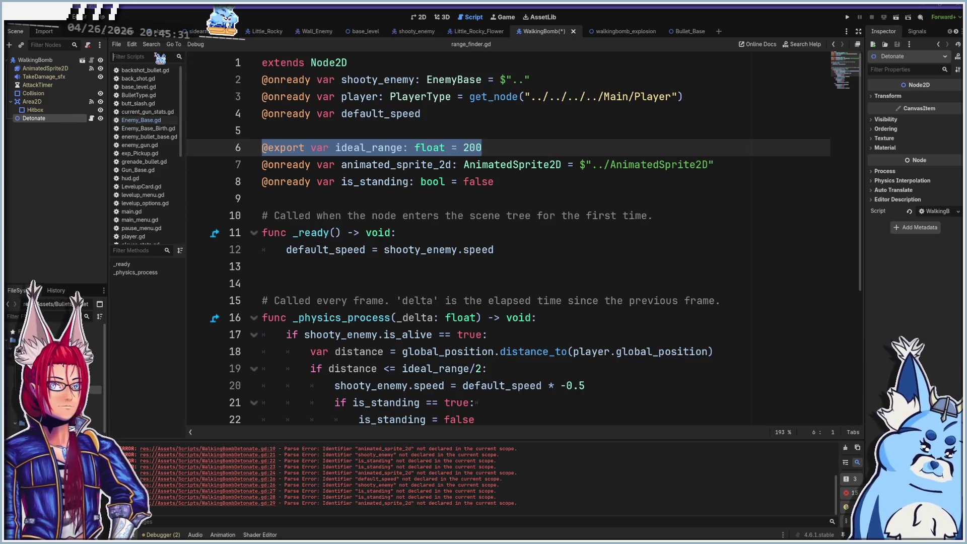
pyautogui.write('deton')
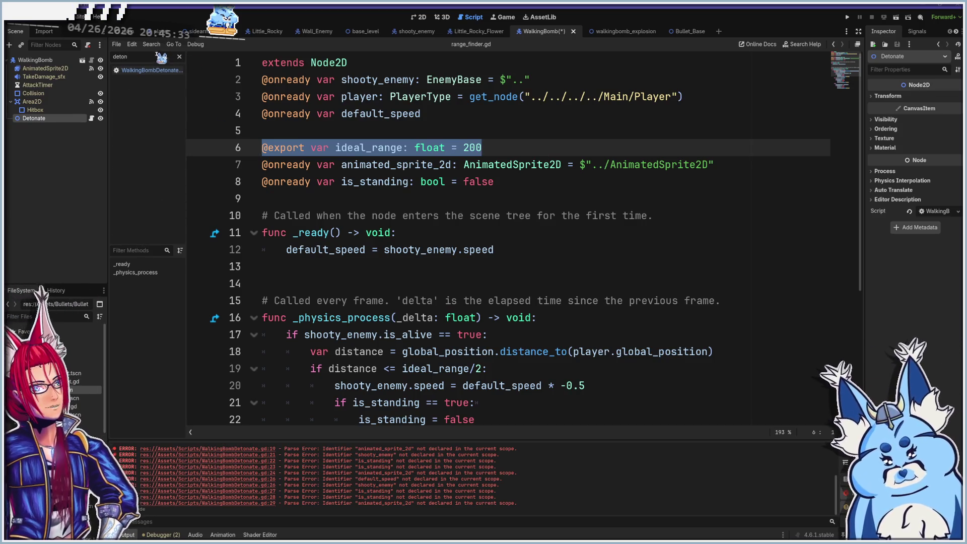
pyautogui.click(151, 71)
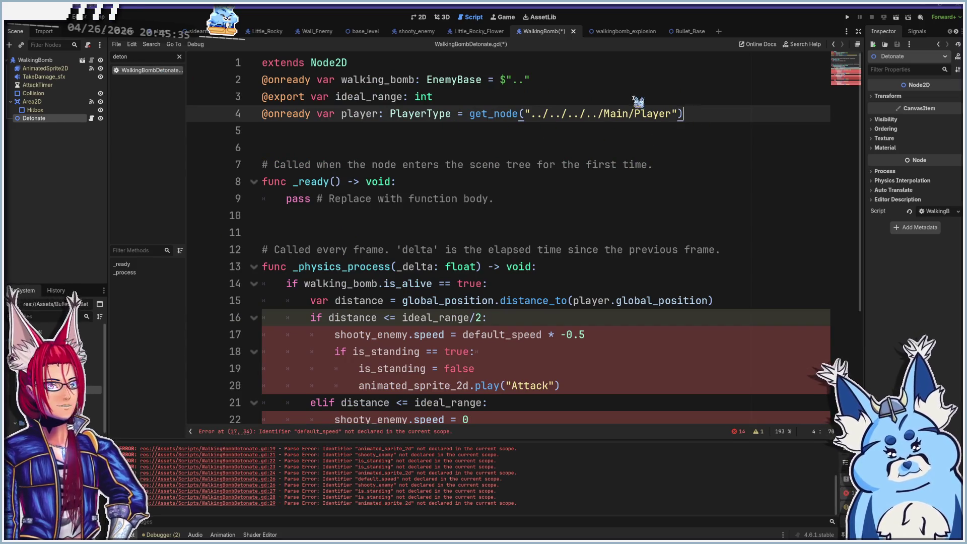
pyautogui.click(597, 101)
pyautogui.hotkey('shift', 'Home')
pyautogui.hotkey('ctrl', 'v')
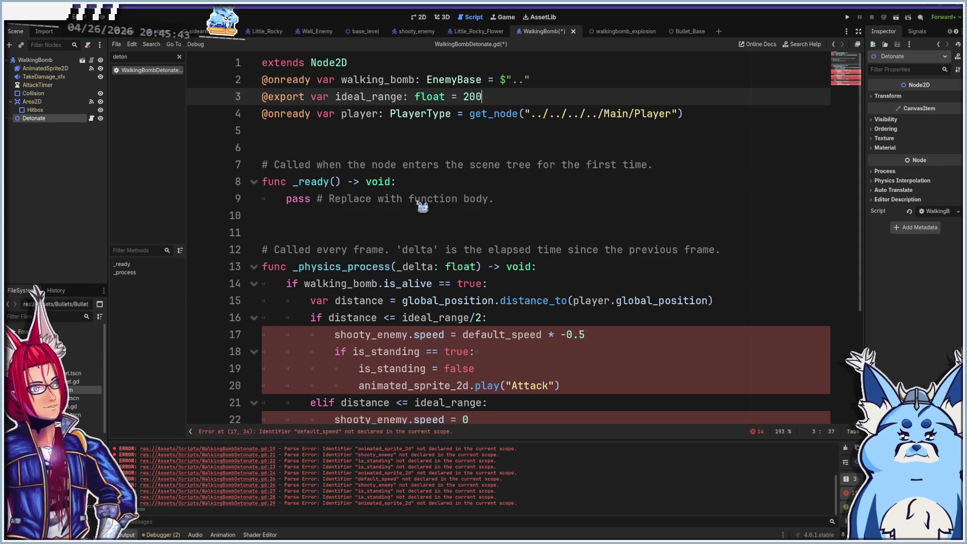
pyautogui.click(497, 234)
pyautogui.scroll(-3)
pyautogui.click(367, 234)
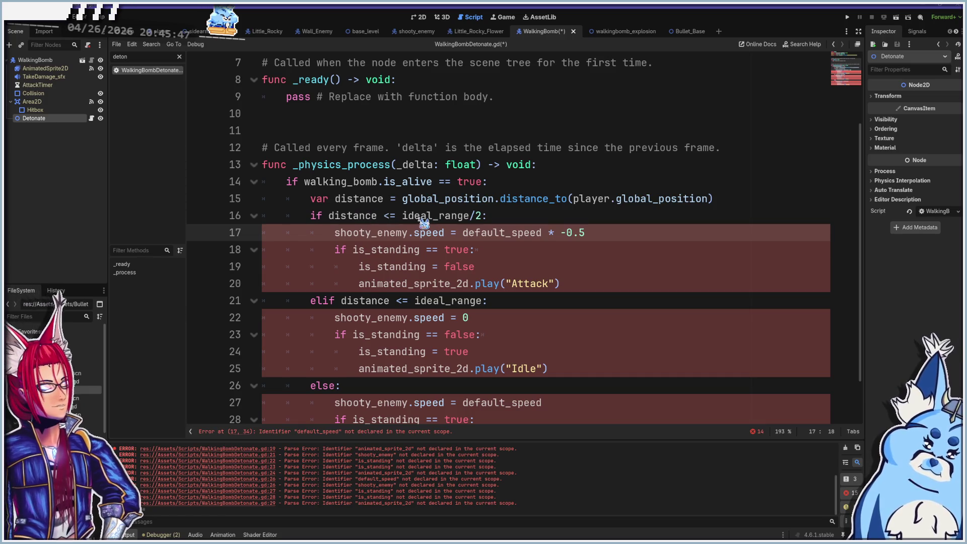
# - Delete the half-range retreat block and turn the elif into a plain if
pyautogui.scroll(3)
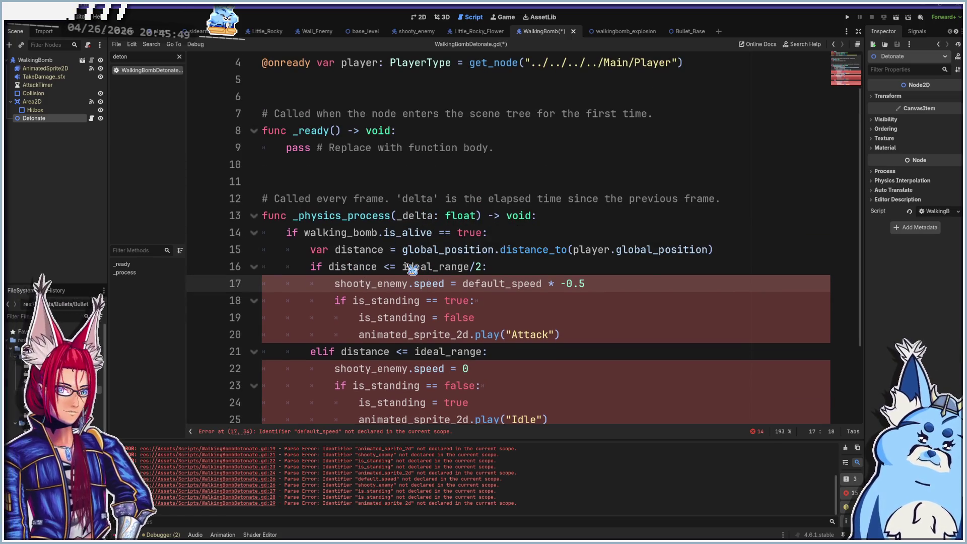
pyautogui.moveTo(412, 269)
pyautogui.click(564, 334)
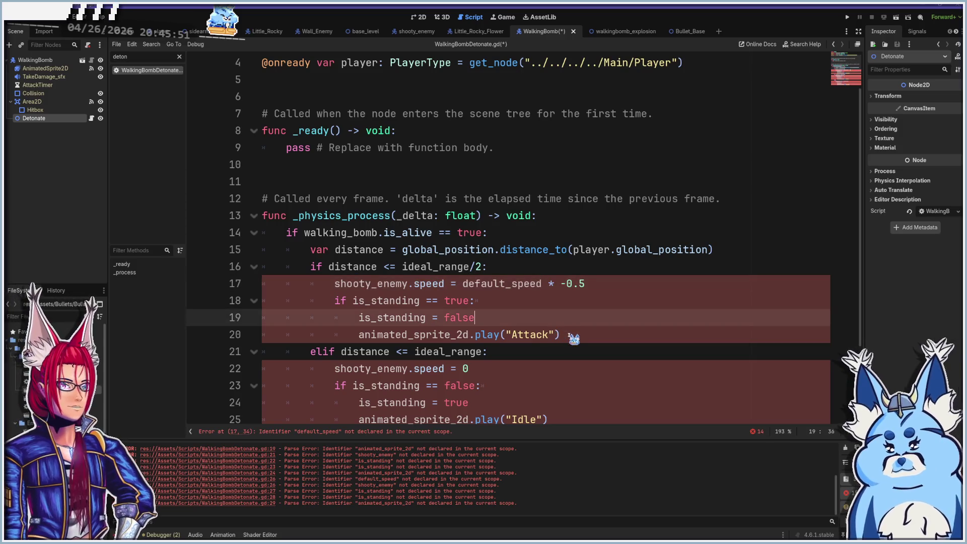
pyautogui.click(284, 267)
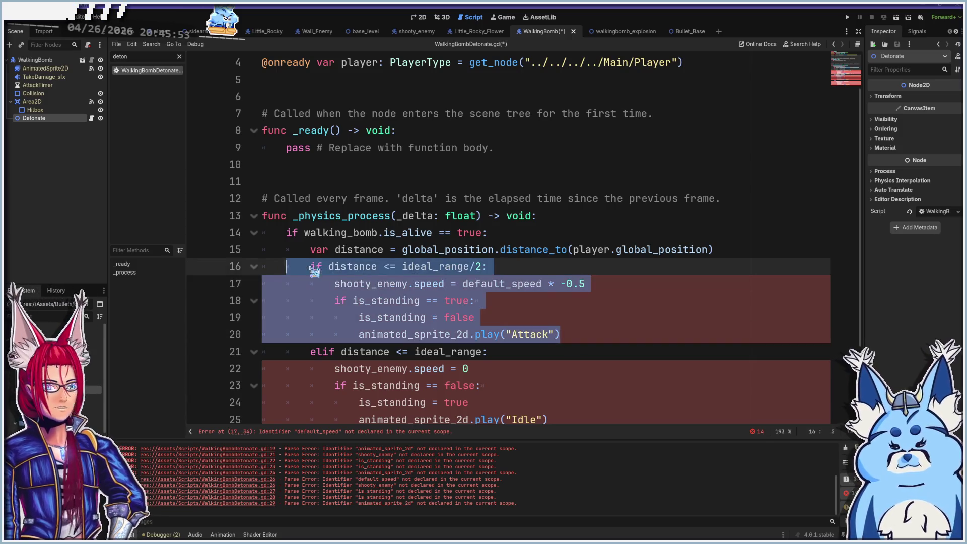
pyautogui.moveTo(485, 247)
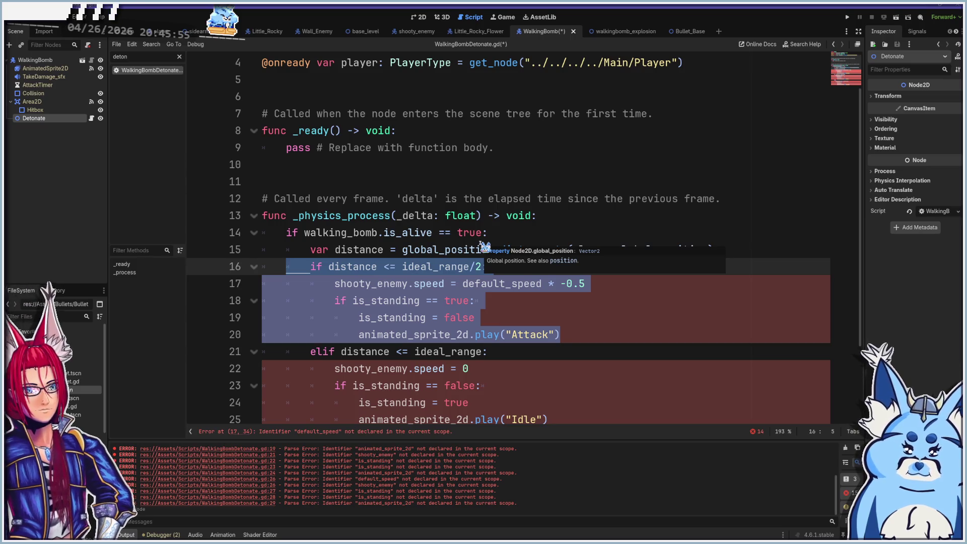
pyautogui.press('BackSpace')
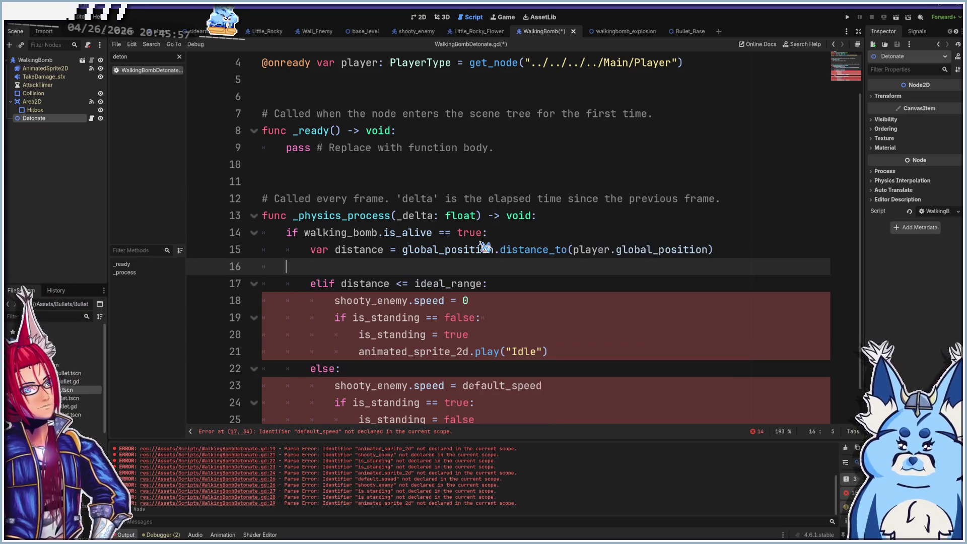
pyautogui.press('BackSpace')
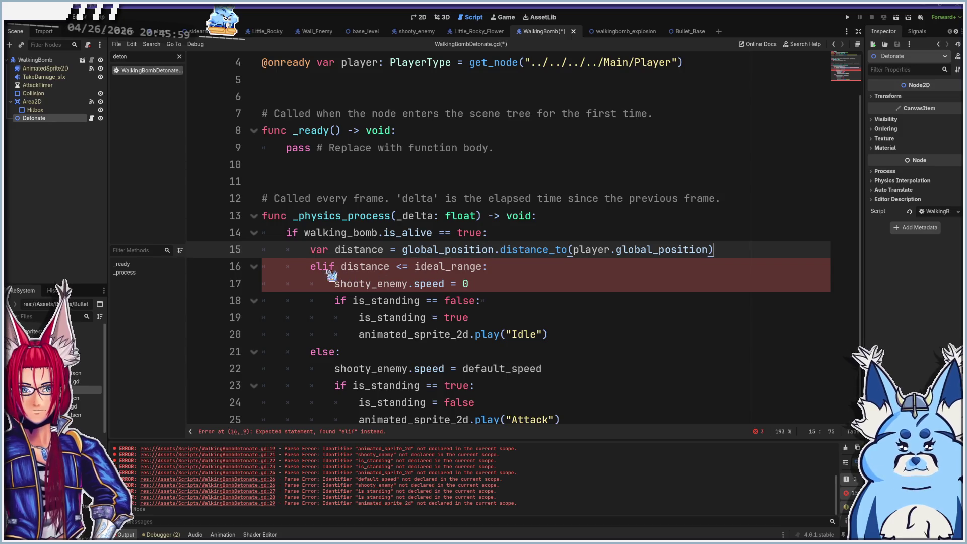
pyautogui.press('Down')
pyautogui.press('Home')
pyautogui.press('Delete')
pyautogui.press('Delete')
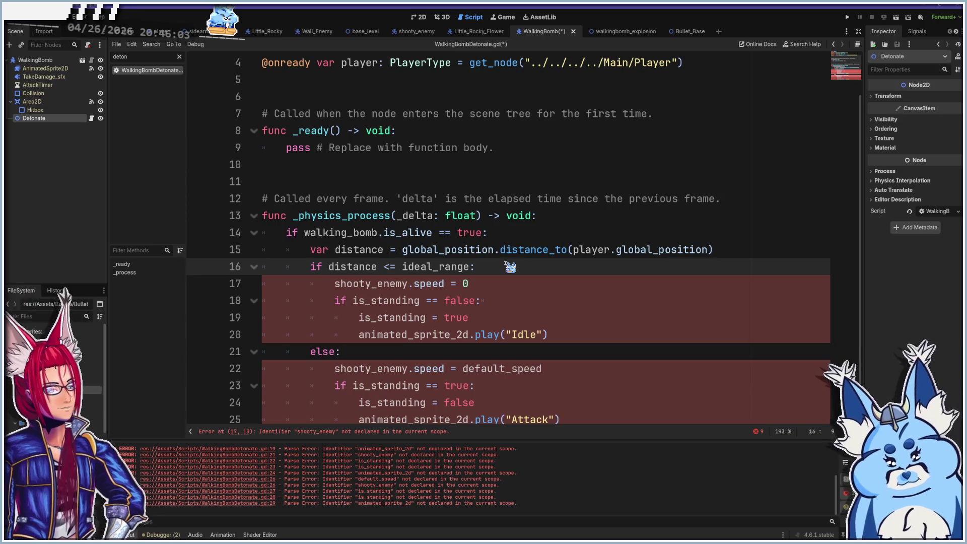
# - Replace the stop-and-idle lines with a walking_bomb._die() call
pyautogui.click(335, 283)
pyautogui.click(549, 334)
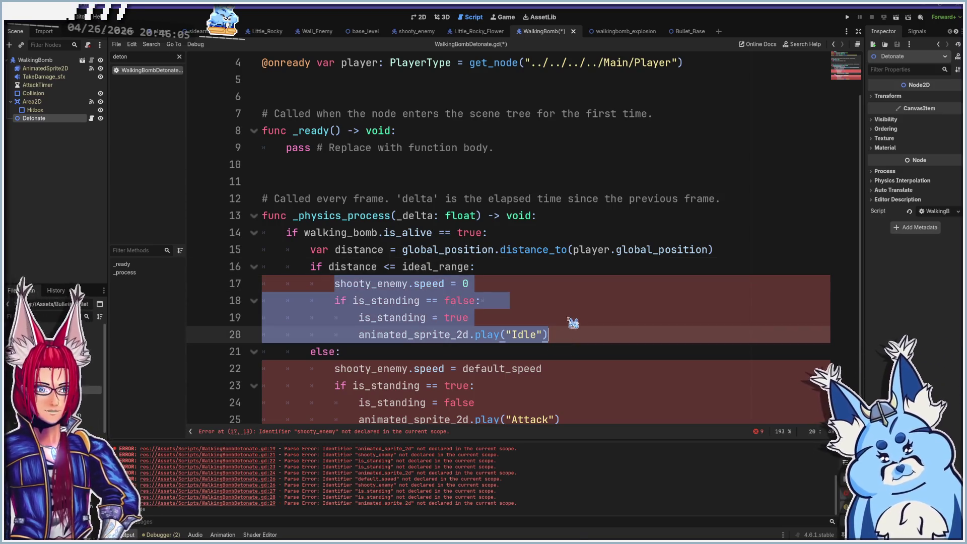
pyautogui.press('BackSpace')
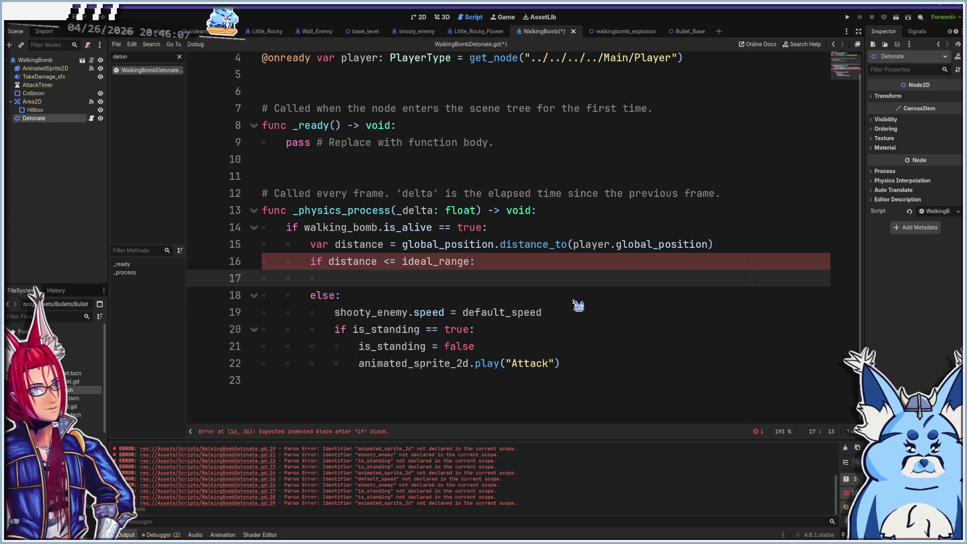
pyautogui.scroll(3)
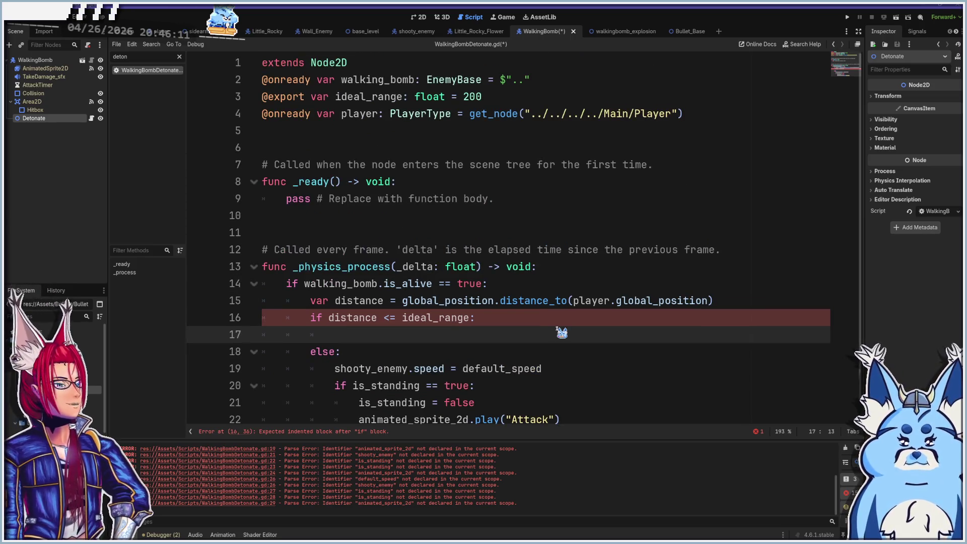
pyautogui.write('g_bomb')
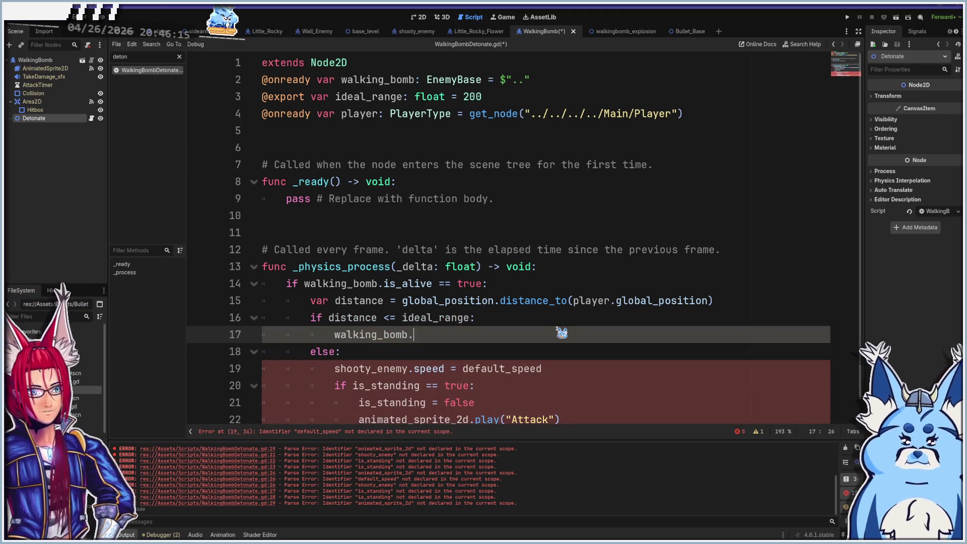
pyautogui.write('.die')
pyautogui.press('Return')
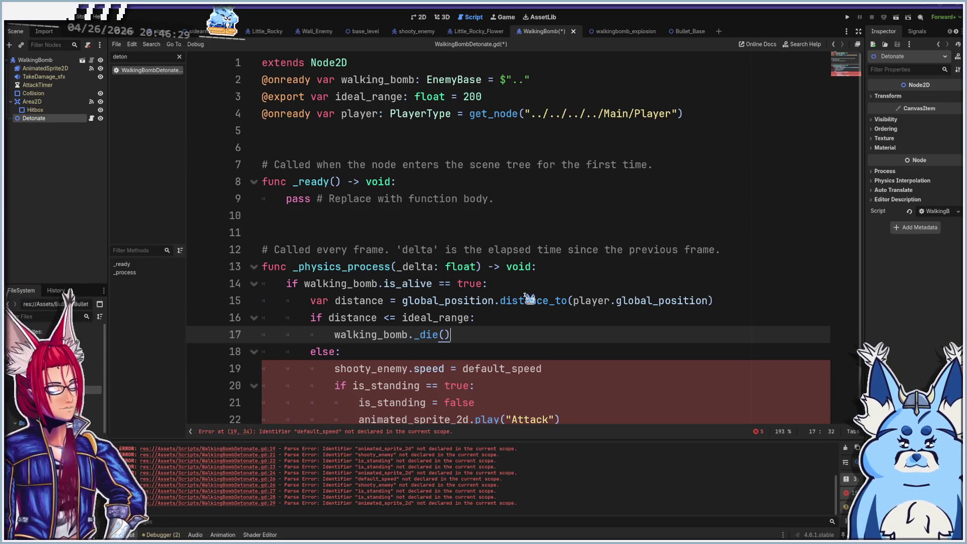
# - Remove the else branch and its speed and attack lines, and set ideal_range to 10
pyautogui.moveTo(529, 299)
pyautogui.scroll(-3)
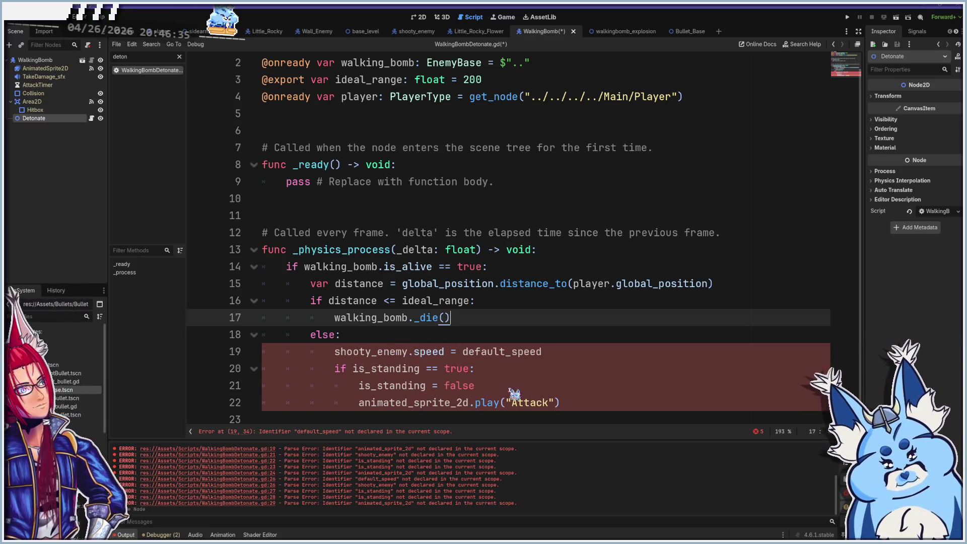
pyautogui.moveTo(572, 402); pyautogui.dragTo(211, 351)
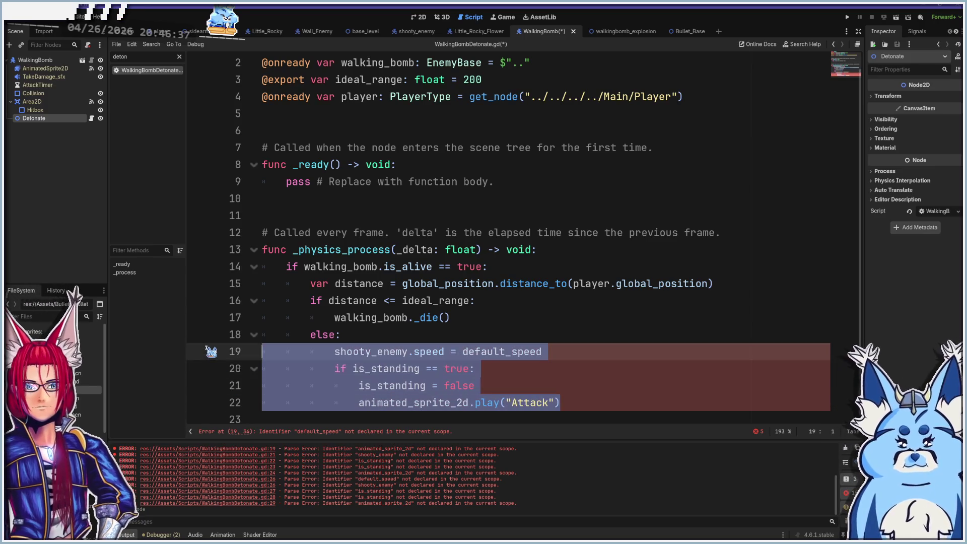
pyautogui.press('BackSpace')
pyautogui.press('BackSpace')
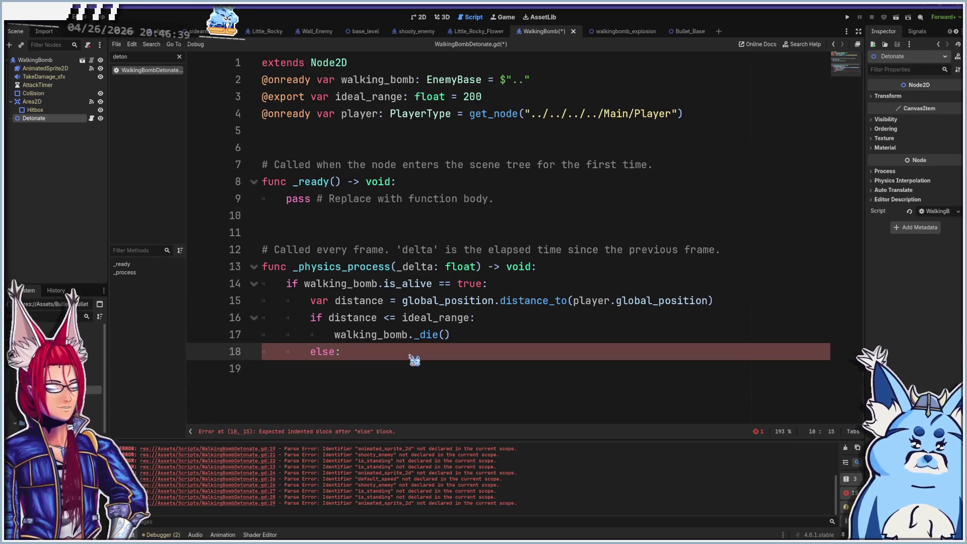
pyautogui.press('BackSpace')
pyautogui.press('BackSpace')
pyautogui.press('BackSpace')
pyautogui.press('BackSpace')
pyautogui.press('BackSpace')
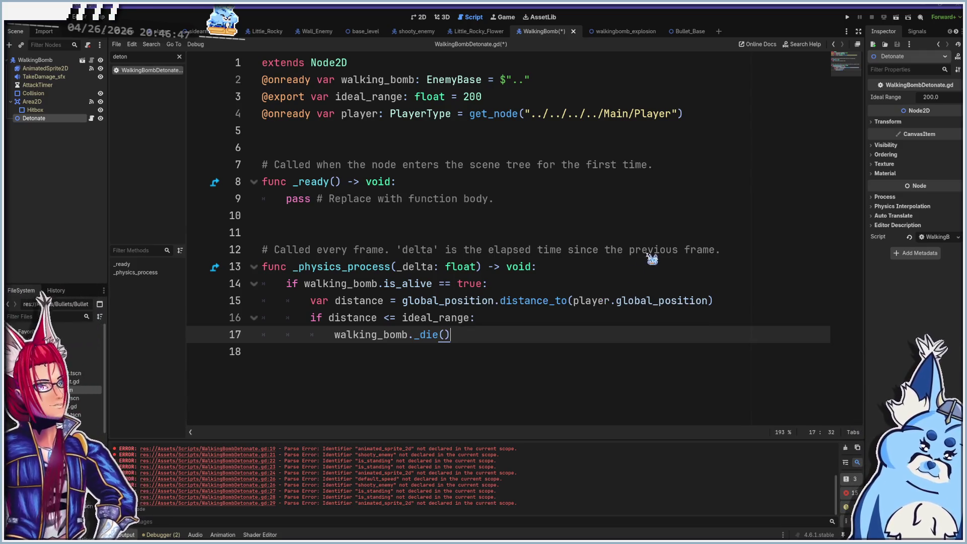
pyautogui.click(495, 97)
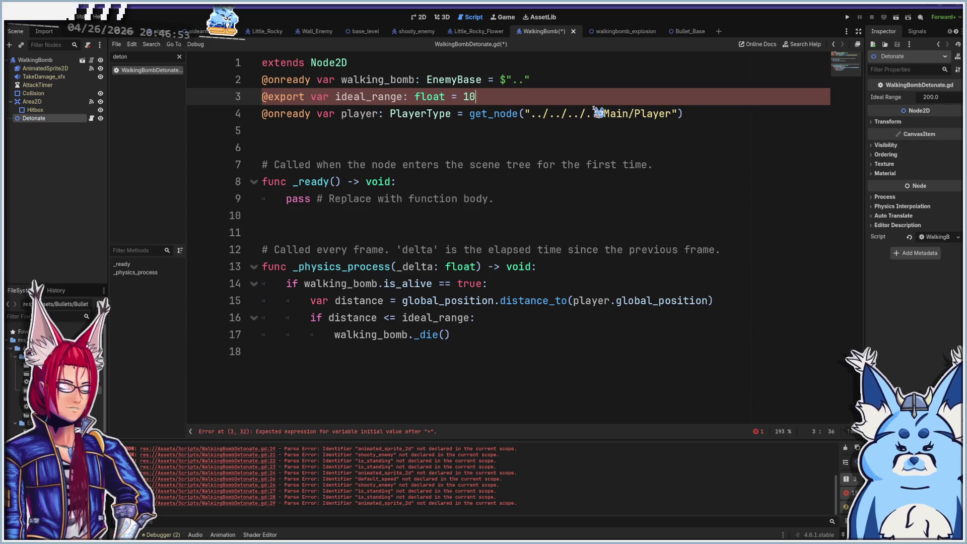
# - Save with ideal_range 10 and playtest until the bomb explodes beside the player
pyautogui.hotkey('ctrl', 's')
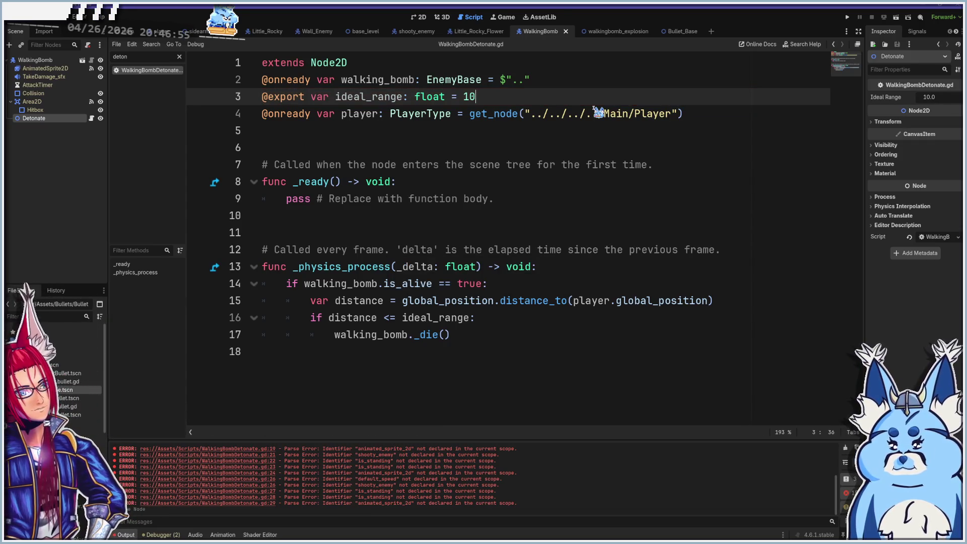
pyautogui.press('F5')
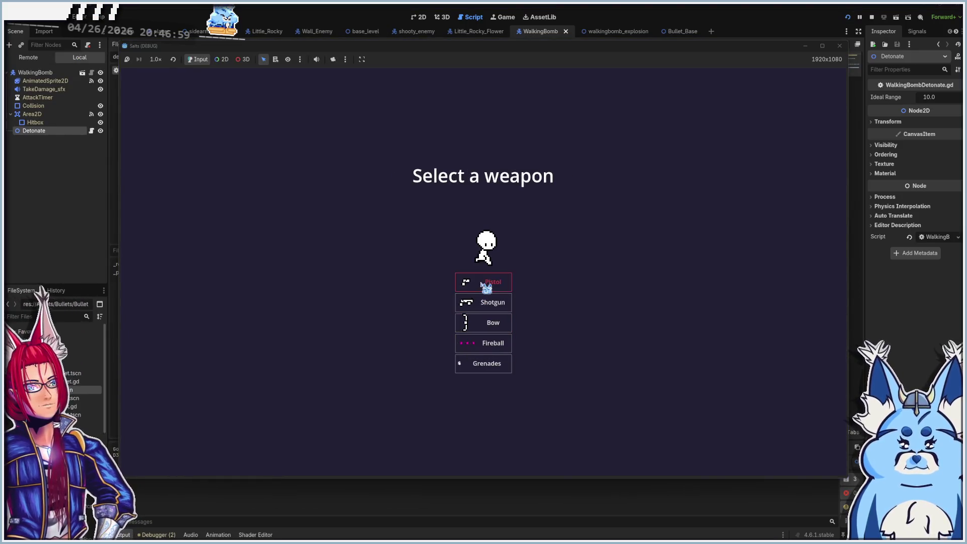
pyautogui.click(468, 348)
pyautogui.press('a')
pyautogui.press('d')
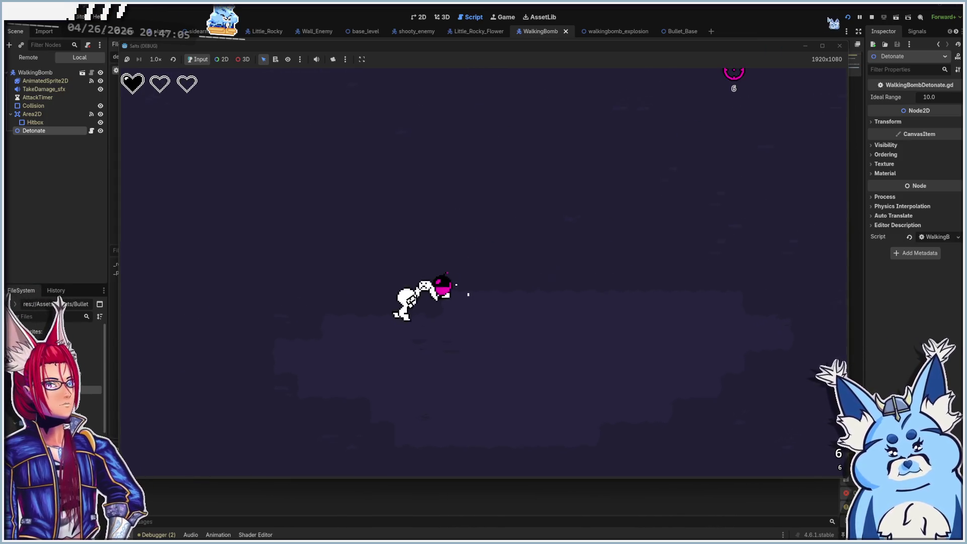
pyautogui.click(839, 45)
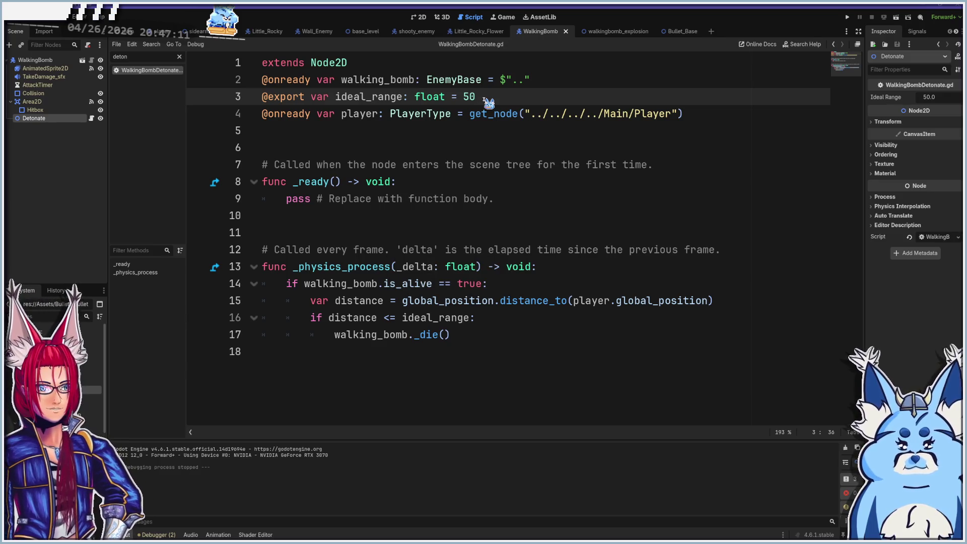
# - Playtest again with ideal_range set to 50
pyautogui.press('F5')
pyautogui.click(480, 352)
pyautogui.click(481, 284)
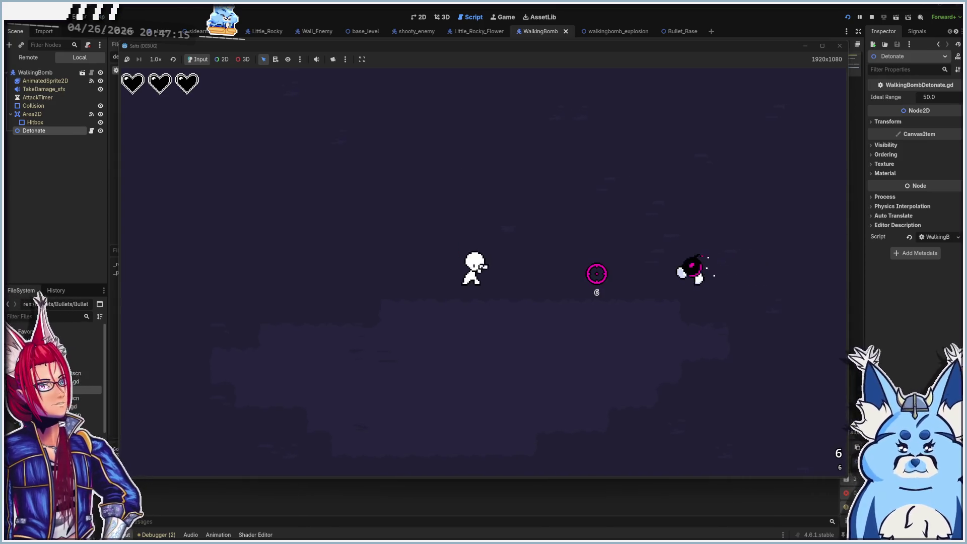
pyautogui.press('d')
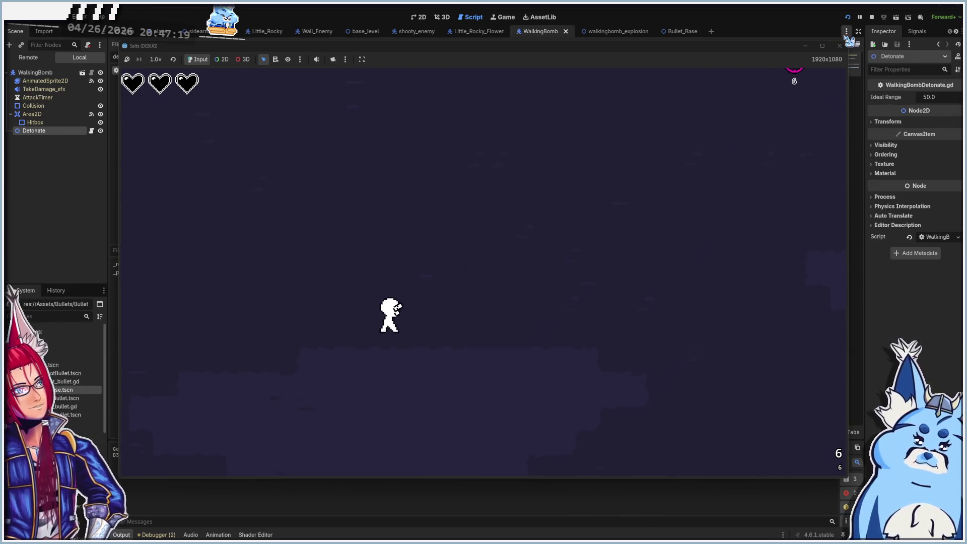
pyautogui.press('F8')
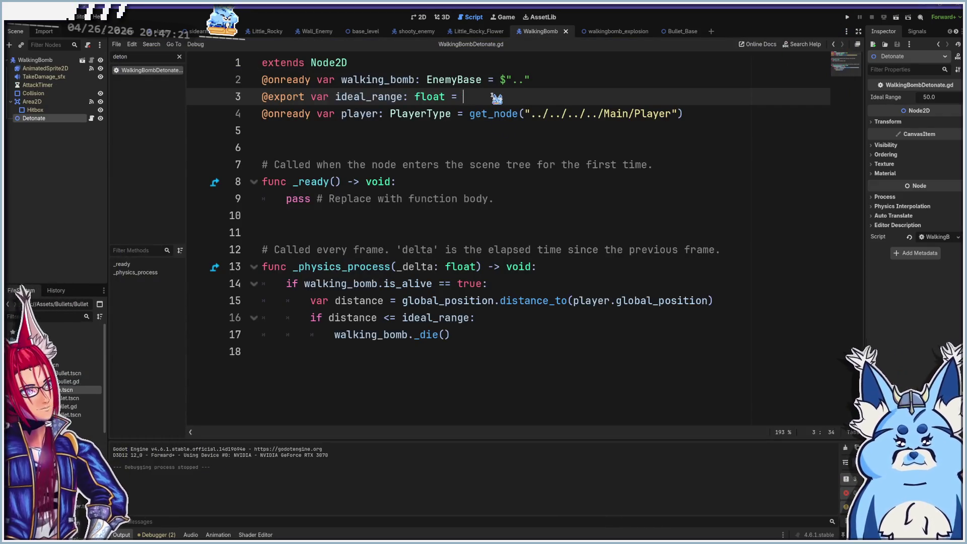
# - Save and playtest with ideal_range set to 25
pyautogui.press('F5')
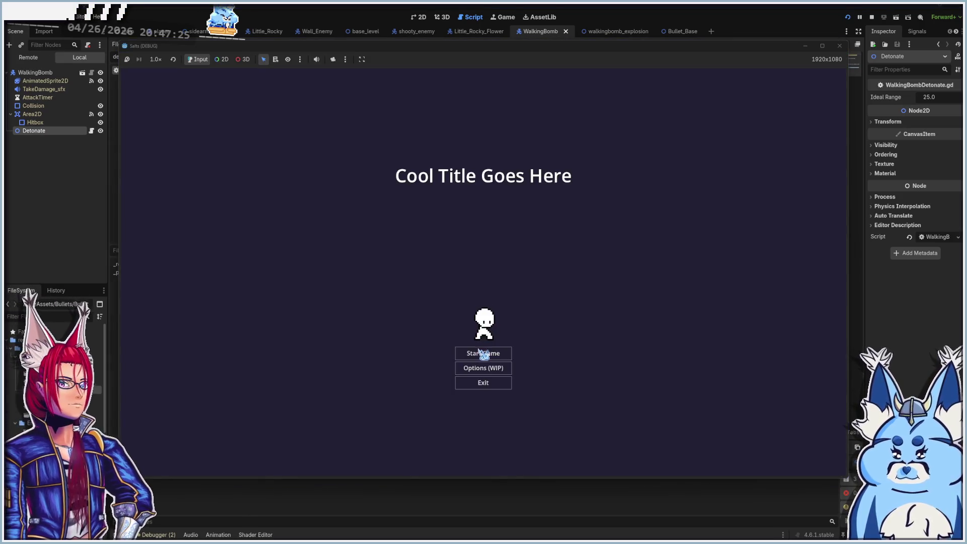
pyautogui.click(484, 352)
pyautogui.click(476, 280)
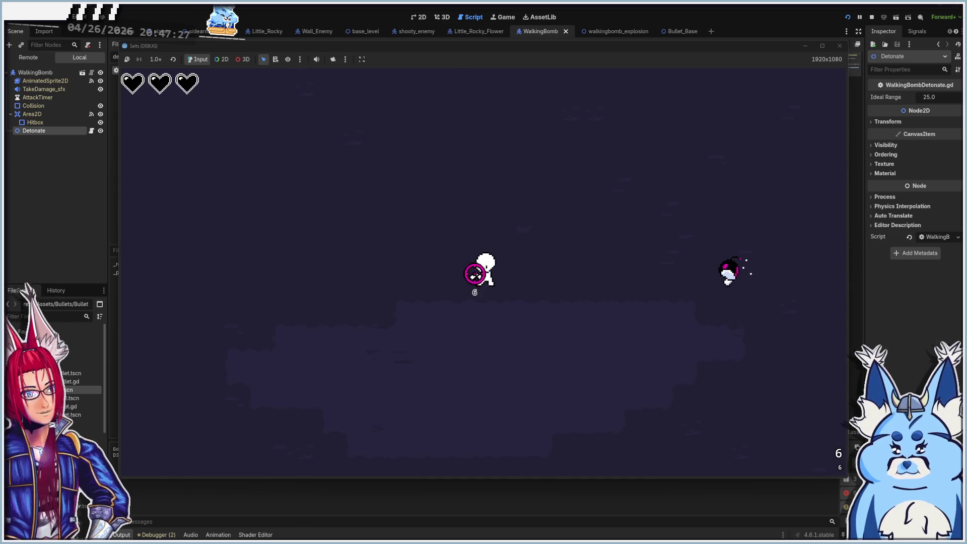
pyautogui.press('a')
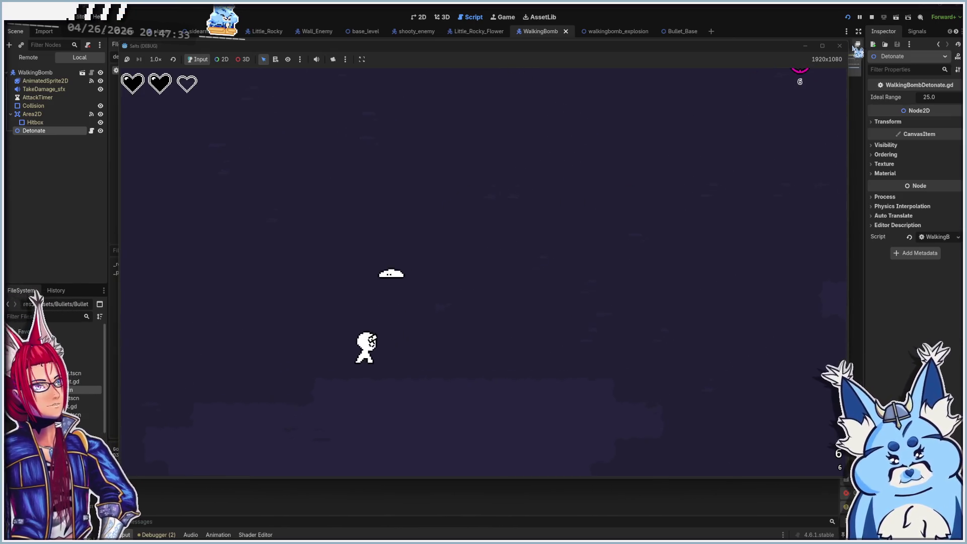
pyautogui.press('F8')
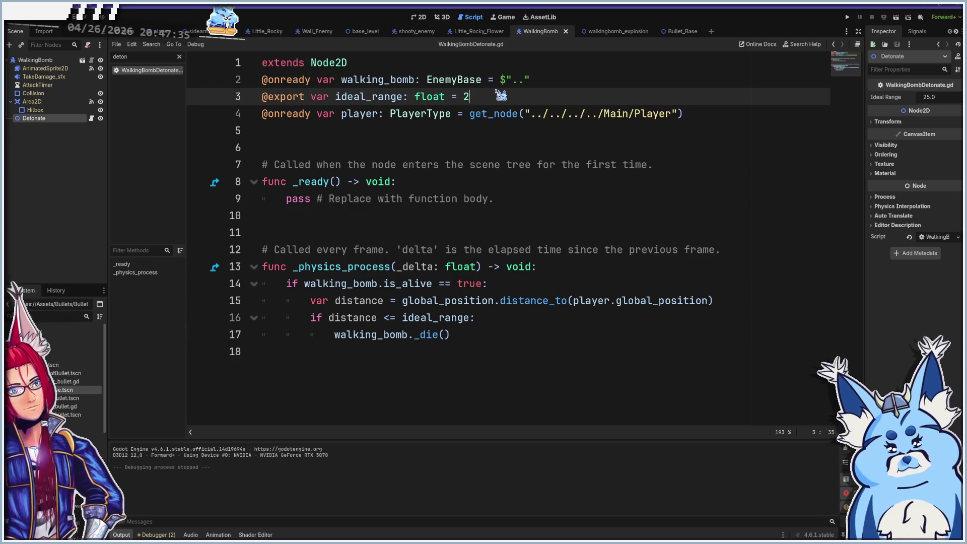
# - Save and playtest with ideal_range 20, then open the base_level script
pyautogui.press('F5')
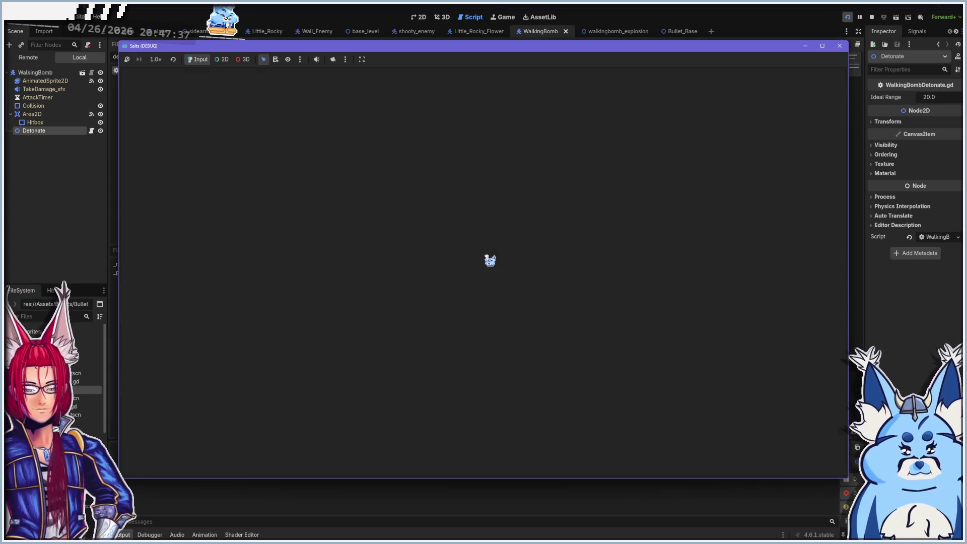
pyautogui.click(485, 352)
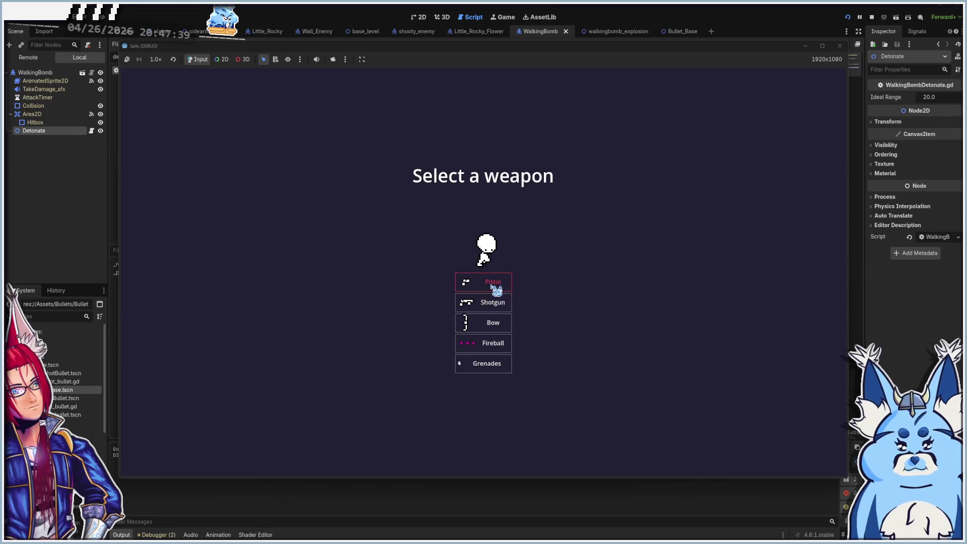
pyautogui.click(483, 301)
pyautogui.press('a')
pyautogui.press('d')
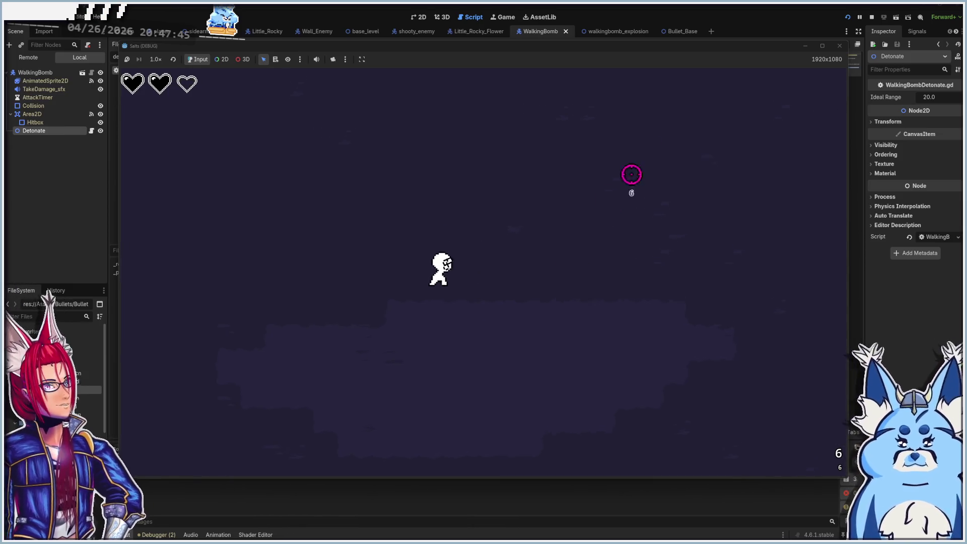
pyautogui.click(839, 45)
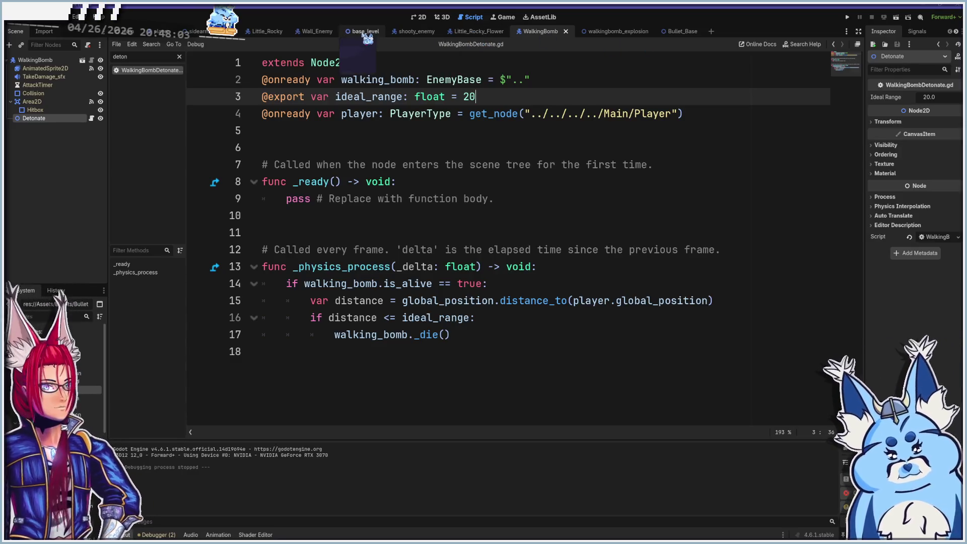
pyautogui.click(365, 34)
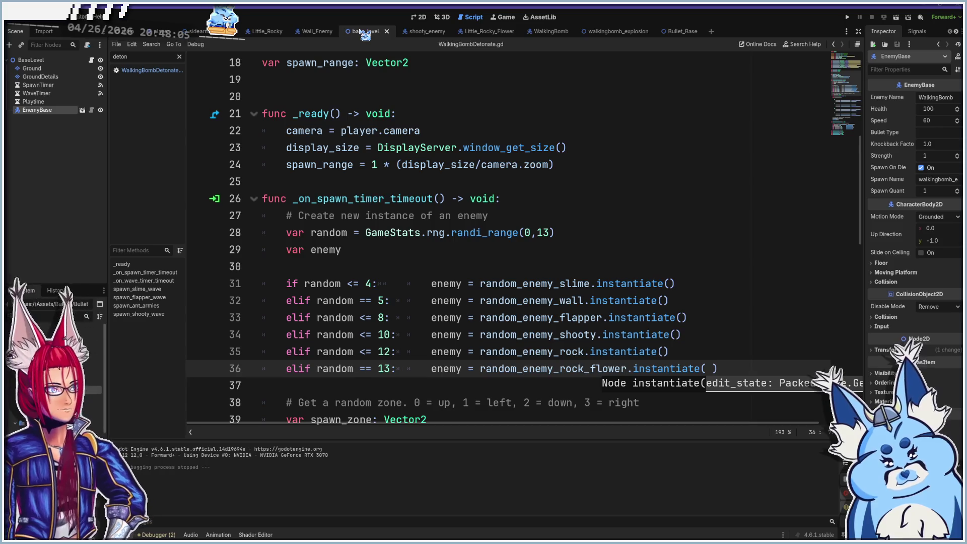
# - Change randi_range to (0, 15) and preload WalkingBomb.tscn as var random_enemy_bomb: PackedScene
pyautogui.scroll(3)
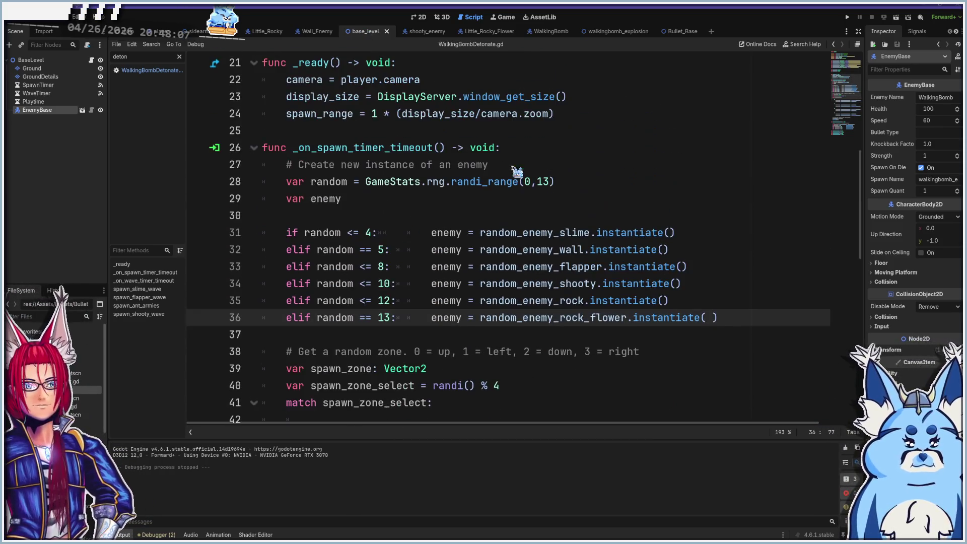
pyautogui.click(537, 181)
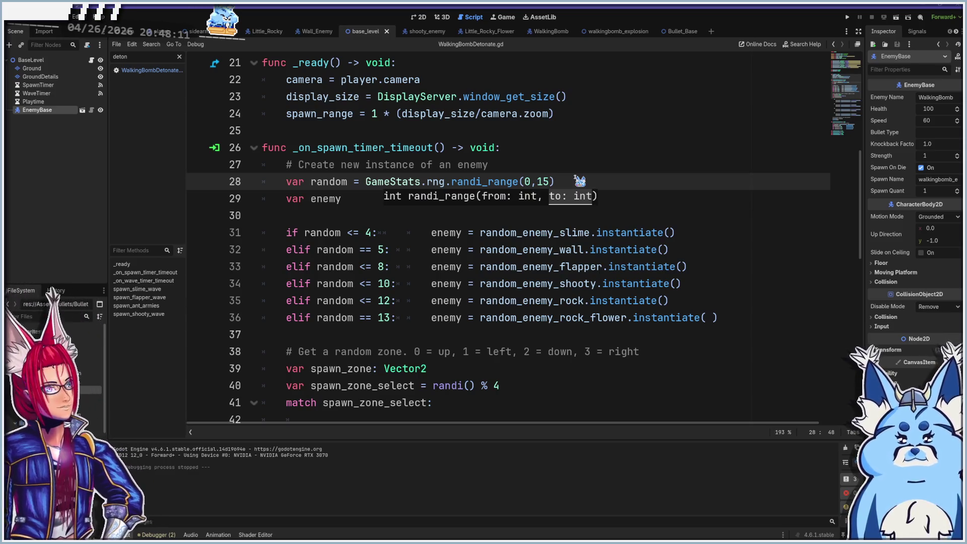
pyautogui.click(763, 321)
pyautogui.scroll(3)
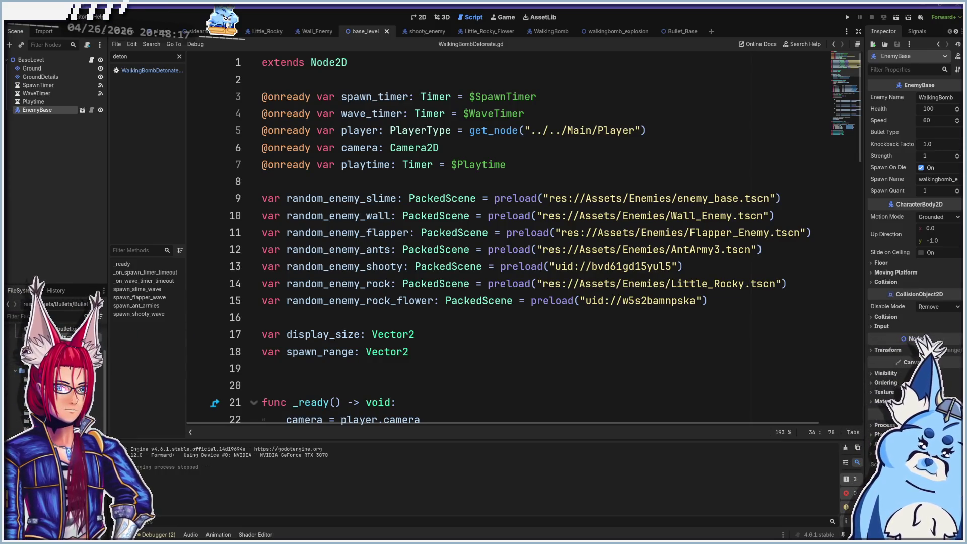
pyautogui.moveTo(71, 403); pyautogui.dragTo(289, 313)
pyautogui.click(380, 308)
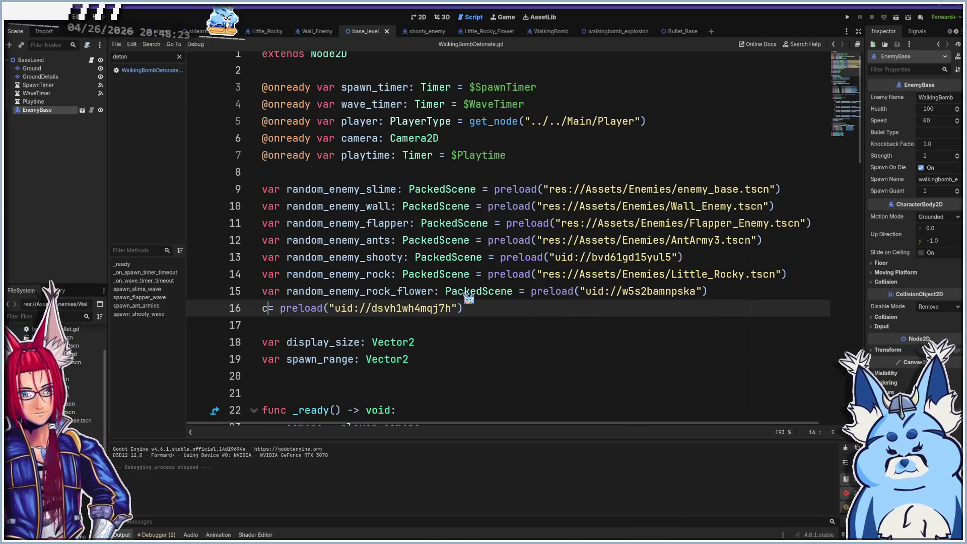
pyautogui.press('BackSpace')
pyautogui.write('va')
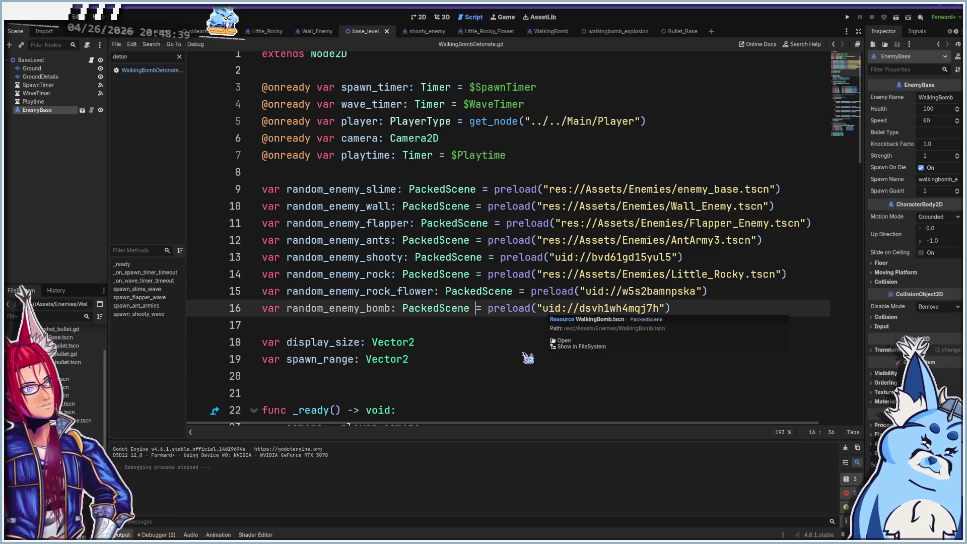
pyautogui.scroll(-3)
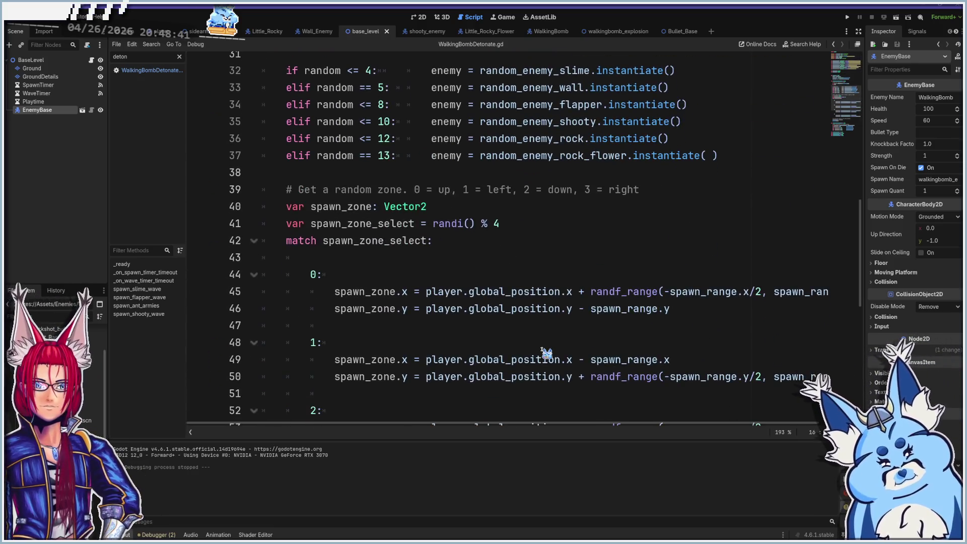
# - Add an elif random <= 15 branch after the rock flower spawn line
pyautogui.scroll(3)
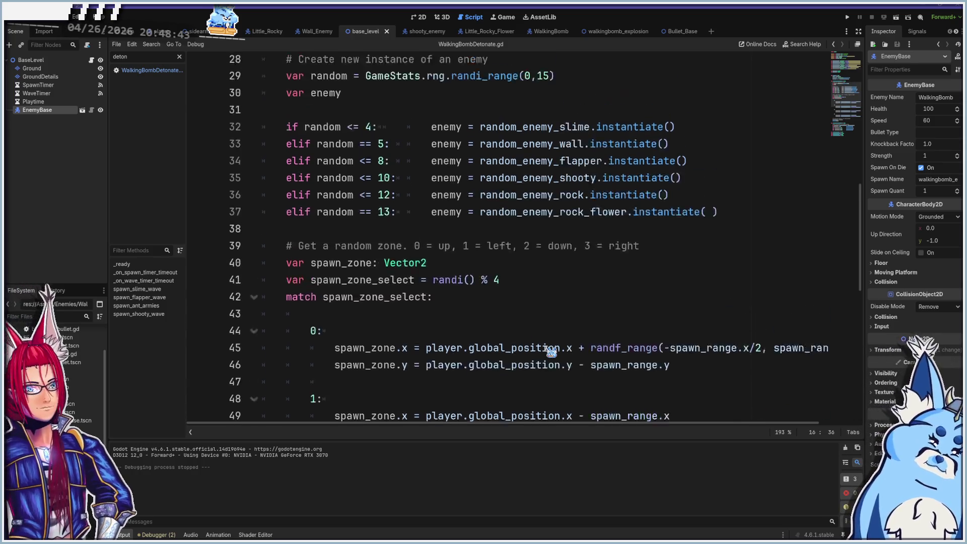
pyautogui.scroll(-3)
pyautogui.click(727, 309)
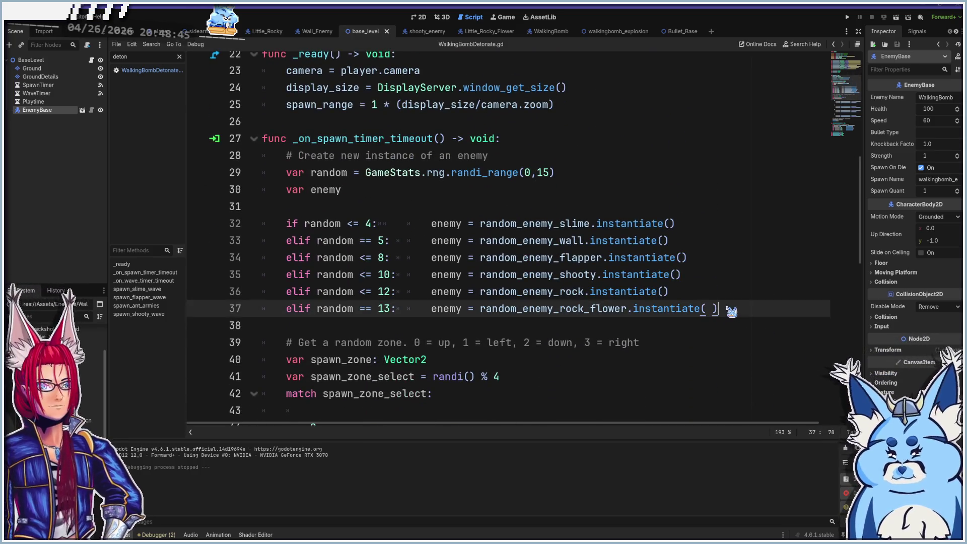
pyautogui.press('Return')
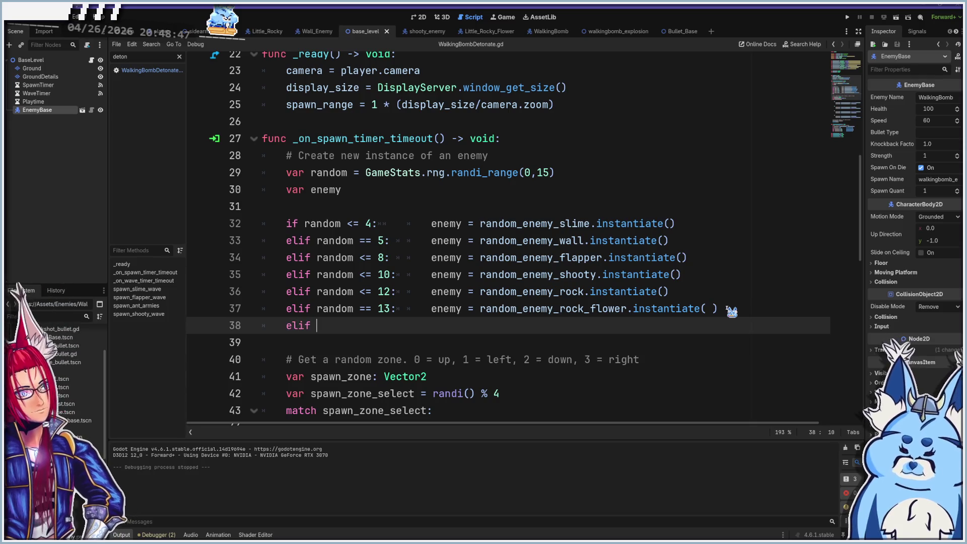
pyautogui.write('ndom')
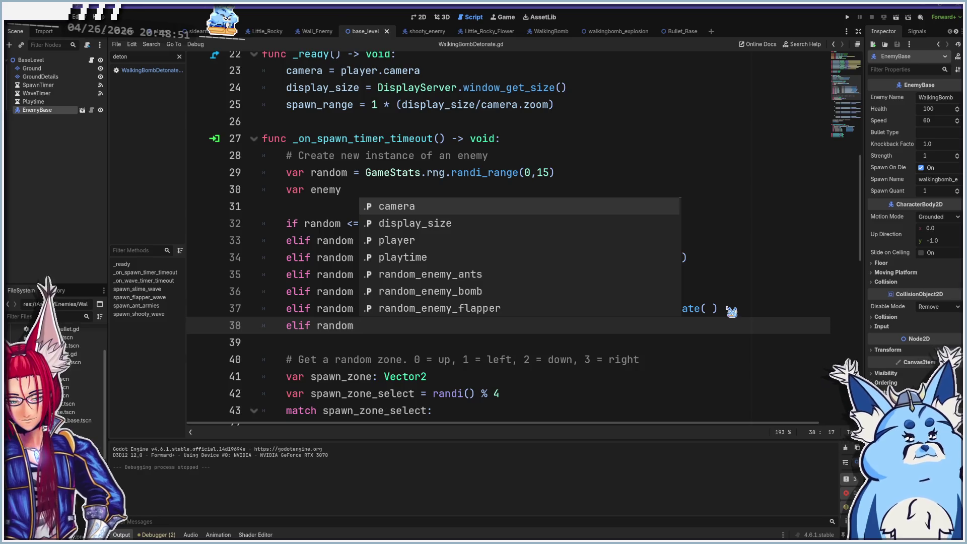
pyautogui.write(' =>')
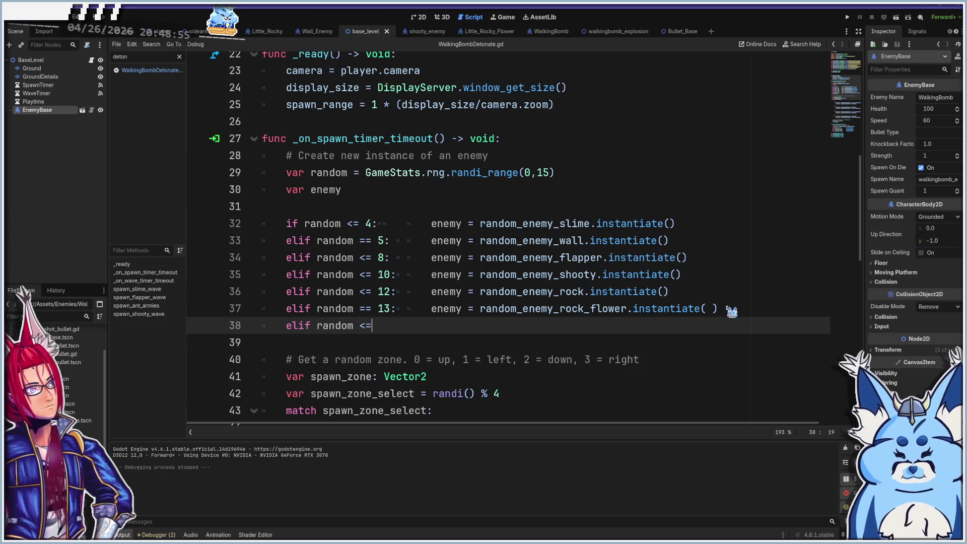
pyautogui.hotkey('ctrl', 'space')
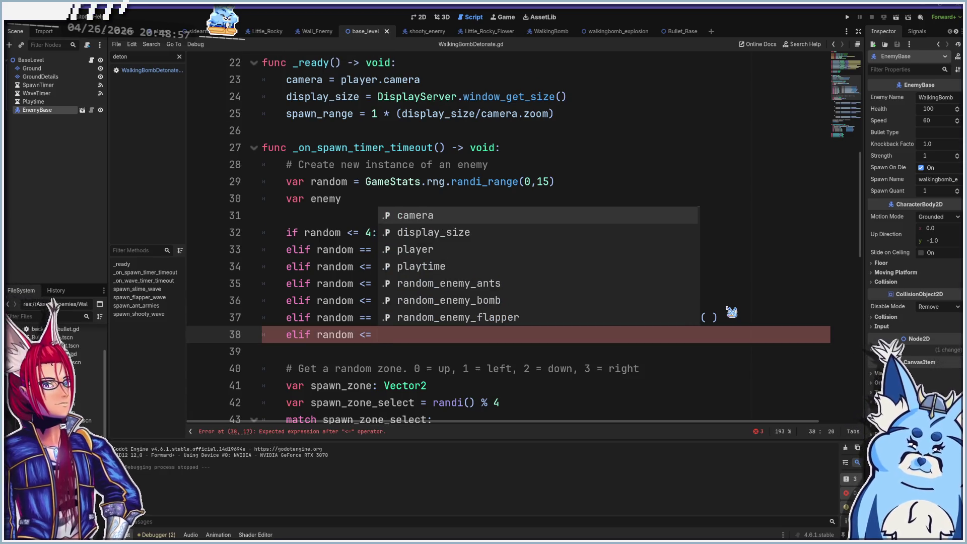
pyautogui.write('15:    enem')
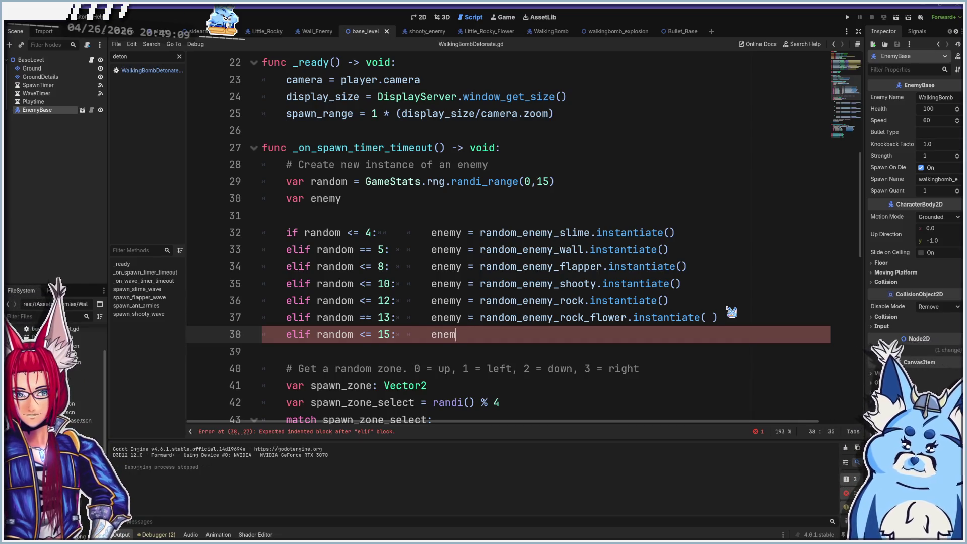
# - Make the new branch set enemy = random_enemy_bomb.instantiate()
pyautogui.write('y = rand')
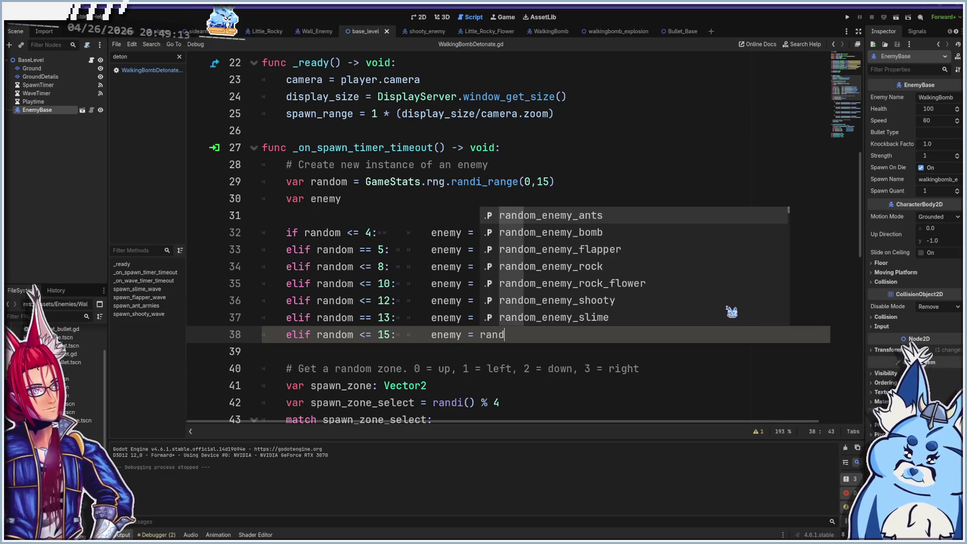
pyautogui.press('Up')
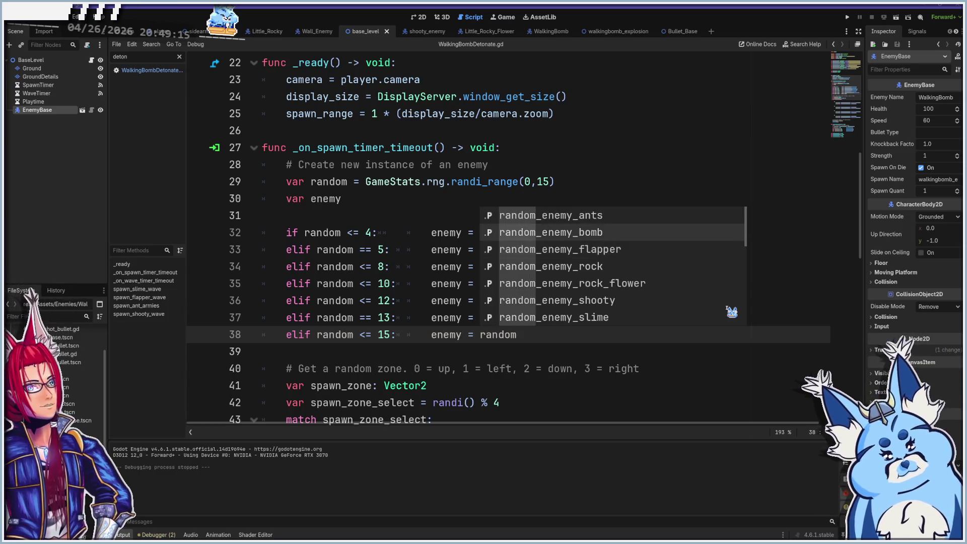
pyautogui.press('Return')
pyautogui.write('.ins')
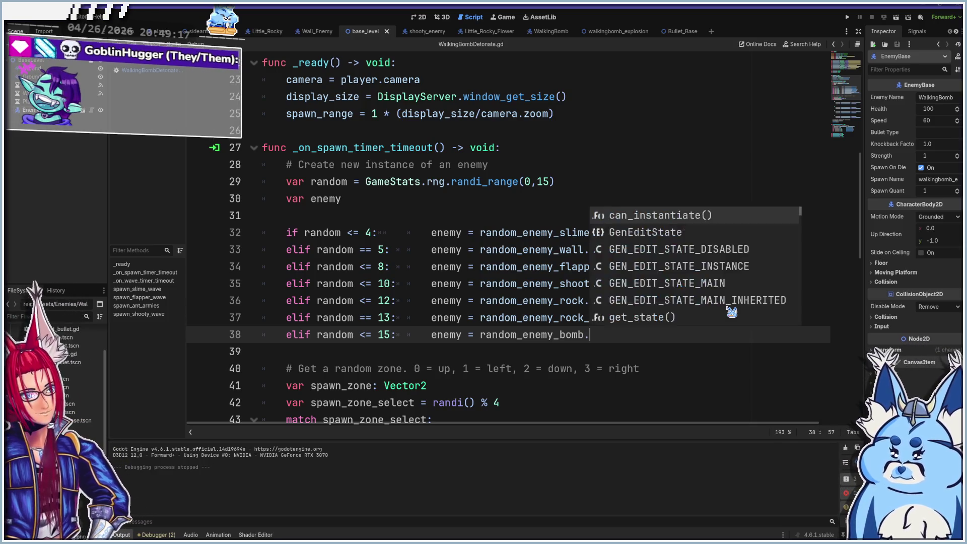
pyautogui.write('tan')
pyautogui.press('Return')
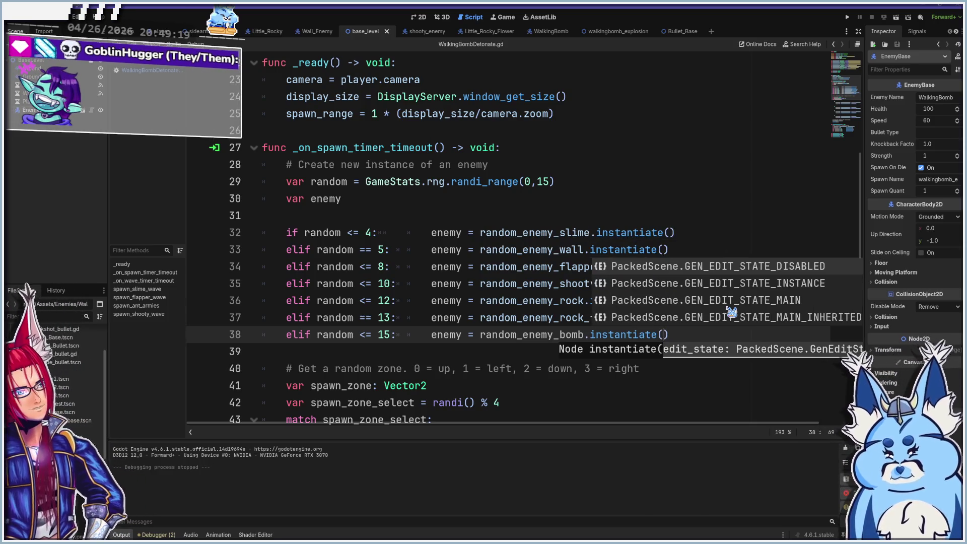
pyautogui.click(720, 220)
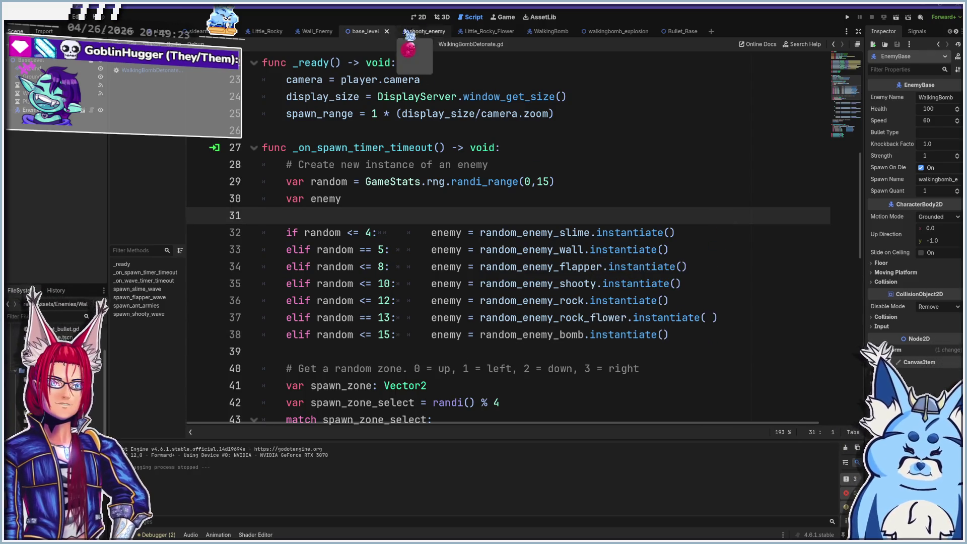
pyautogui.click(419, 18)
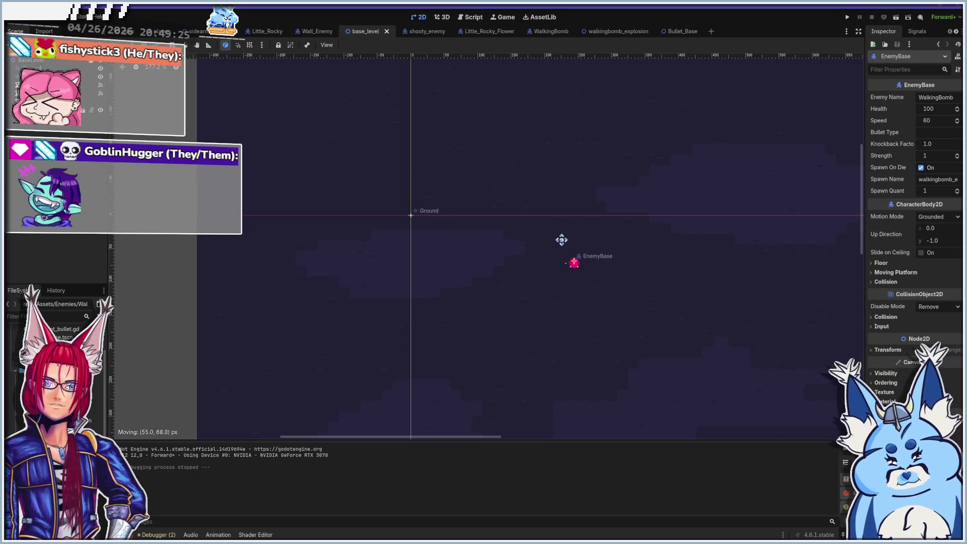
# - Delete the test EnemyBase node from the level and run the game to playtest spawns
pyautogui.press('Delete')
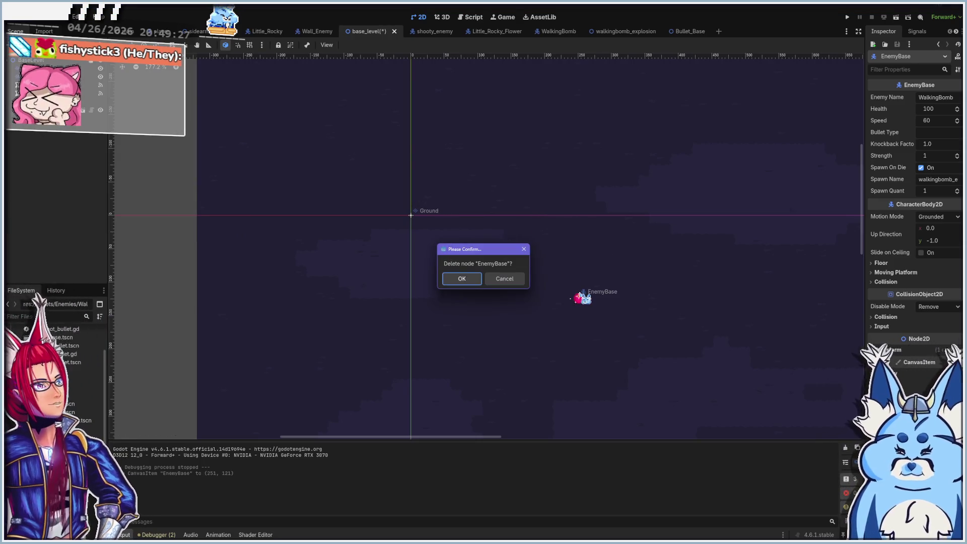
pyautogui.click(462, 280)
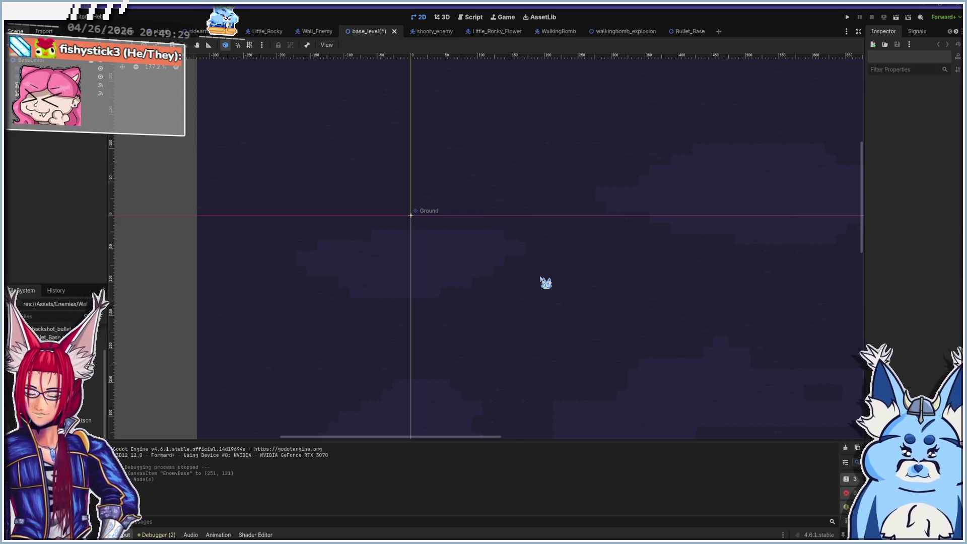
pyautogui.press('F5')
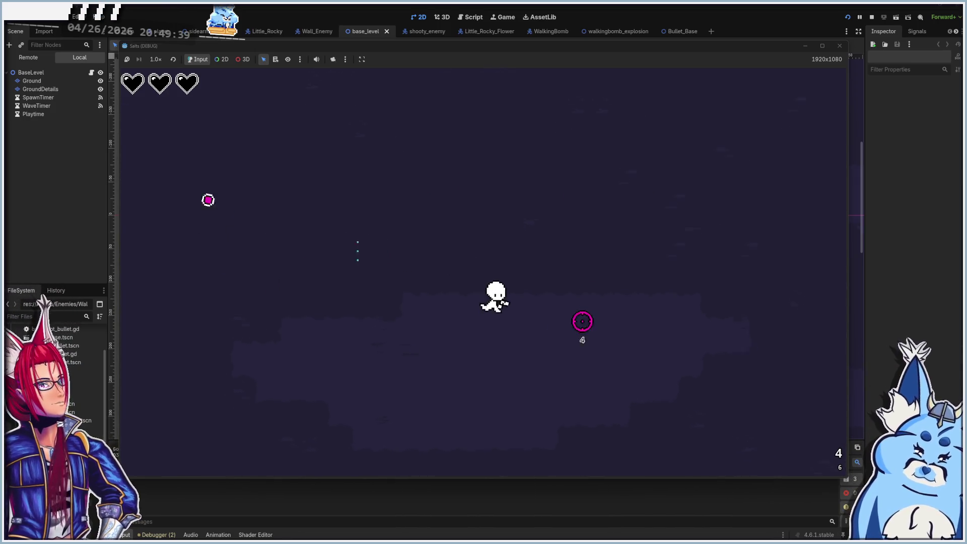
# - Kite the enemy swarm around the arena in every direction, firing an occasional shot
pyautogui.press('d')
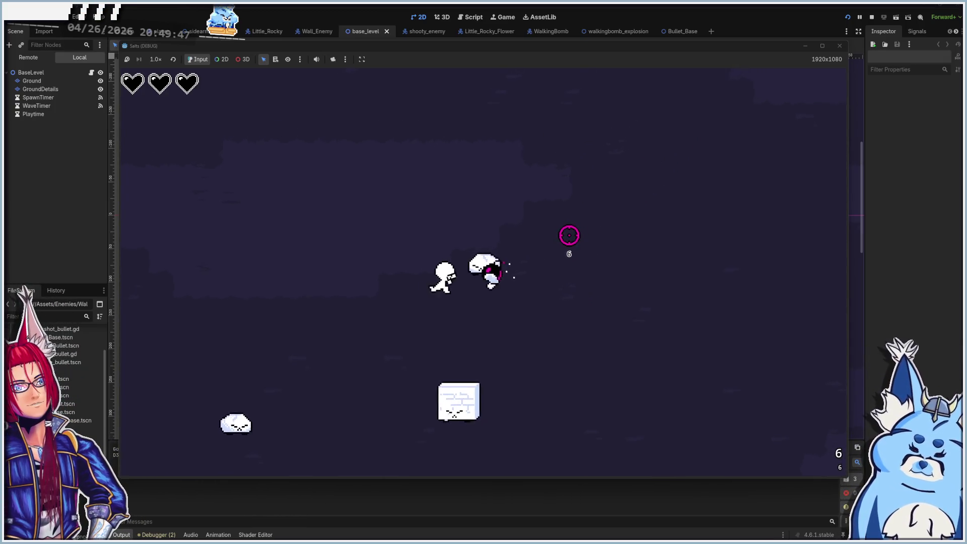
pyautogui.press('a')
pyautogui.press('a')
pyautogui.click(529, 302)
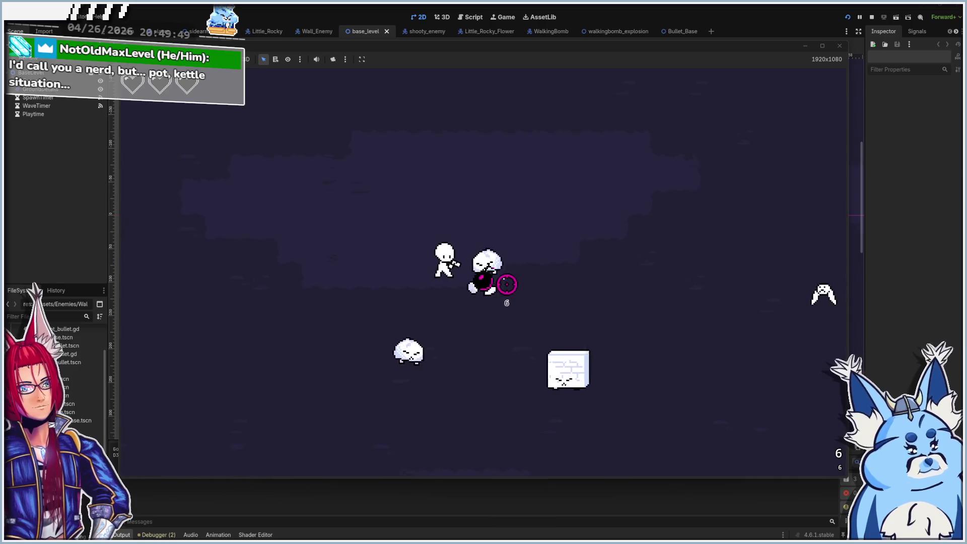
pyautogui.press('a')
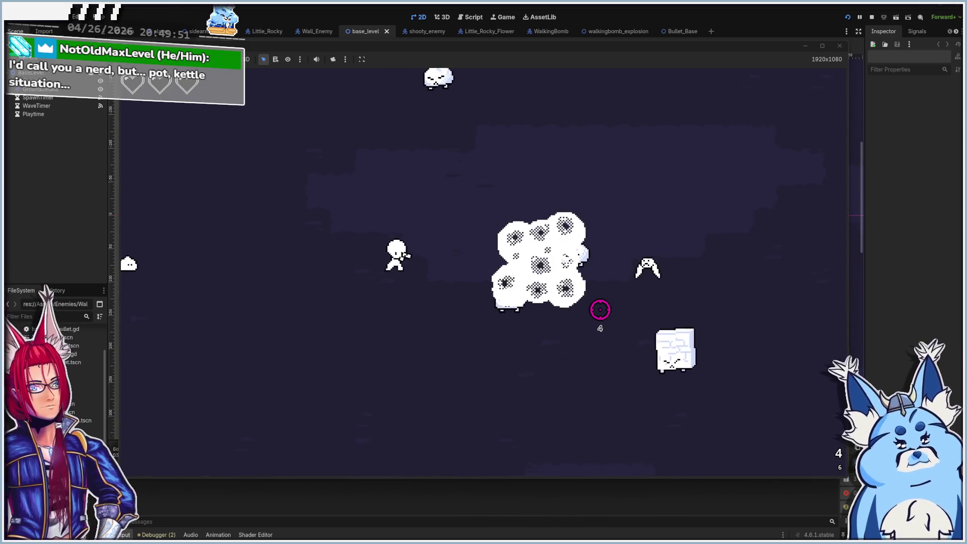
pyautogui.press('s')
pyautogui.press('d')
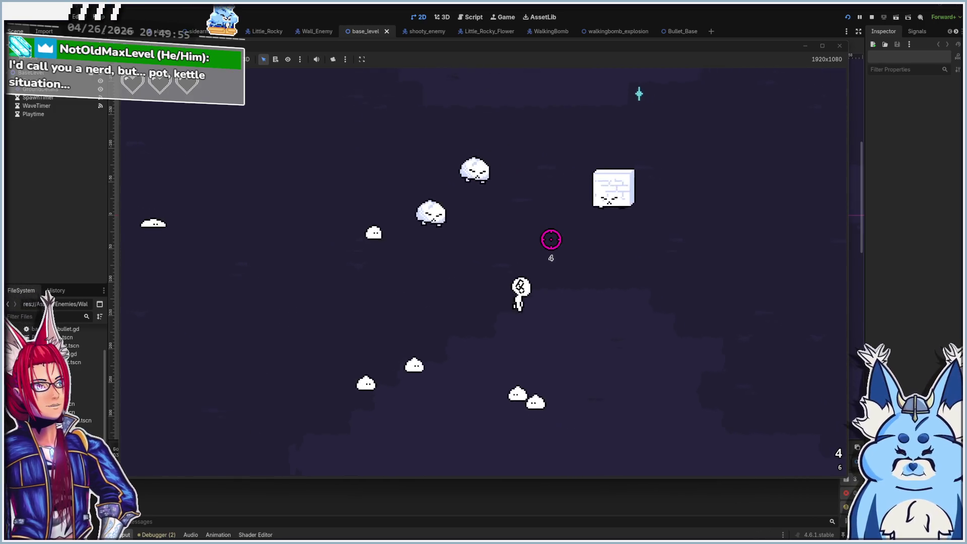
pyautogui.press('s')
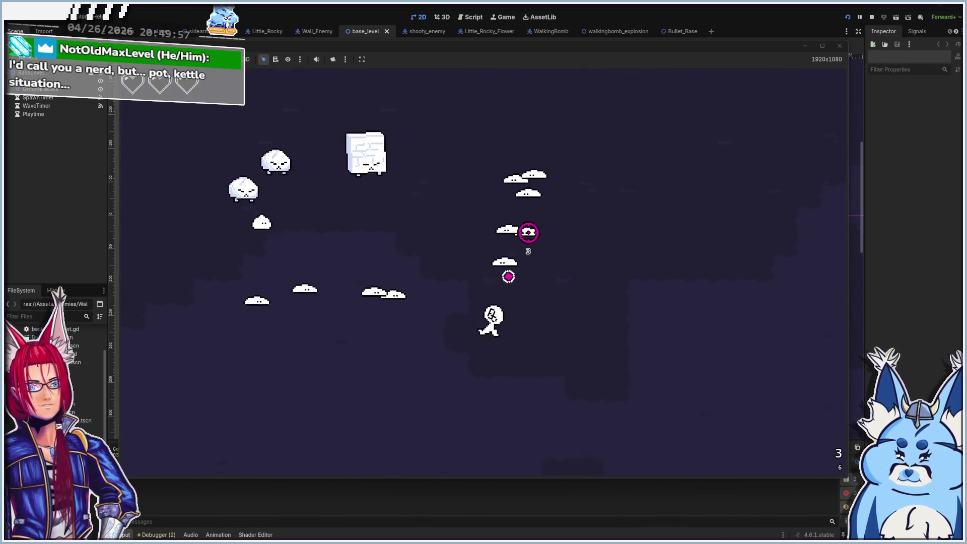
pyautogui.press('w')
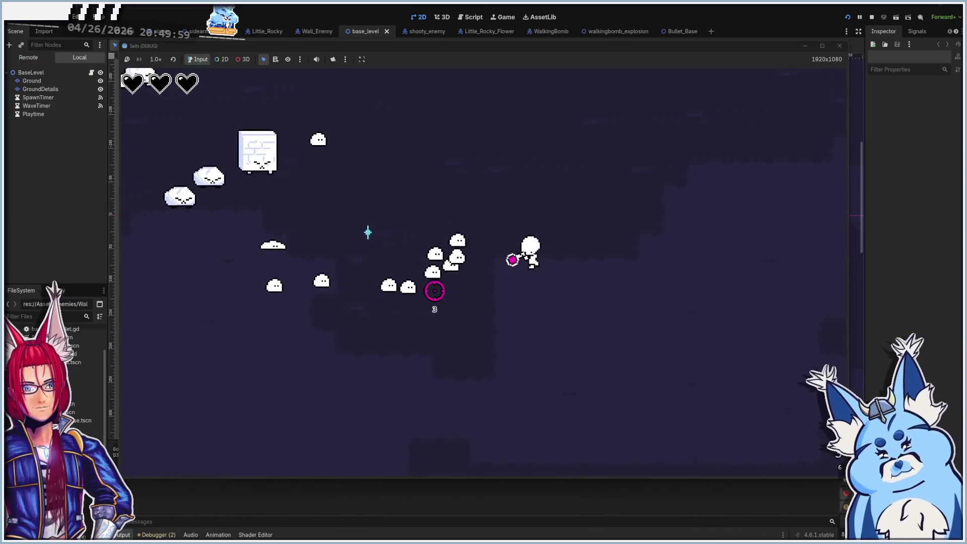
pyautogui.press('w')
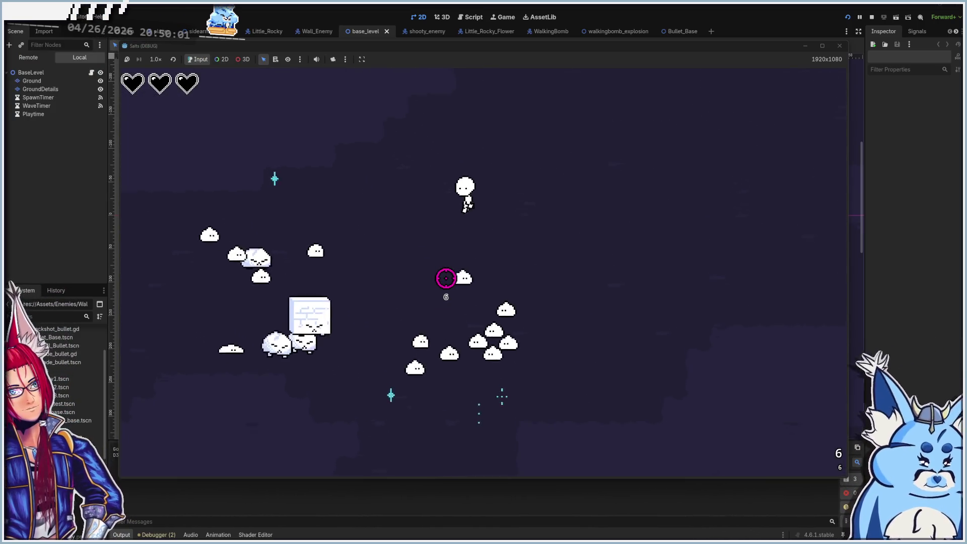
pyautogui.press('a')
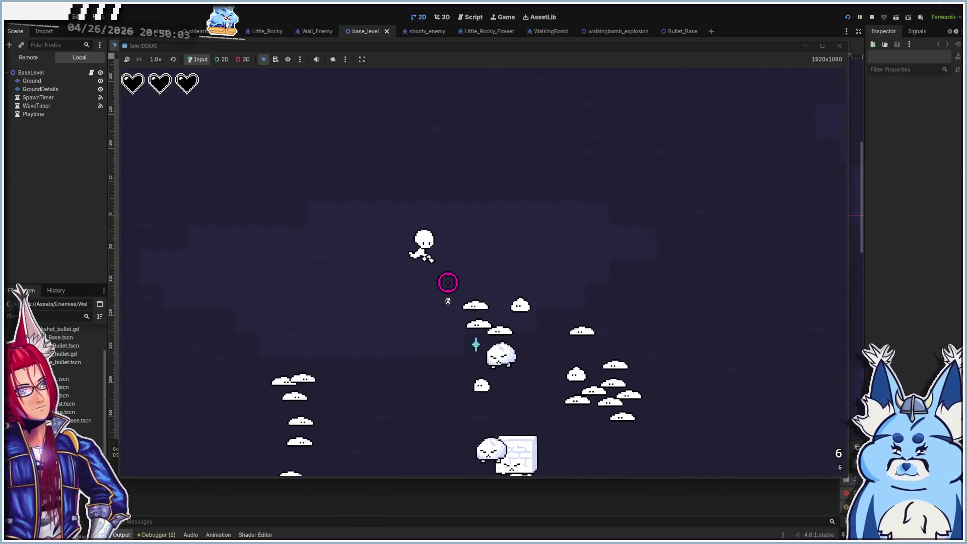
pyautogui.press('a')
pyautogui.press('s')
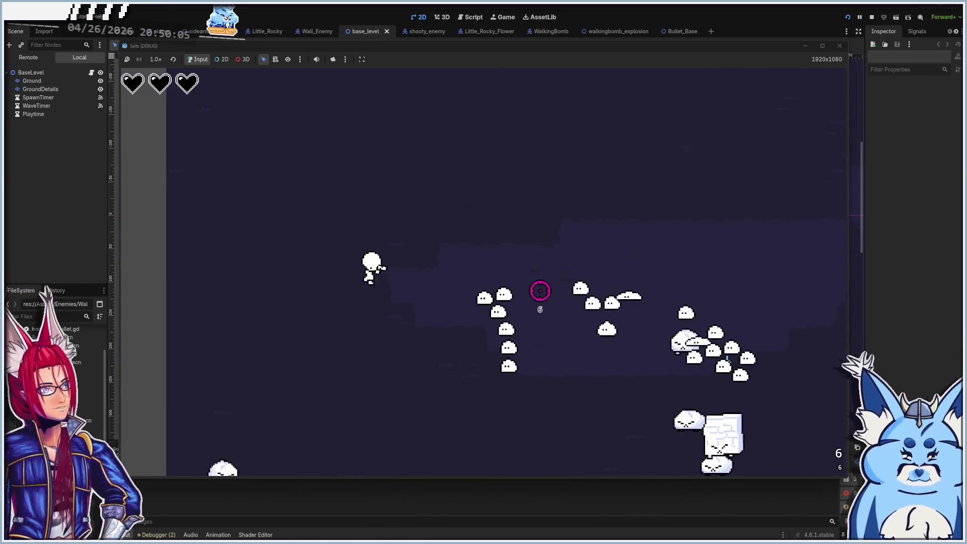
pyautogui.press('d')
pyautogui.press('s')
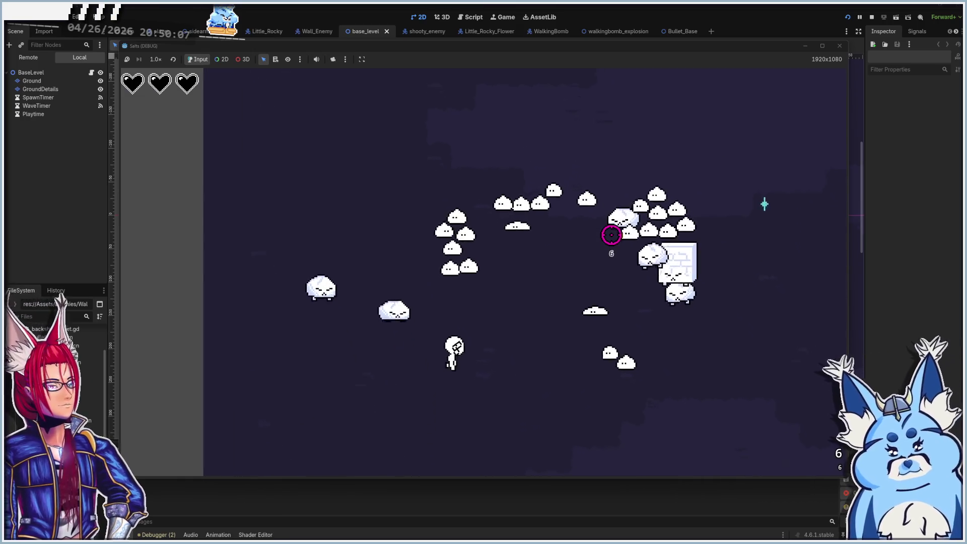
pyautogui.press('w')
pyautogui.press('d')
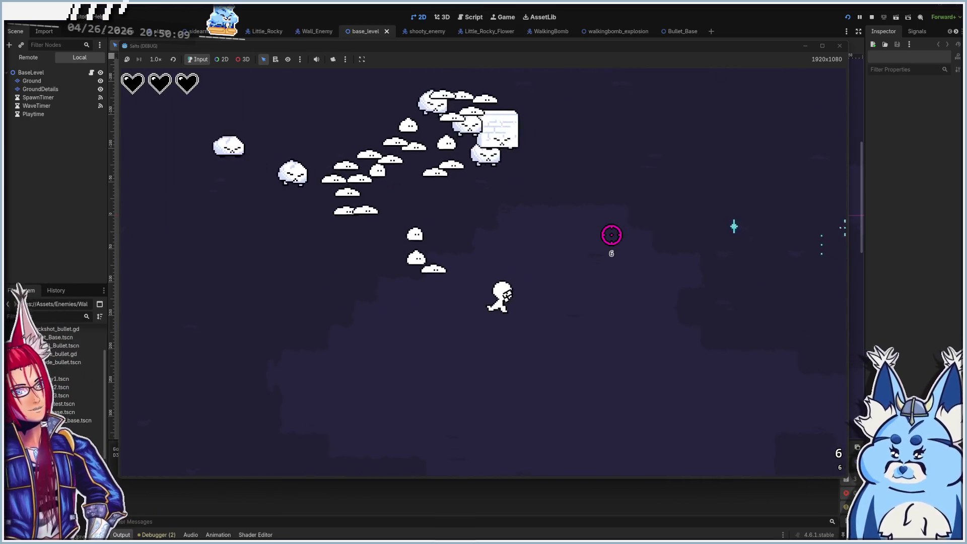
pyautogui.press('w')
pyautogui.press('d')
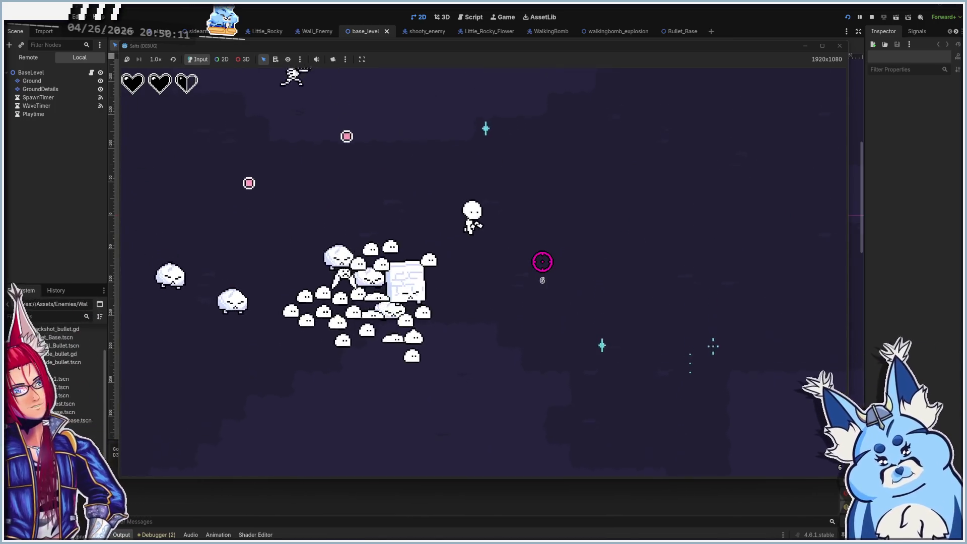
pyautogui.press('w')
pyautogui.press('d')
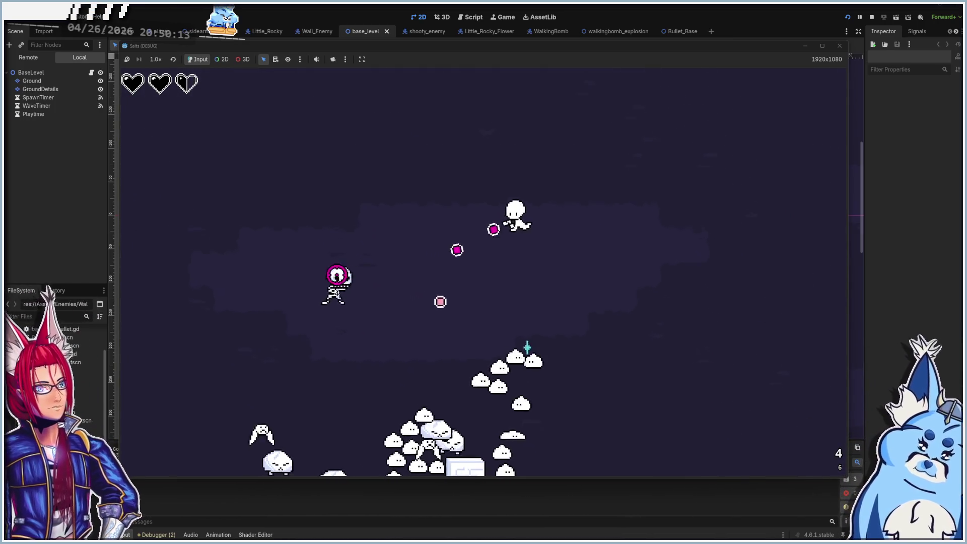
pyautogui.press('w')
pyautogui.press('a')
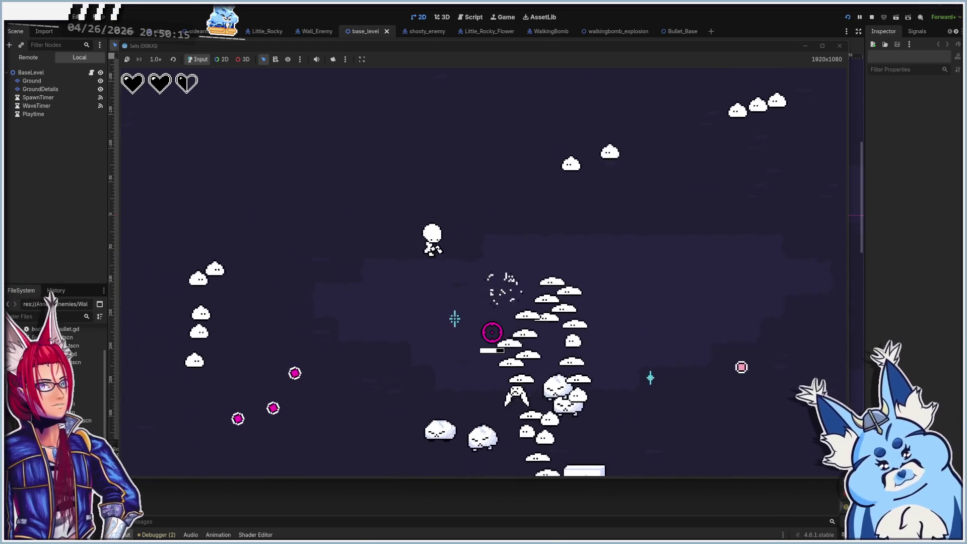
pyautogui.press('a')
pyautogui.press('s')
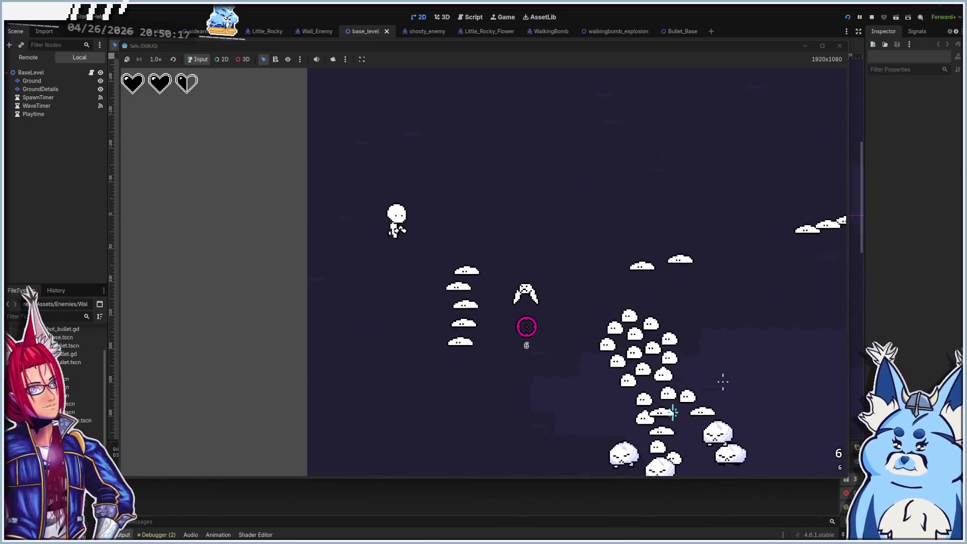
pyautogui.press('s')
pyautogui.press('d')
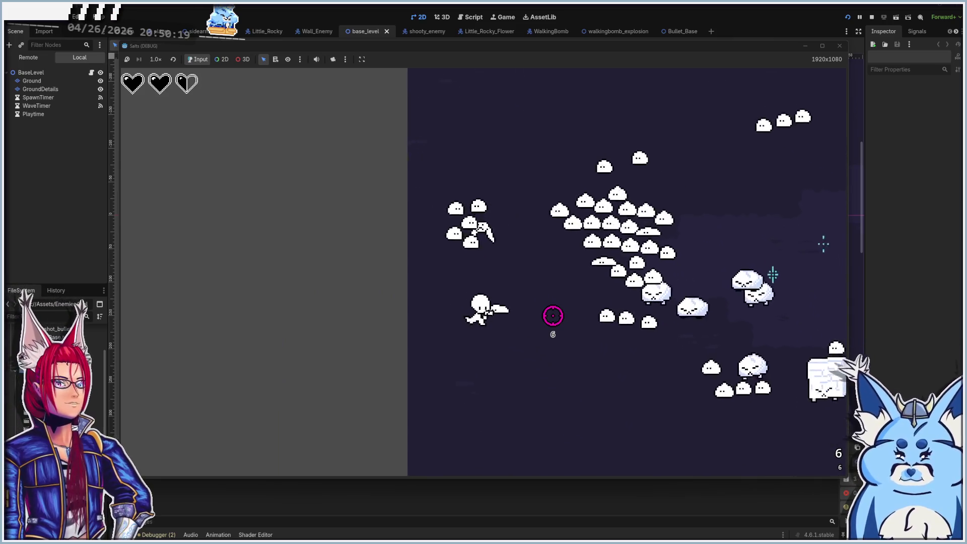
pyautogui.press('d')
pyautogui.press('w')
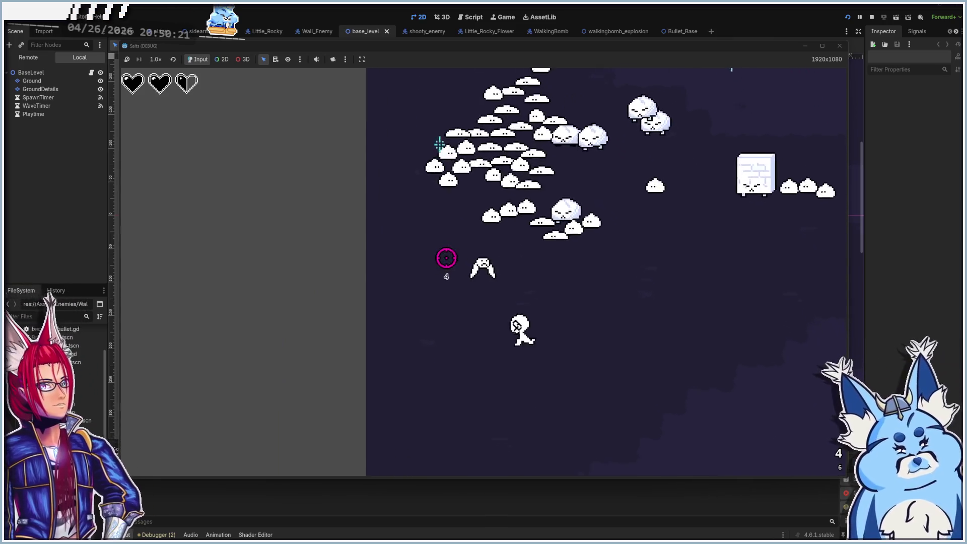
# - Shoot into the swarm while dodging, then take the Stinky aura upgrade at level-up
pyautogui.click(446, 257)
pyautogui.press('d')
pyautogui.click(561, 177)
pyautogui.click(470, 178)
pyautogui.press('d')
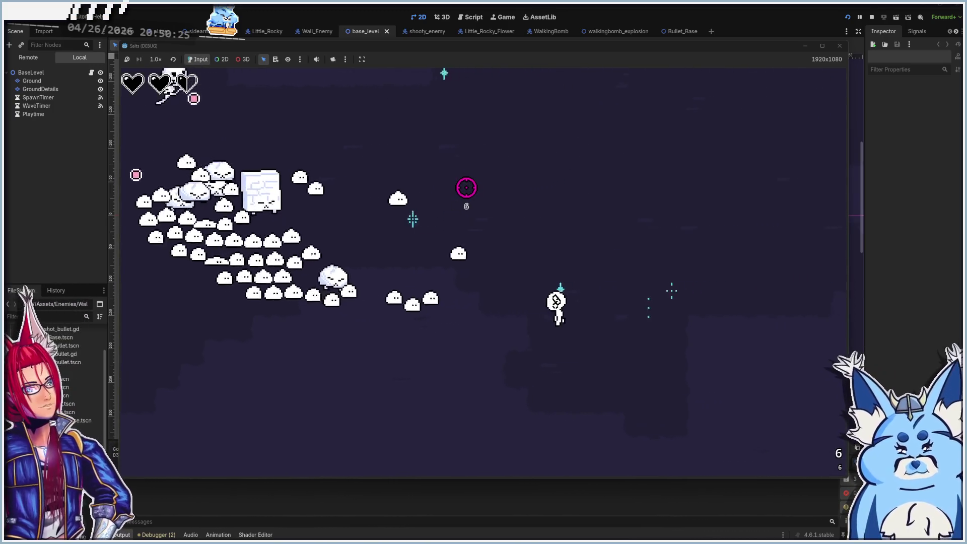
pyautogui.press('w')
pyautogui.press('a')
pyautogui.press('w')
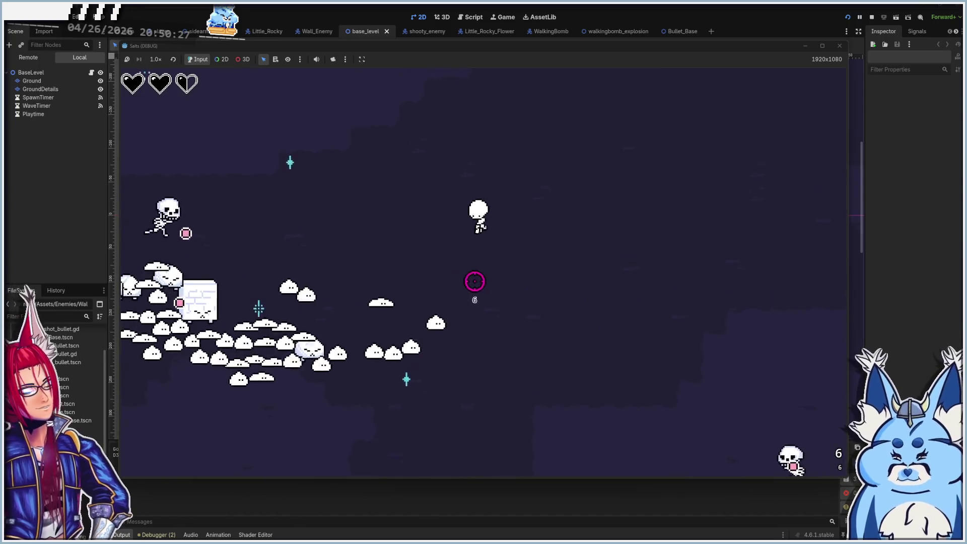
pyautogui.press('a')
pyautogui.click(363, 335)
pyautogui.click(364, 348)
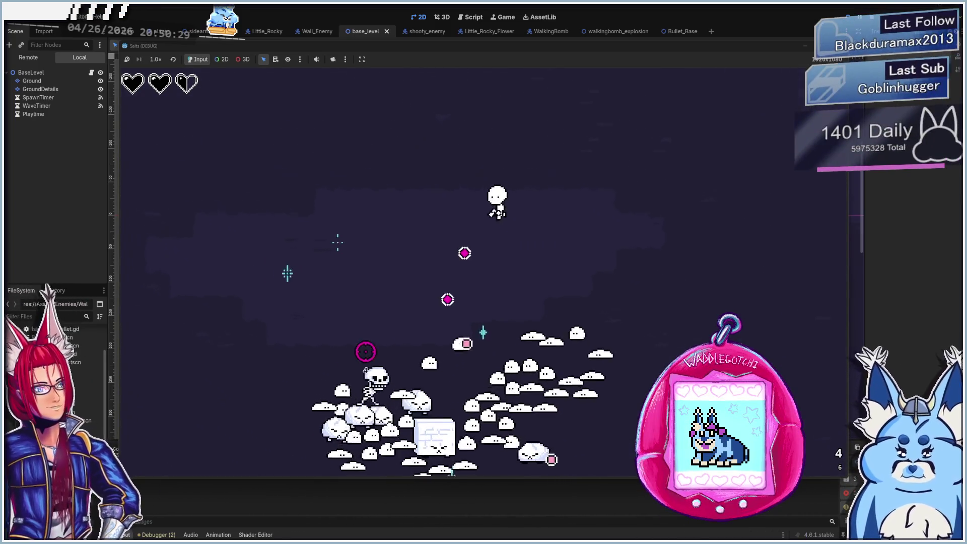
pyautogui.press('a')
pyautogui.click(492, 362)
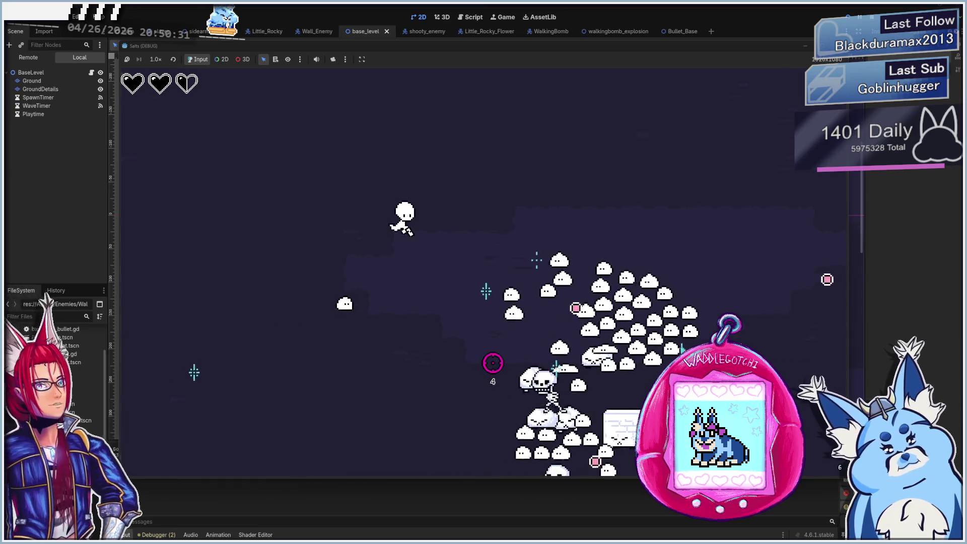
pyautogui.click(525, 292)
pyautogui.press('a')
pyautogui.press('s')
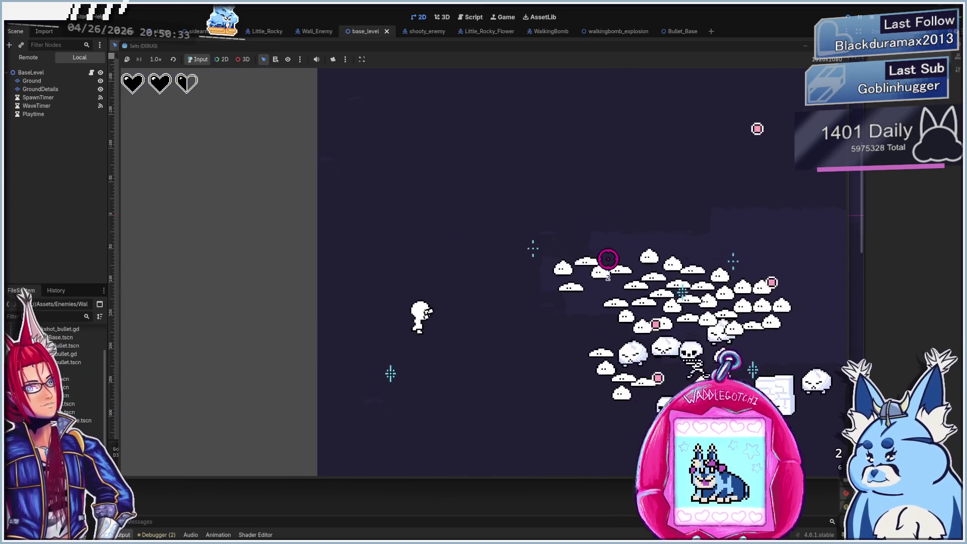
pyautogui.press('a')
pyautogui.press('s')
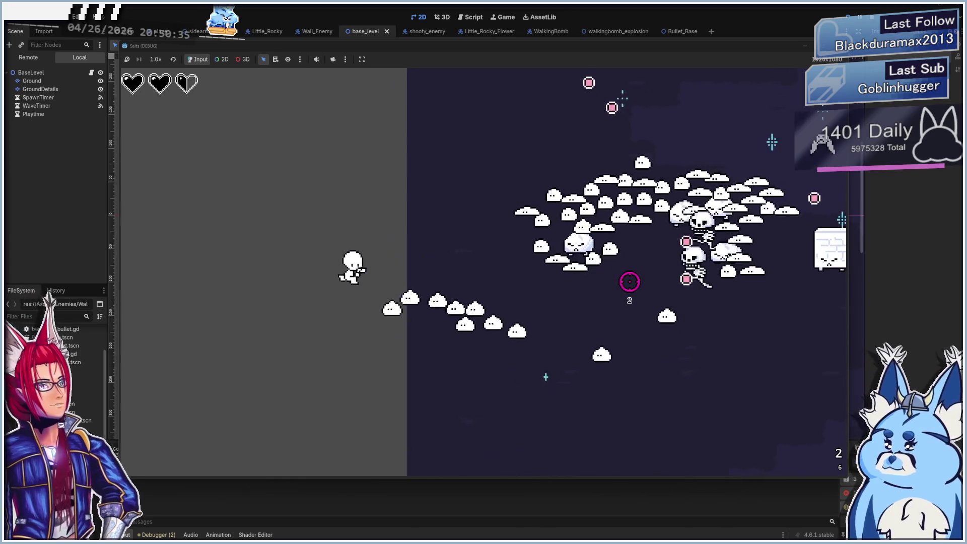
pyautogui.press('s')
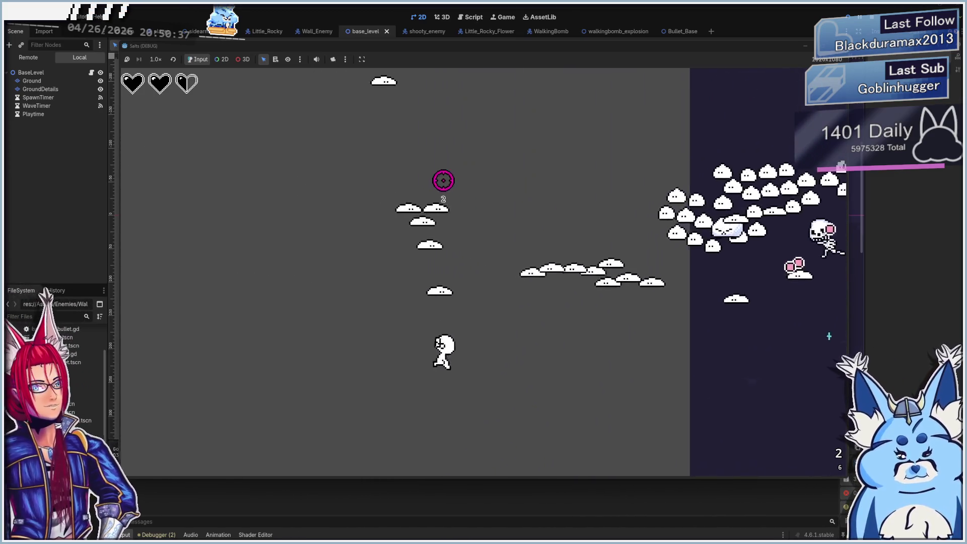
pyautogui.click(453, 191)
pyautogui.click(462, 200)
pyautogui.press('d')
pyautogui.press('s')
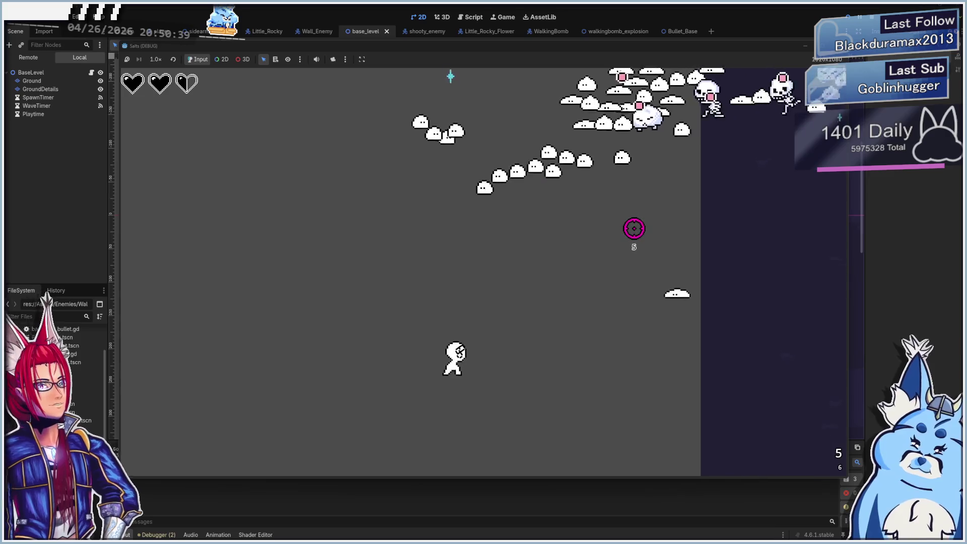
pyautogui.press('d')
pyautogui.press('w')
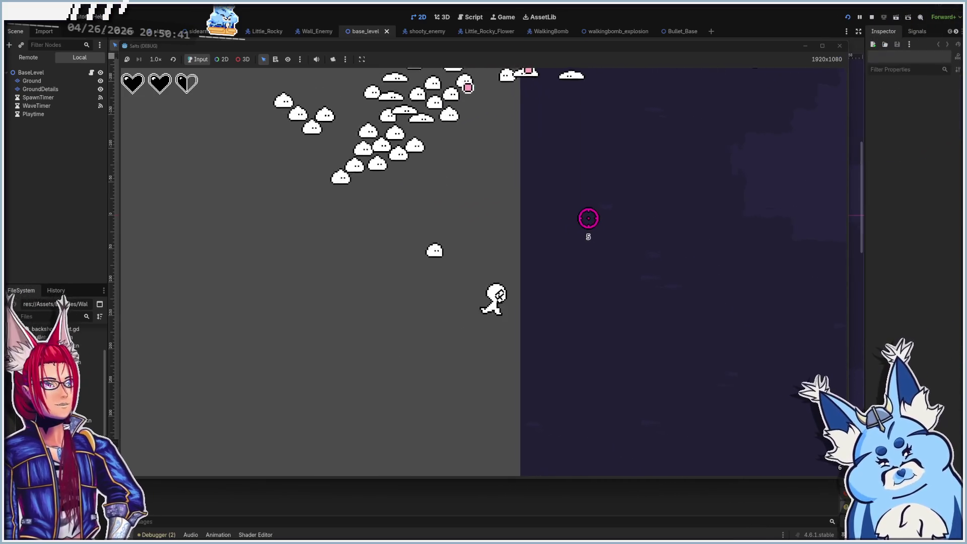
pyautogui.press('d')
pyautogui.press('w')
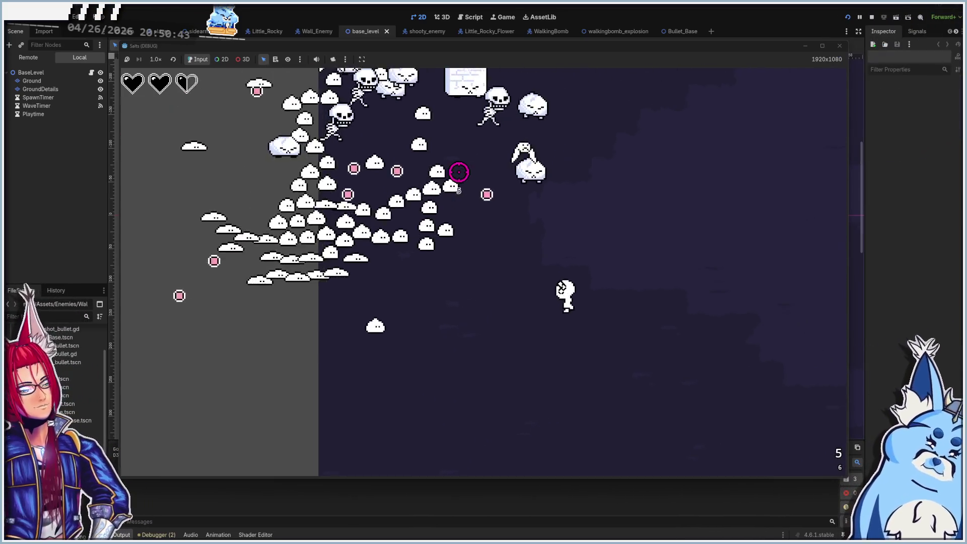
pyautogui.press('d')
pyautogui.press('w')
pyautogui.click(460, 265)
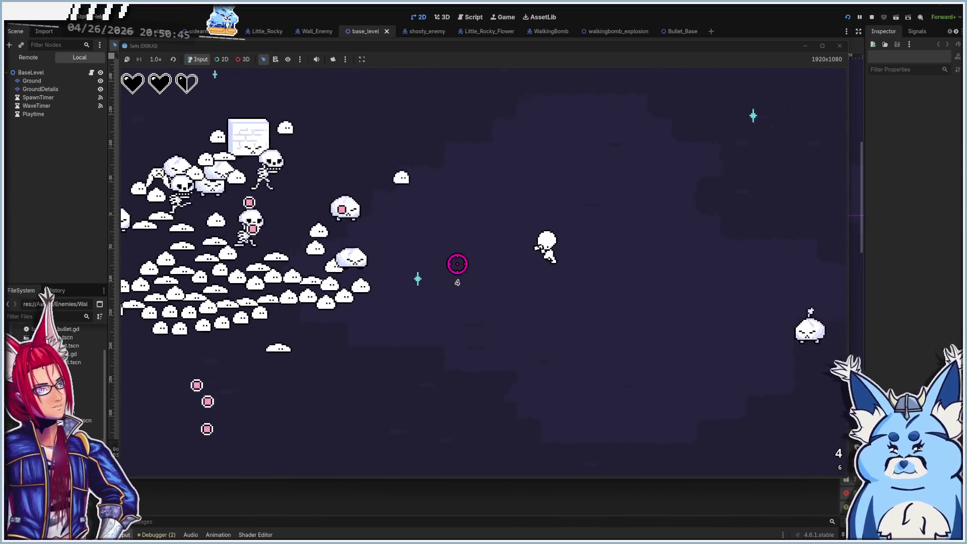
pyautogui.press('w')
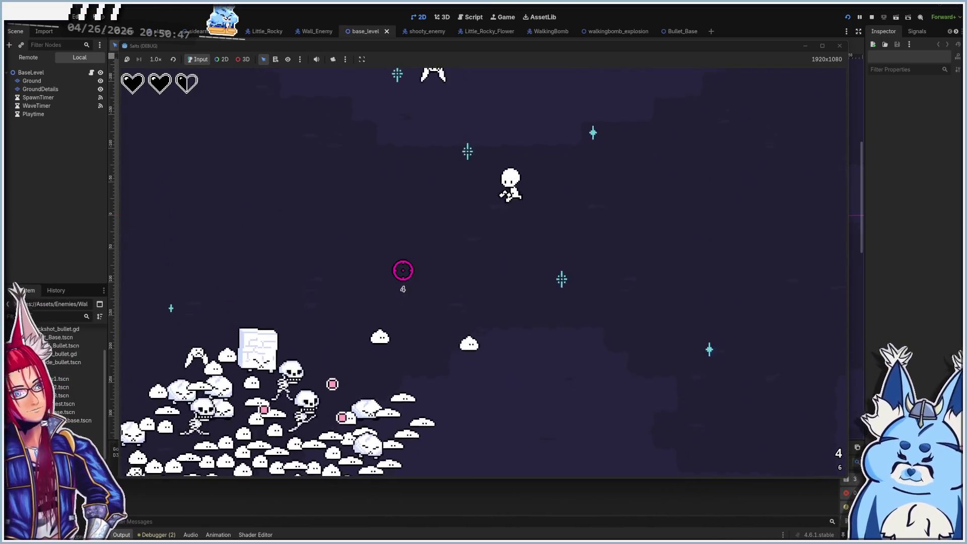
pyautogui.click(487, 254)
# - Circle the arena around the enemy swarm with the Stinky aura active
pyautogui.press('a')
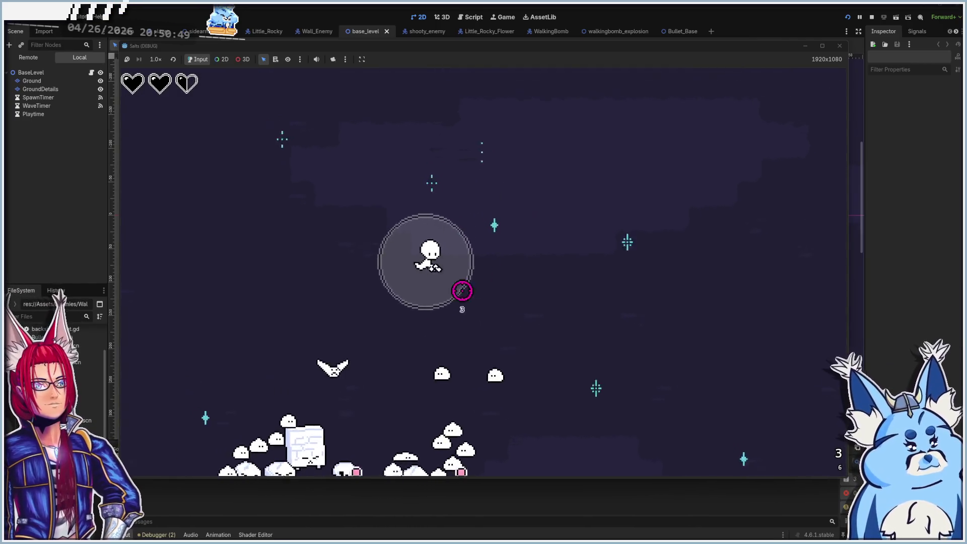
pyautogui.press('a')
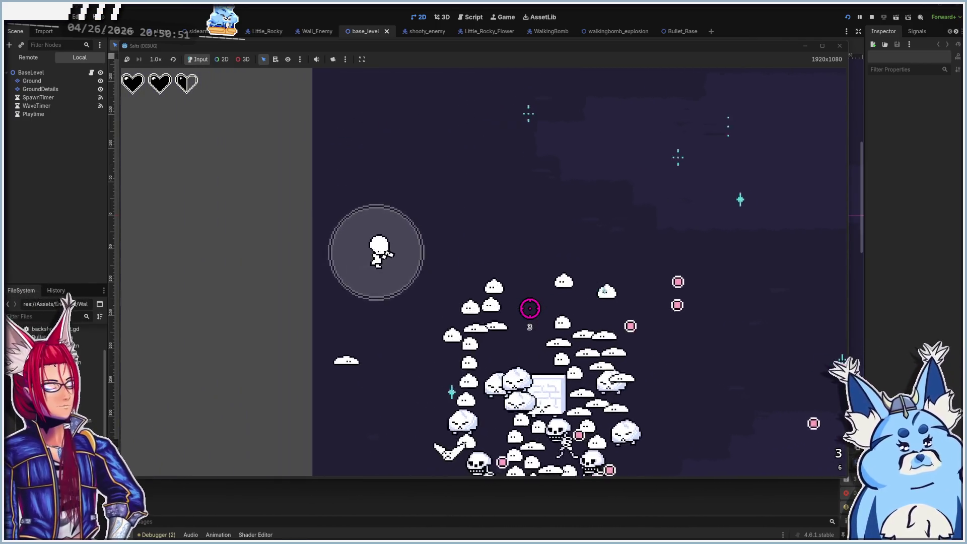
pyautogui.press('s')
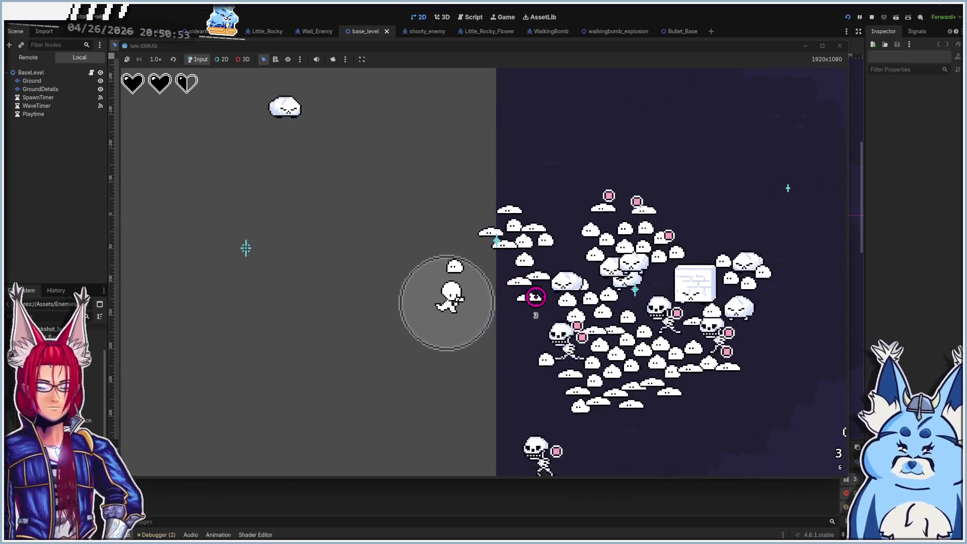
pyautogui.press('d')
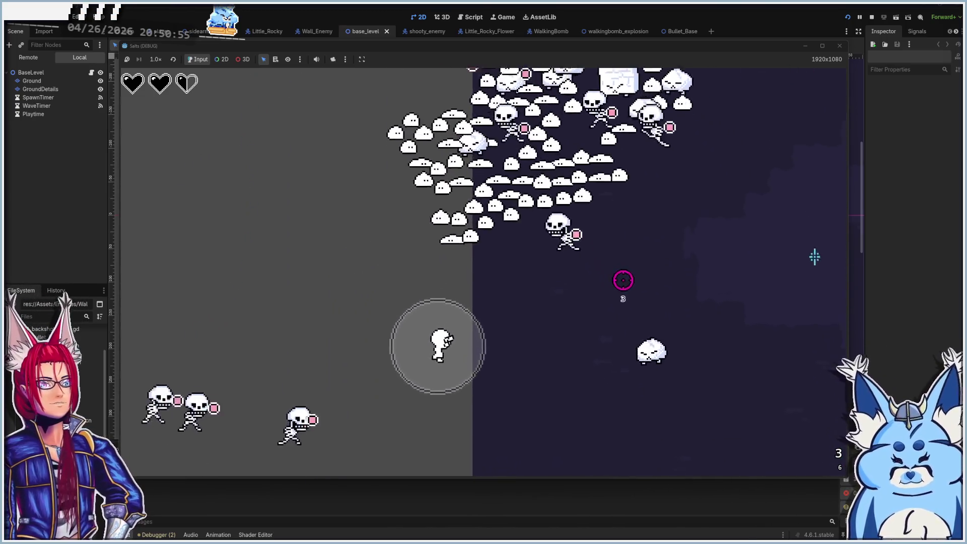
pyautogui.press('d')
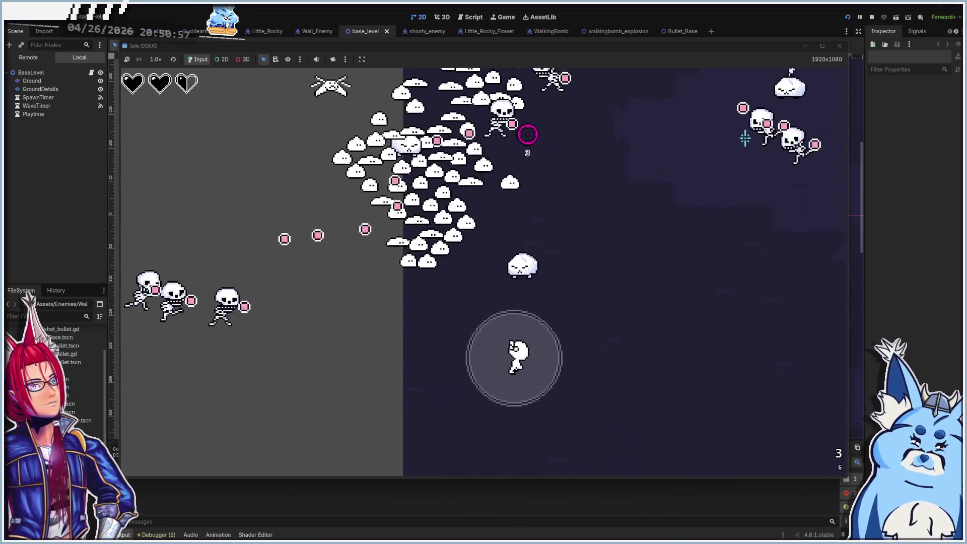
pyautogui.press('w')
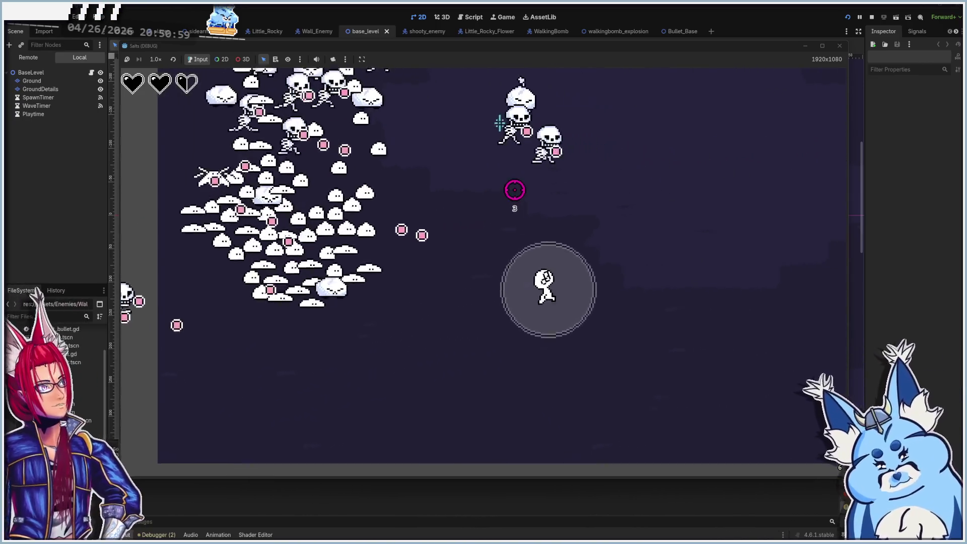
pyautogui.press('w')
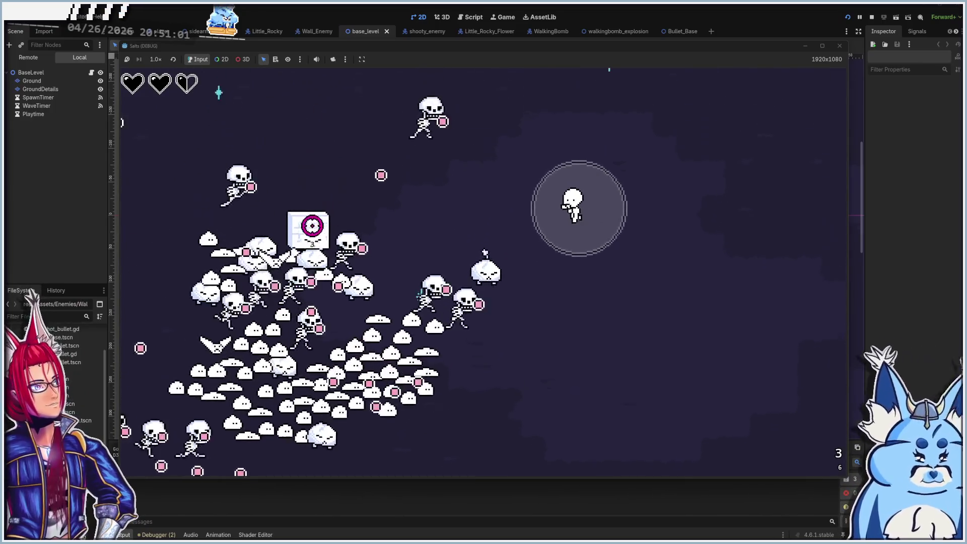
pyautogui.press('a')
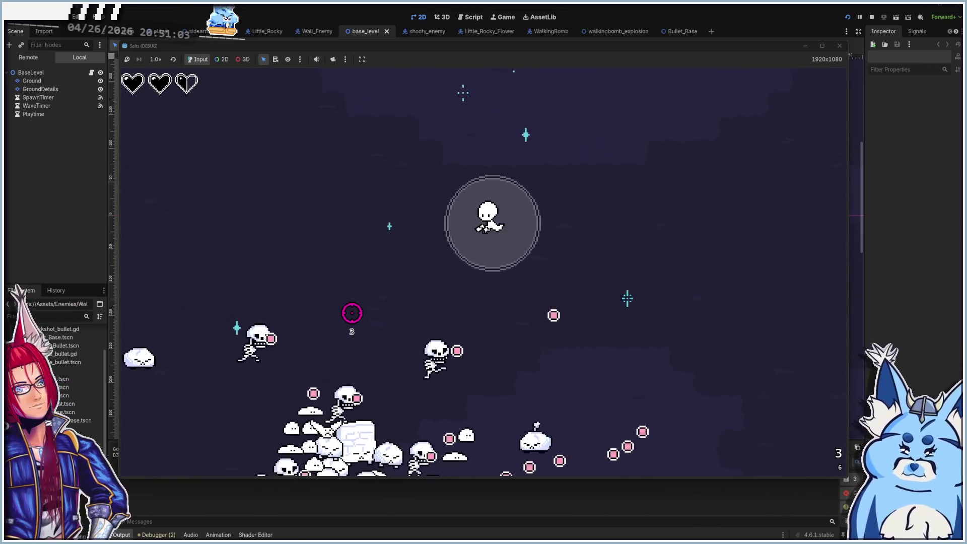
pyautogui.press('a')
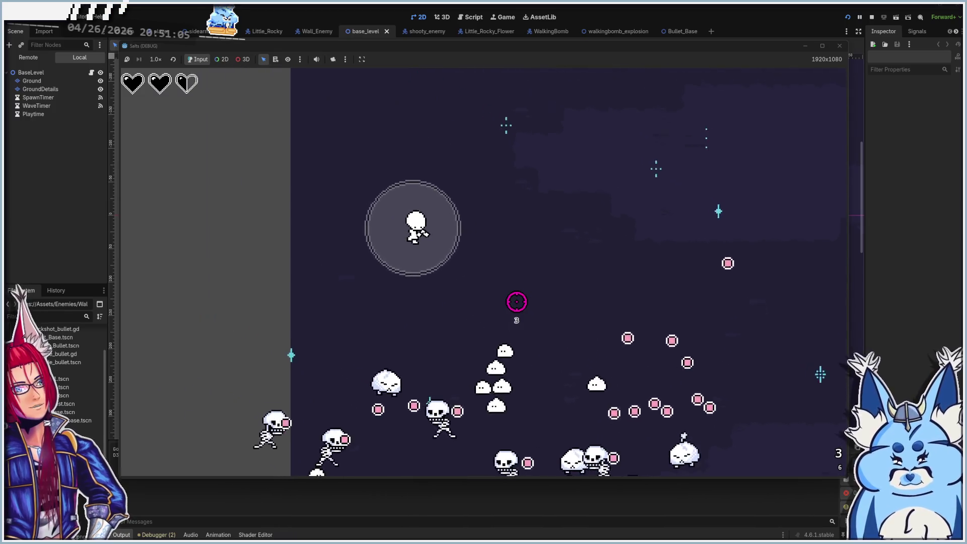
pyautogui.press('a')
pyautogui.press('s')
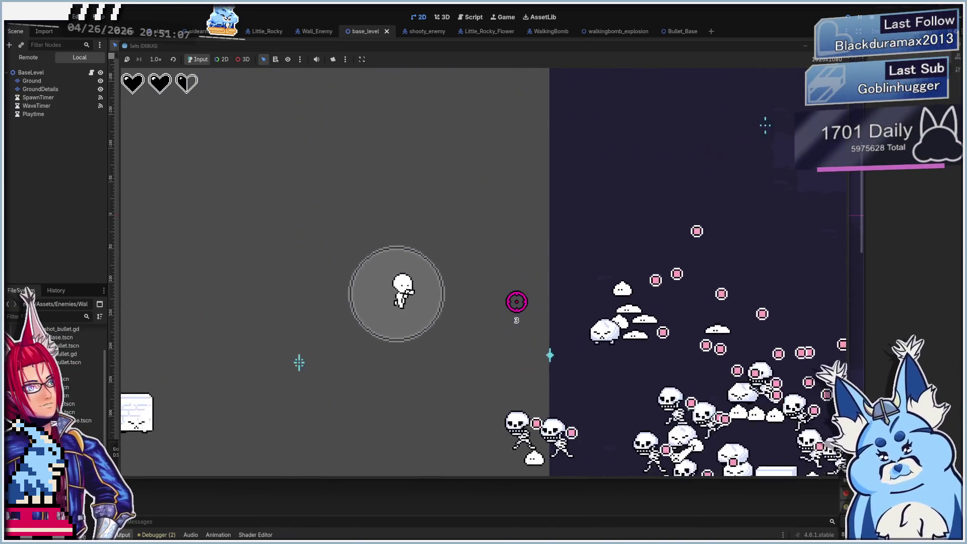
pyautogui.press('s')
pyautogui.press('d')
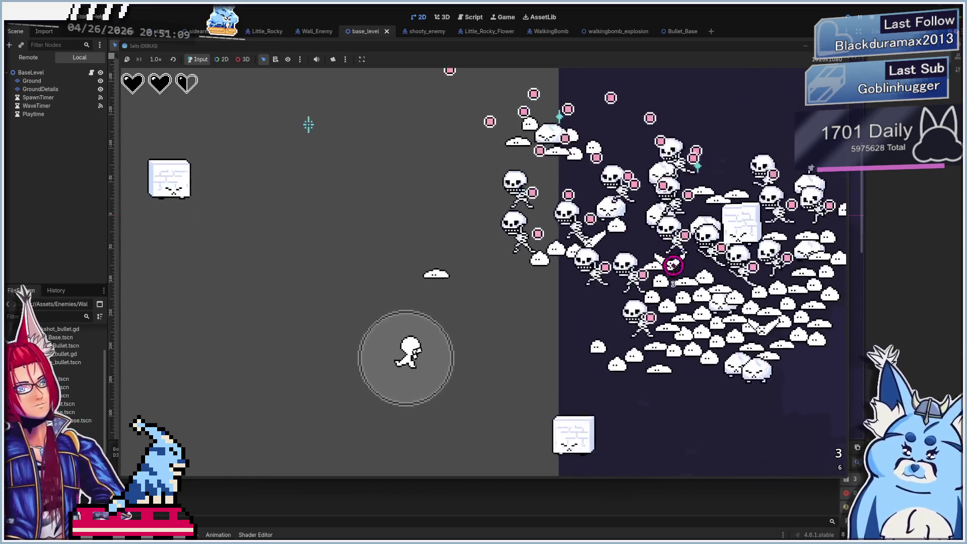
pyautogui.press('d')
pyautogui.press('s')
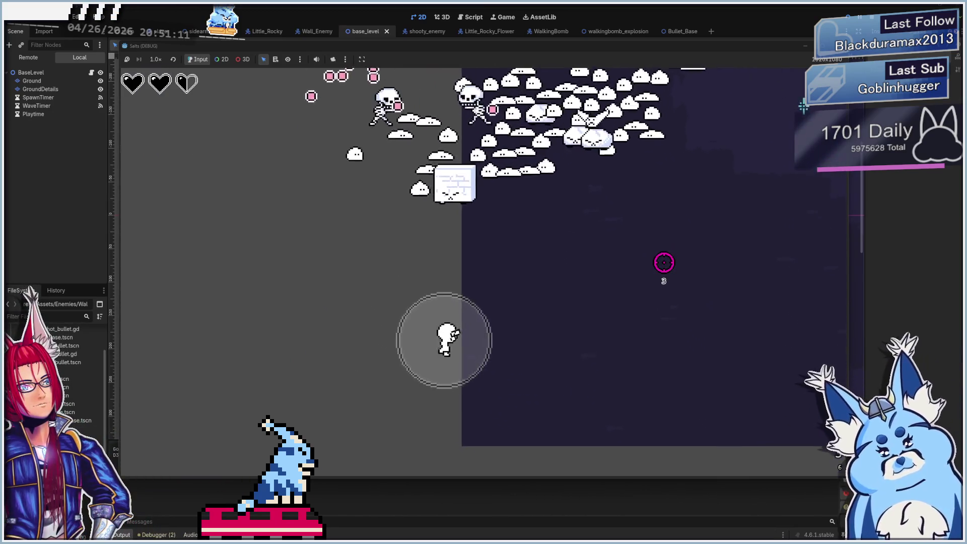
pyautogui.press('a')
pyautogui.press('w')
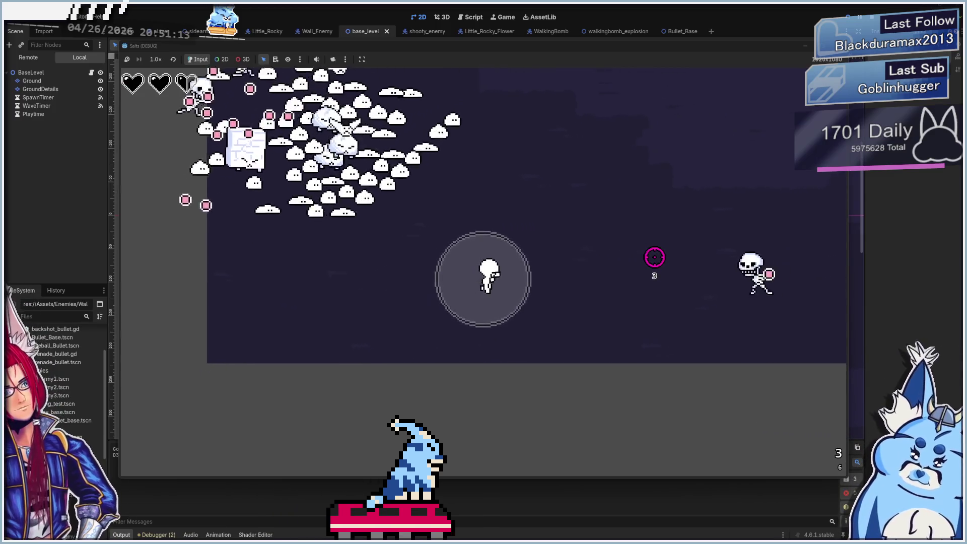
pyautogui.press('w')
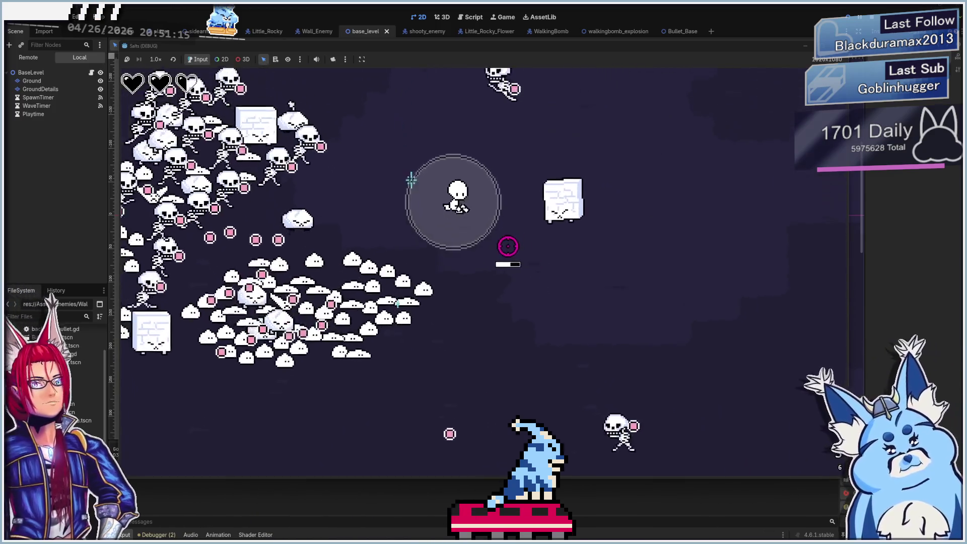
pyautogui.press('a')
pyautogui.press('w')
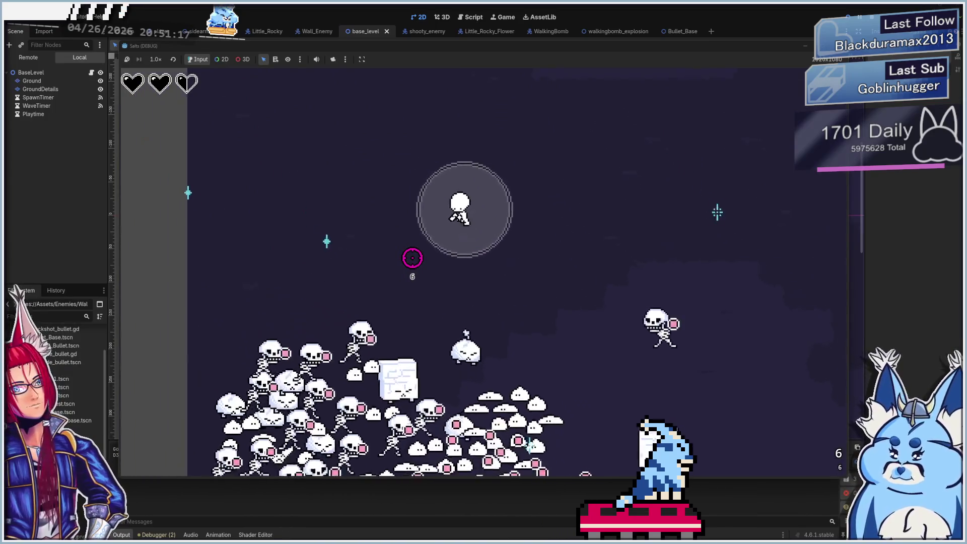
pyautogui.press('a')
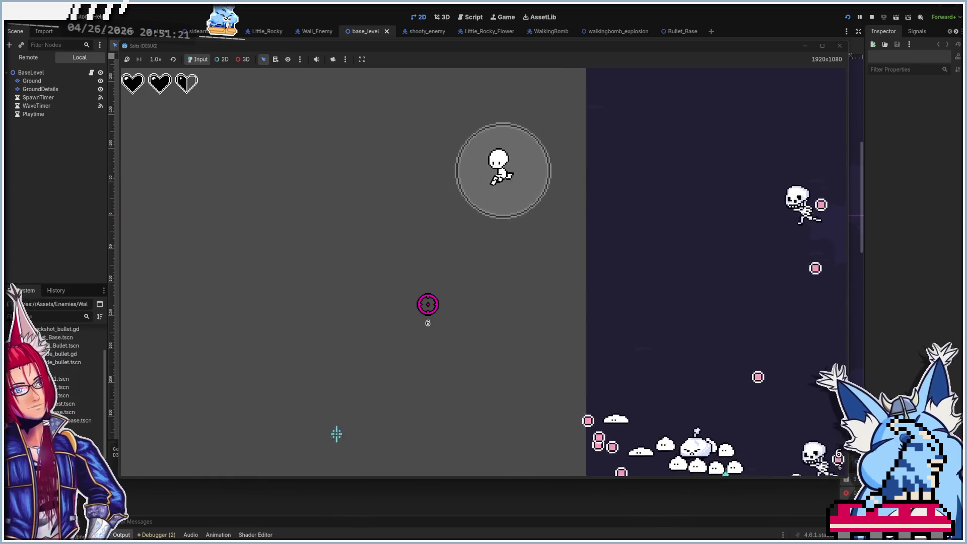
# - Fire at the nearby skeletons while moving right until the ammo reaches 0
pyautogui.press('d')
pyautogui.click(678, 321)
pyautogui.press('d')
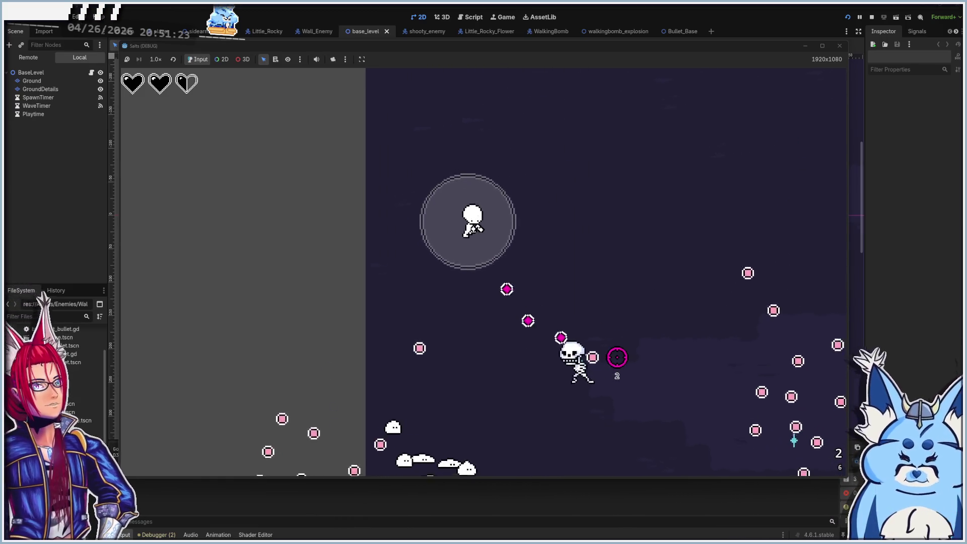
pyautogui.click(611, 352)
pyautogui.press('d')
pyautogui.click(598, 352)
pyautogui.click(453, 344)
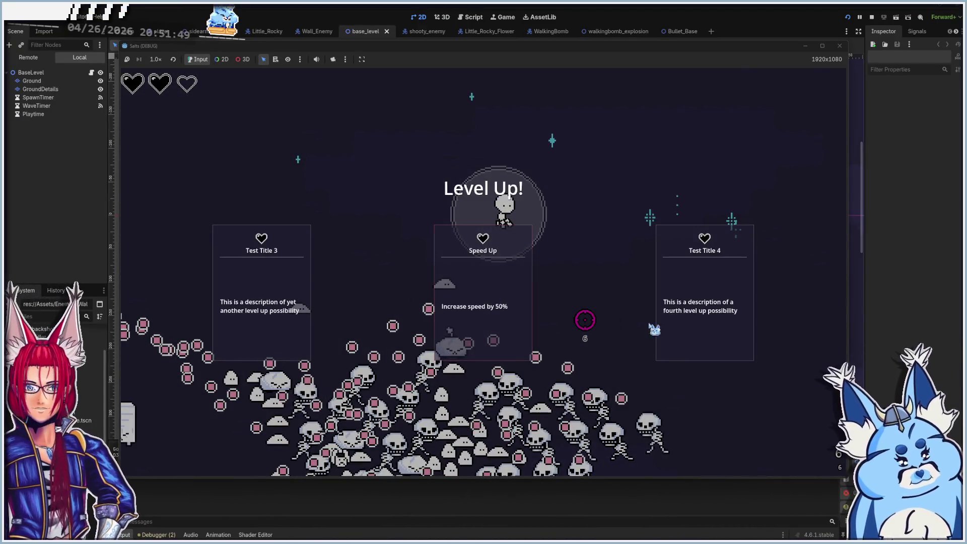
# - Pick the Test Title 4 upgrade card to resume the fight
pyautogui.click(699, 322)
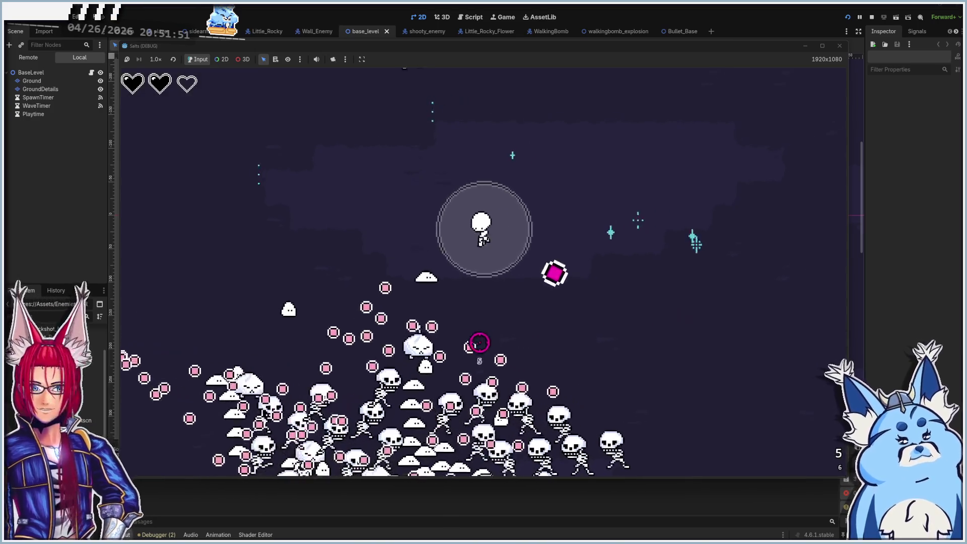
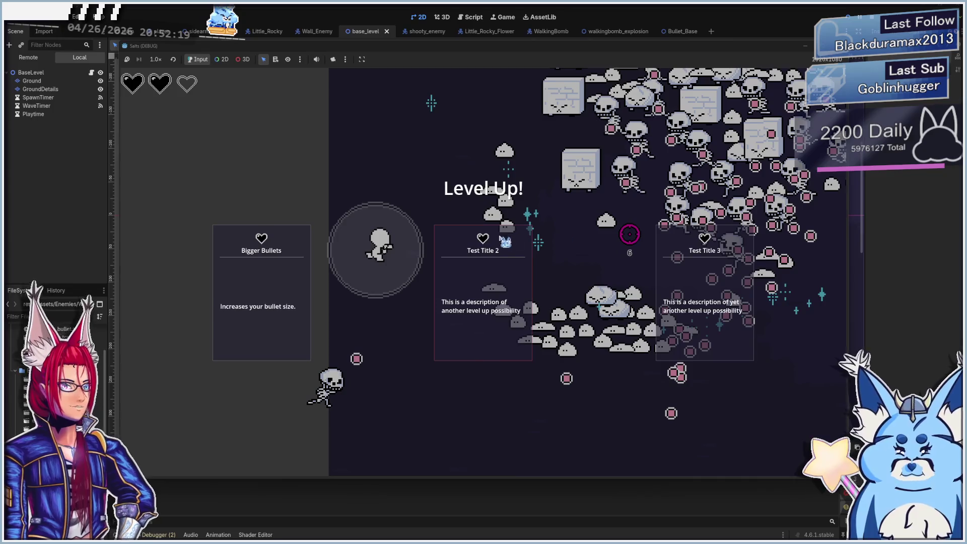
# - Choose an upgrade card on each successive Level Up screen during the playtest
pyautogui.click(629, 234)
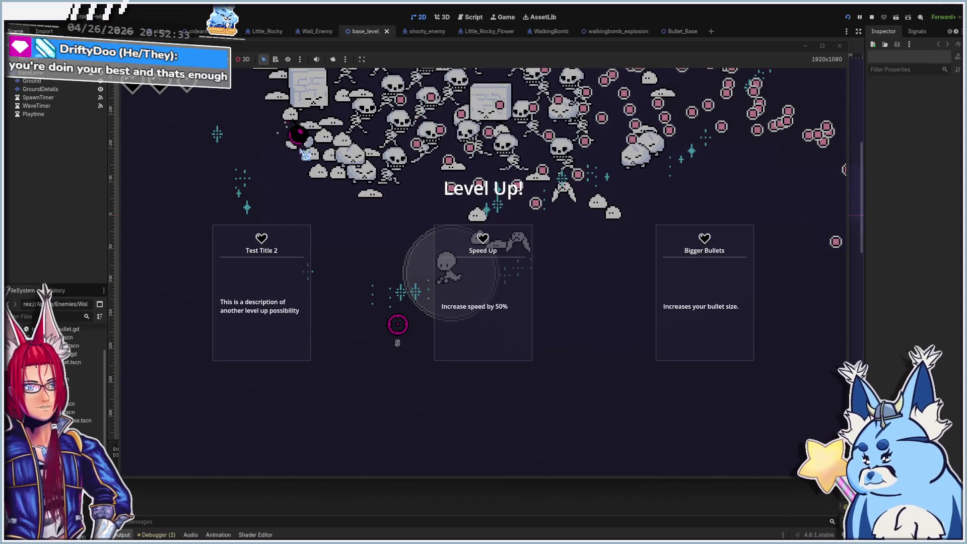
pyautogui.click(704, 341)
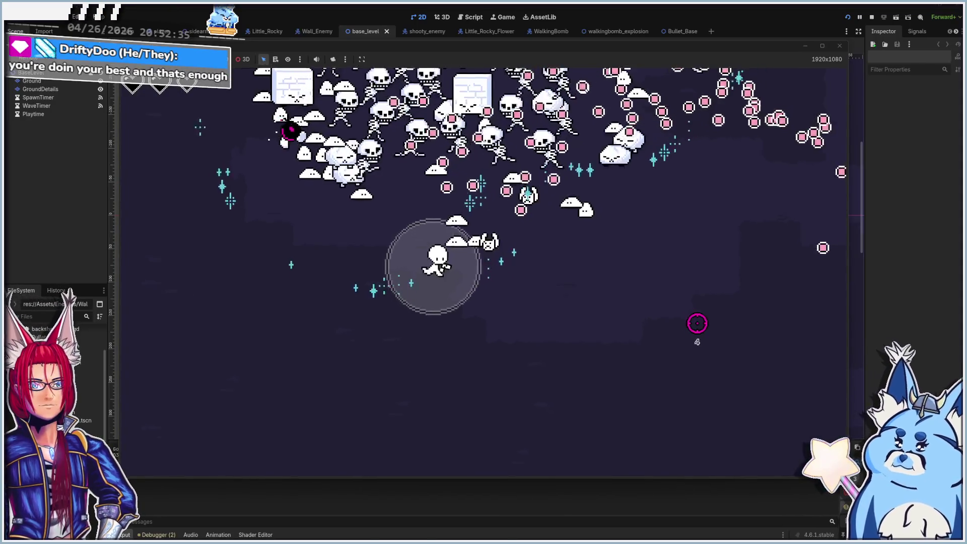
pyautogui.click(272, 294)
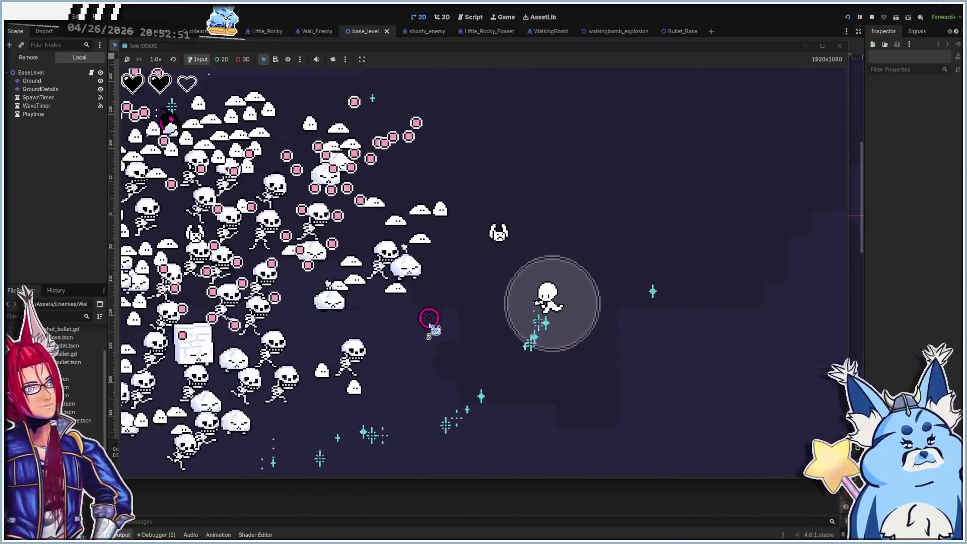
pyautogui.click(468, 297)
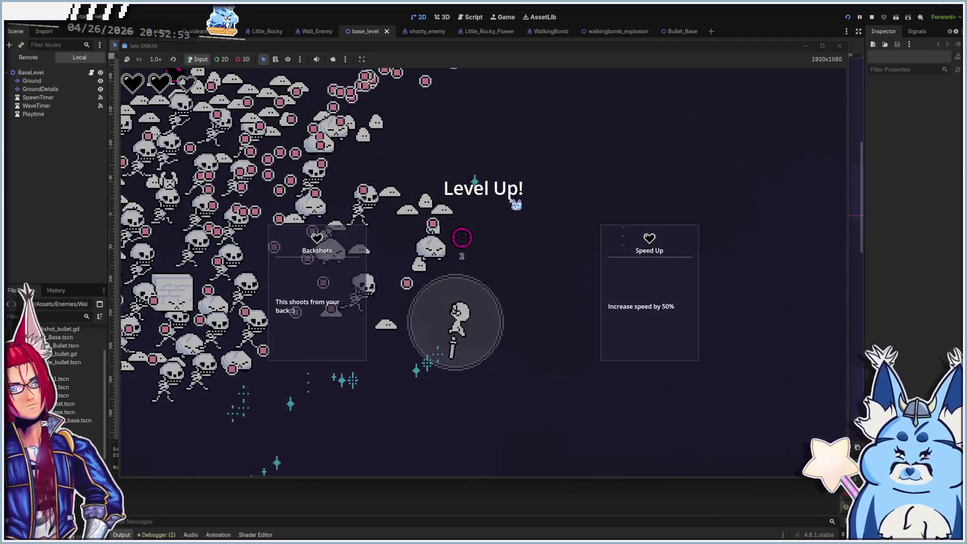
pyautogui.click(324, 287)
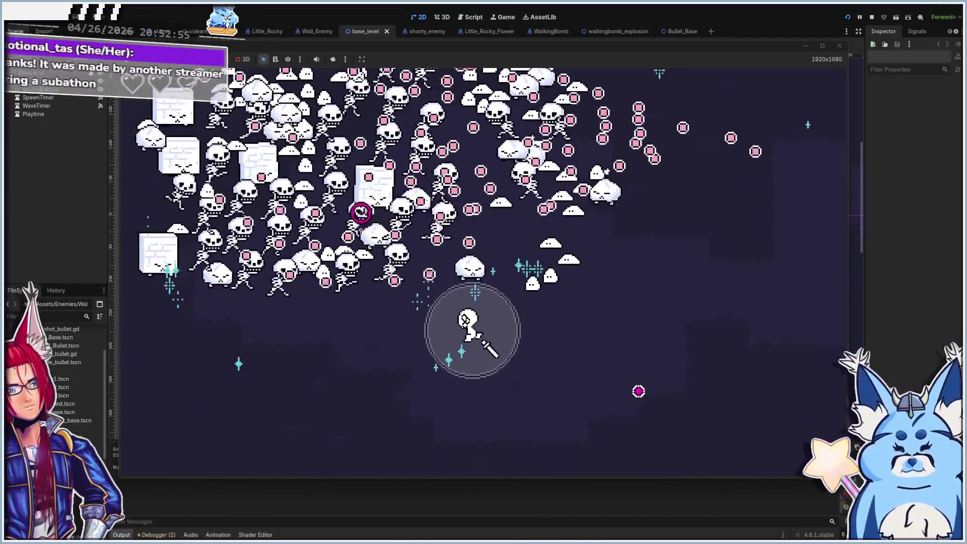
# - Take the Speed Up upgrade and steer the player around the level with WASD
pyautogui.click(450, 272)
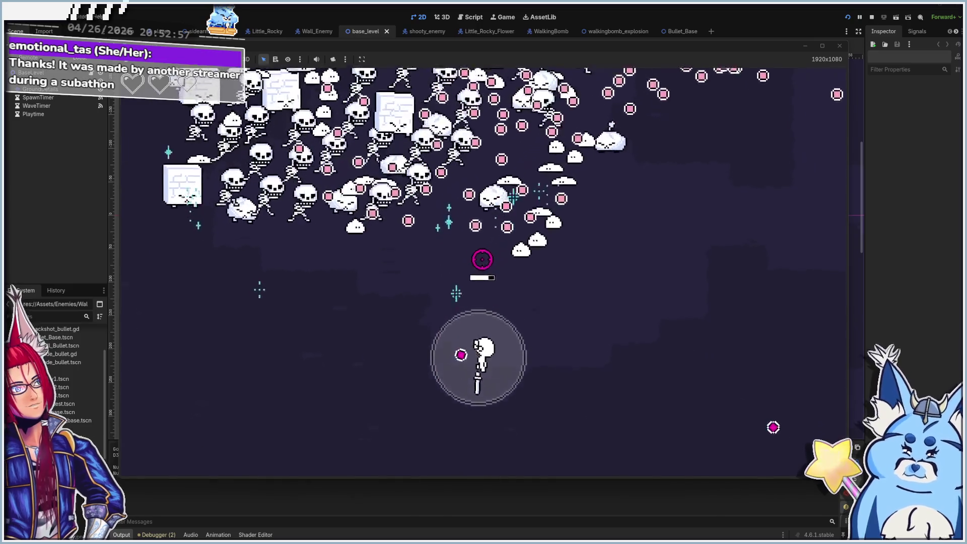
pyautogui.press('a')
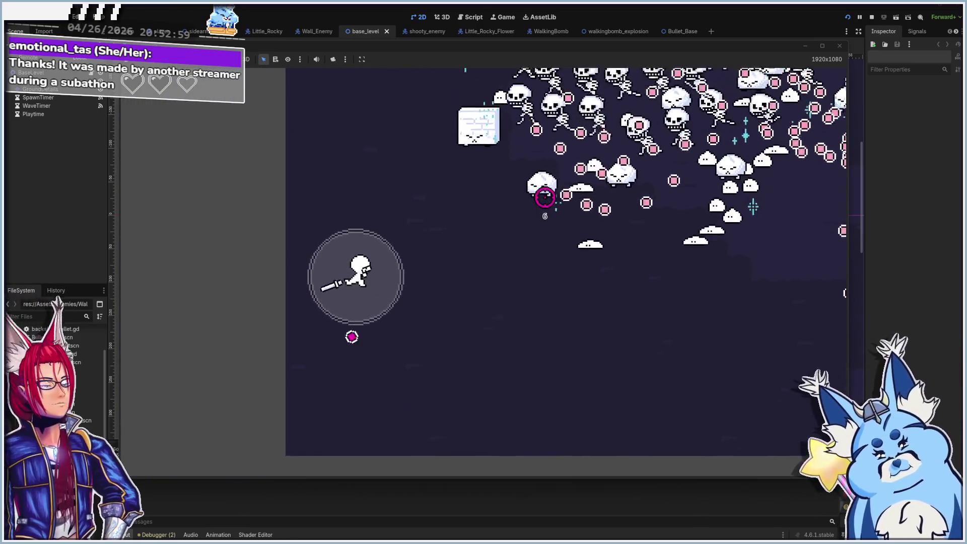
pyautogui.press('a')
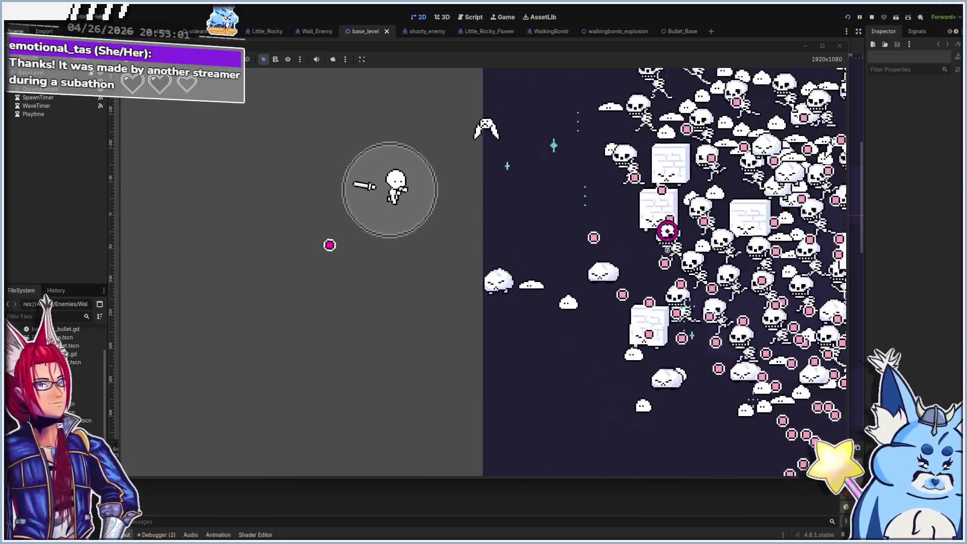
pyautogui.press('w')
pyautogui.press('d')
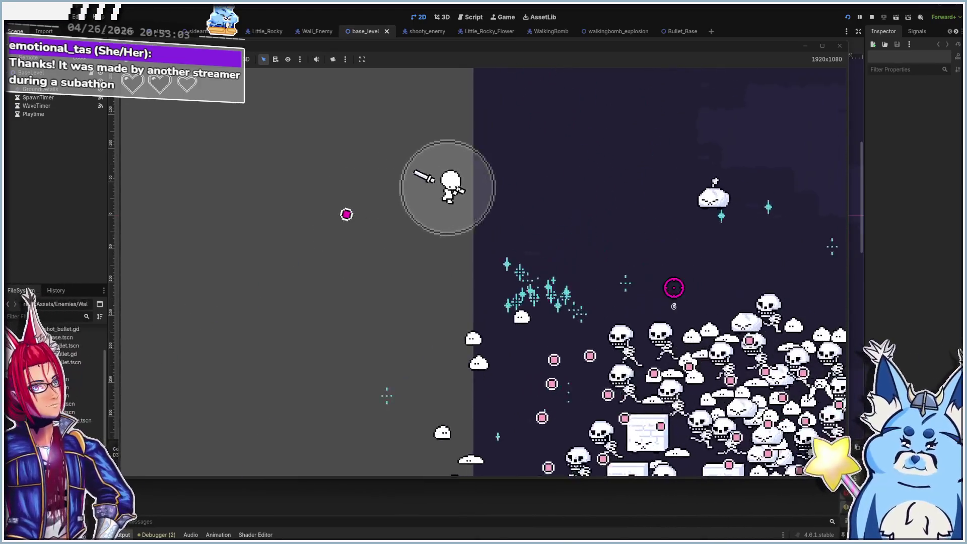
pyautogui.press('d')
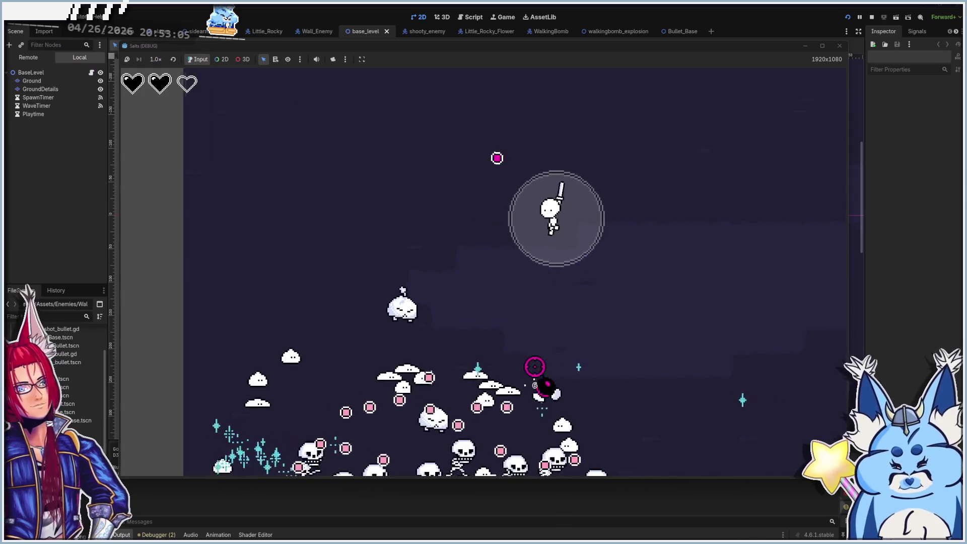
pyautogui.press('s')
pyautogui.press('a')
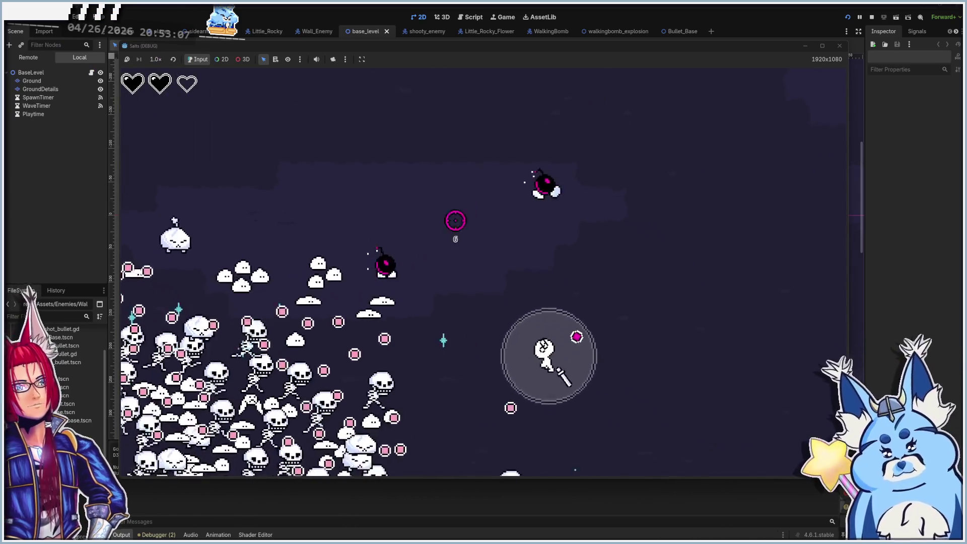
pyautogui.press('a')
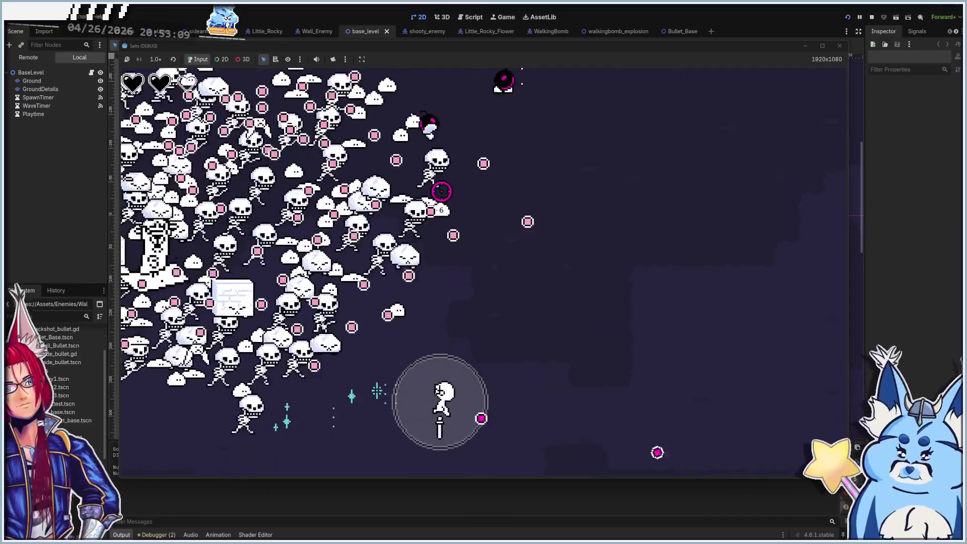
pyautogui.press('a')
pyautogui.press('w')
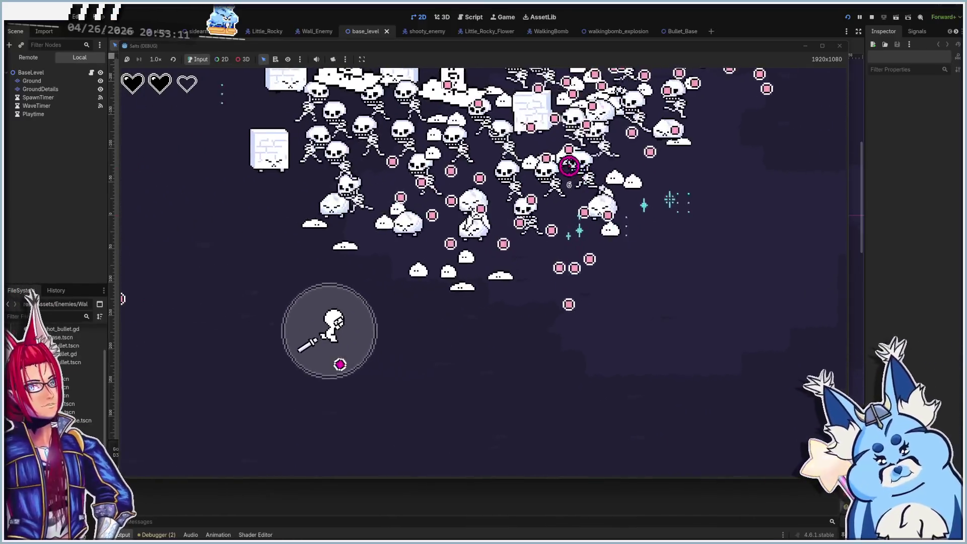
pyautogui.press('a')
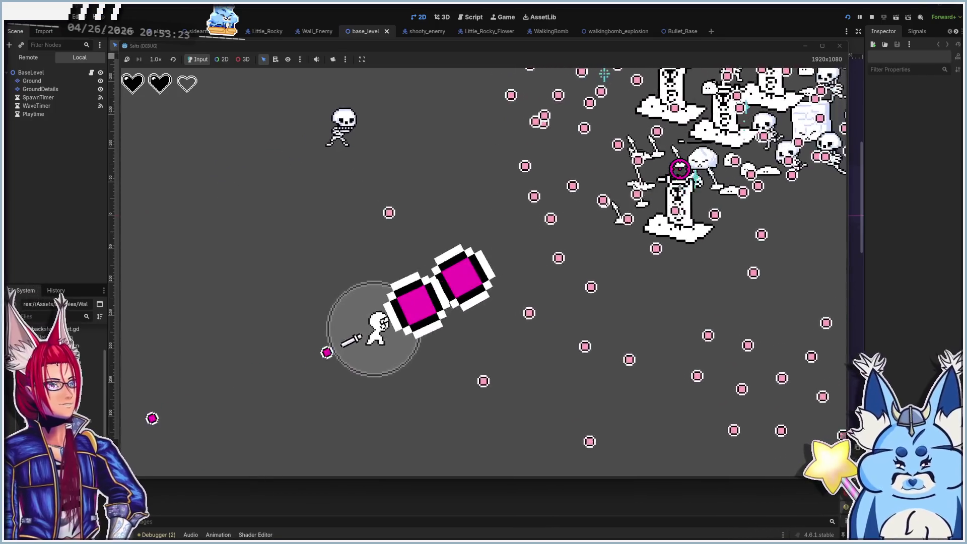
# - Keep dodging the swarm down and left, then close the running game window
pyautogui.press('a')
pyautogui.press('s')
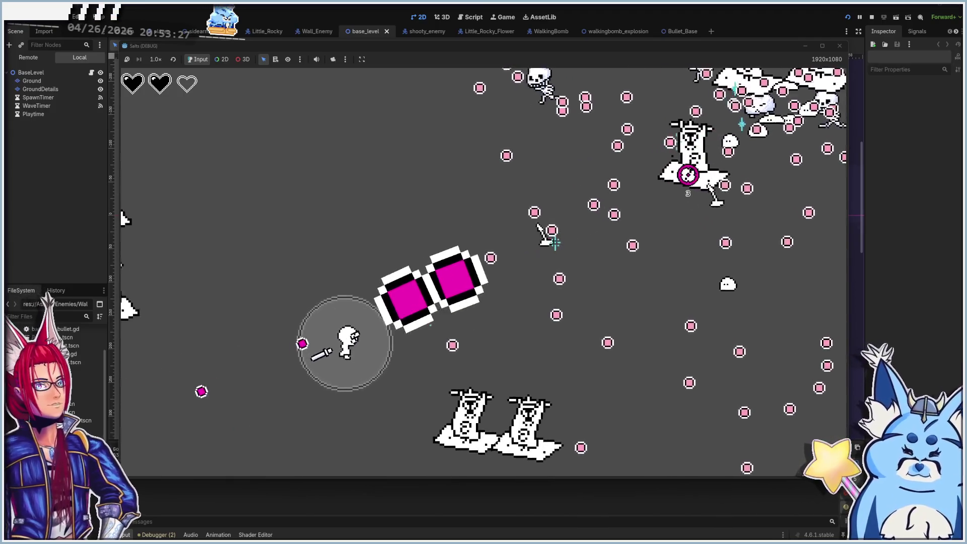
pyautogui.press('s')
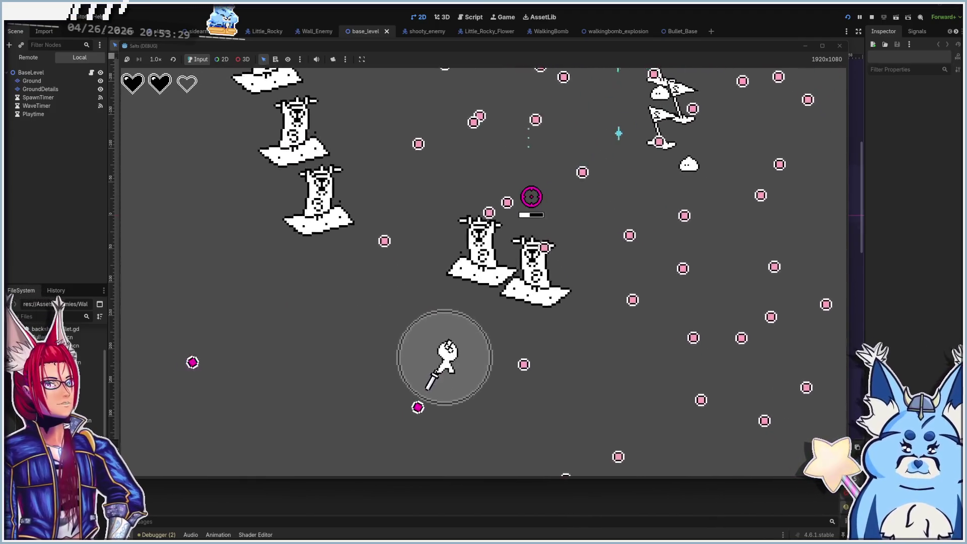
pyautogui.press('a')
pyautogui.press('s')
pyautogui.press('a')
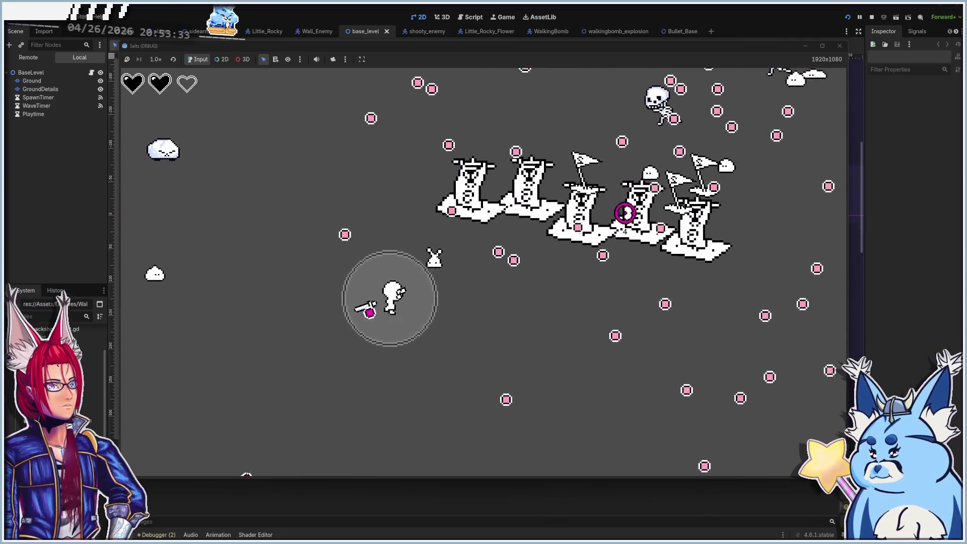
pyautogui.press('a')
pyautogui.press('s')
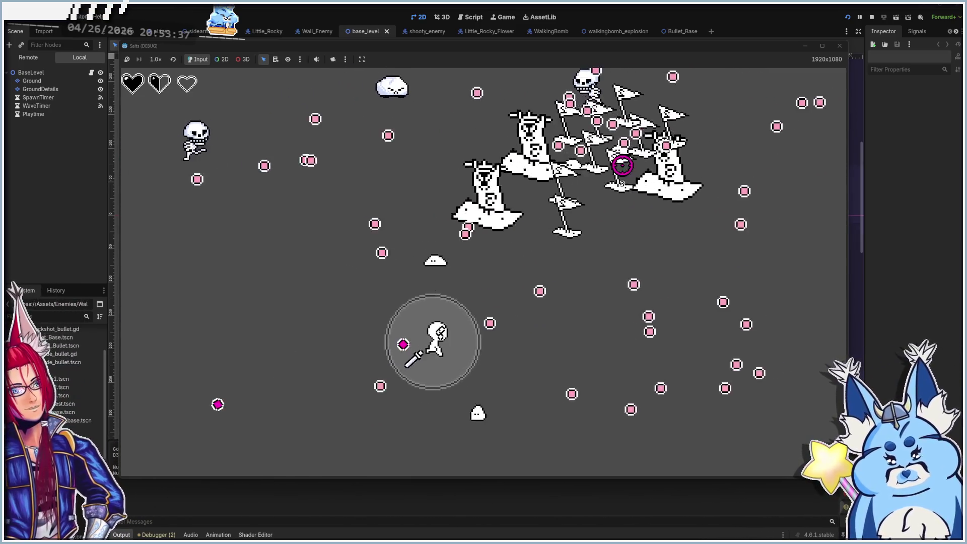
pyautogui.press('a')
pyautogui.press('s')
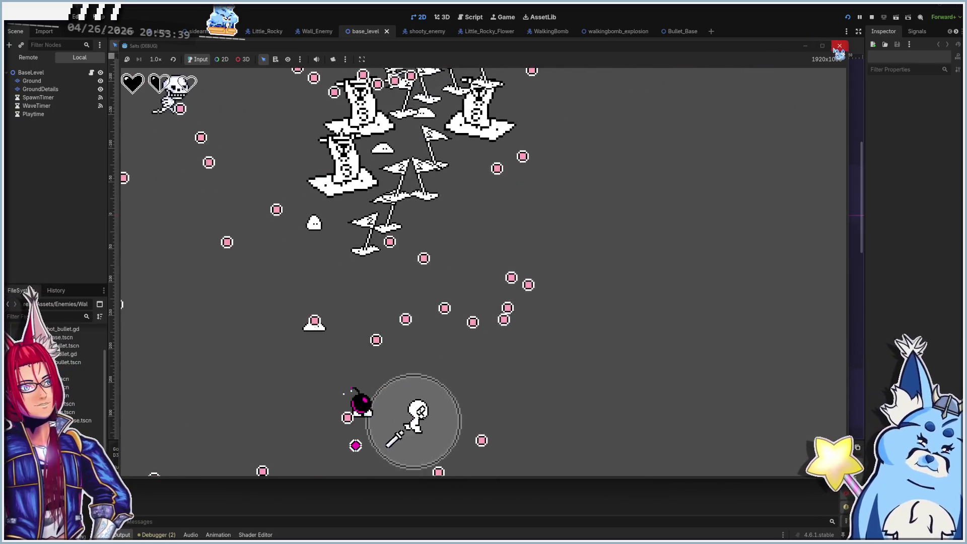
pyautogui.click(839, 45)
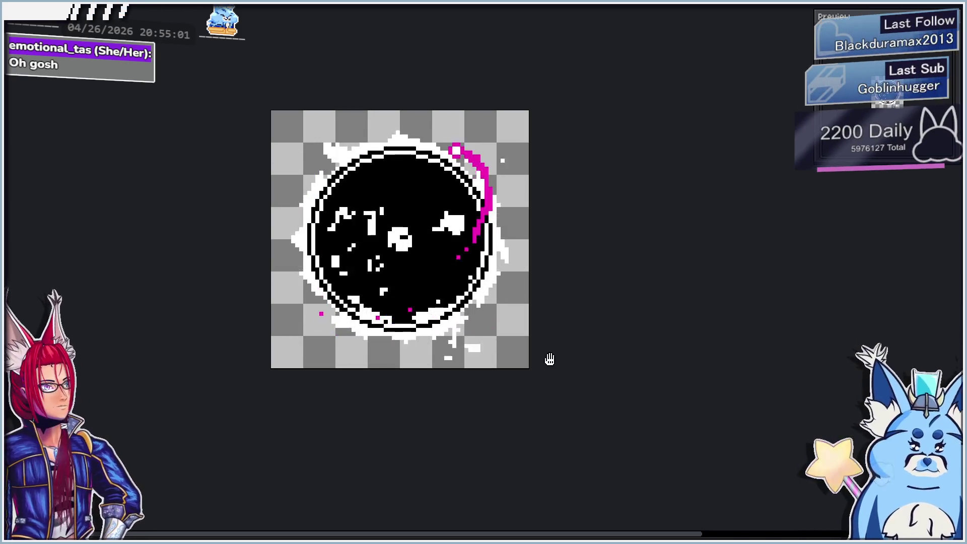
# - Pan the orb sprite canvas slightly in Aseprite, then close it with Alt+F4
pyautogui.moveTo(562, 392); pyautogui.dragTo(557, 402)
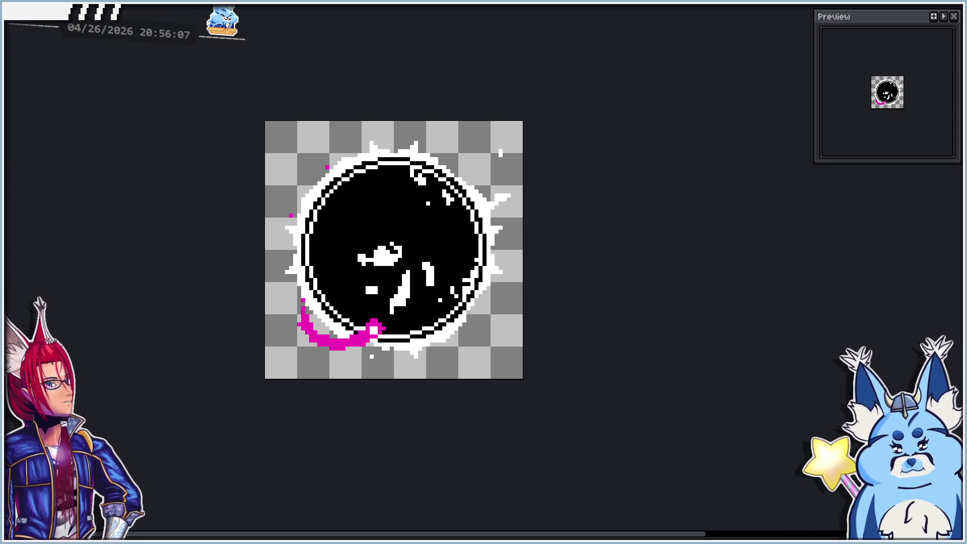
pyautogui.hotkey('alt', 'F4')
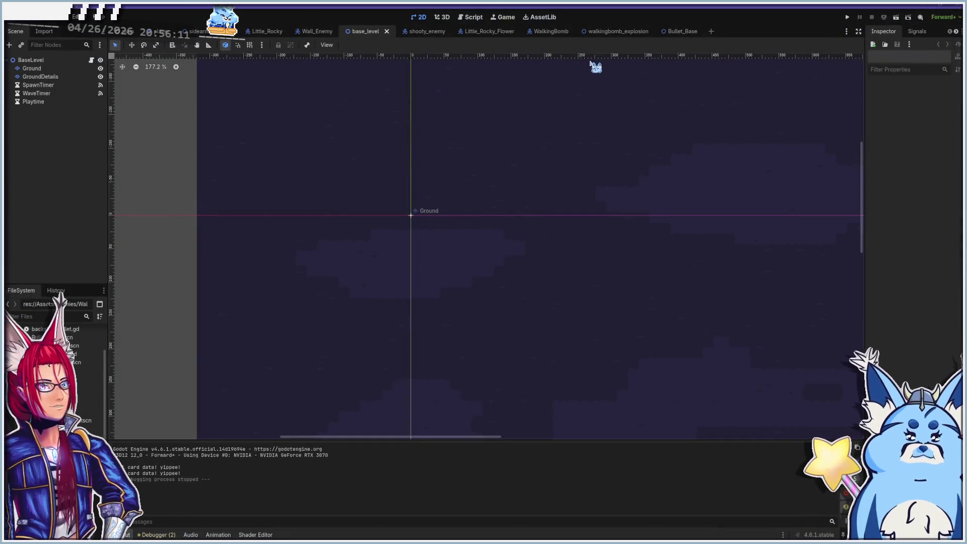
# - Close every scene tab from base_level through Bullet_Base except Player, then switch to Script view
pyautogui.click(387, 31)
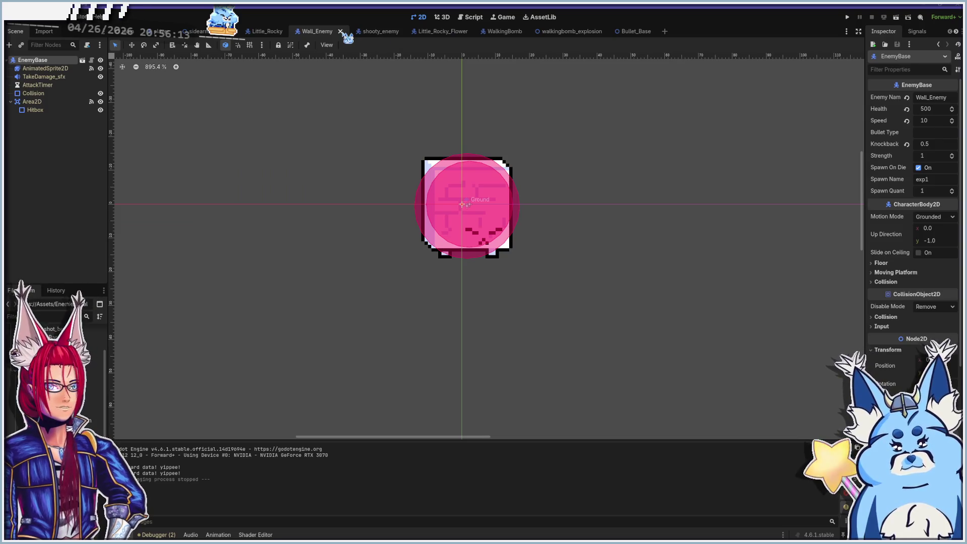
pyautogui.click(340, 31)
pyautogui.click(290, 31)
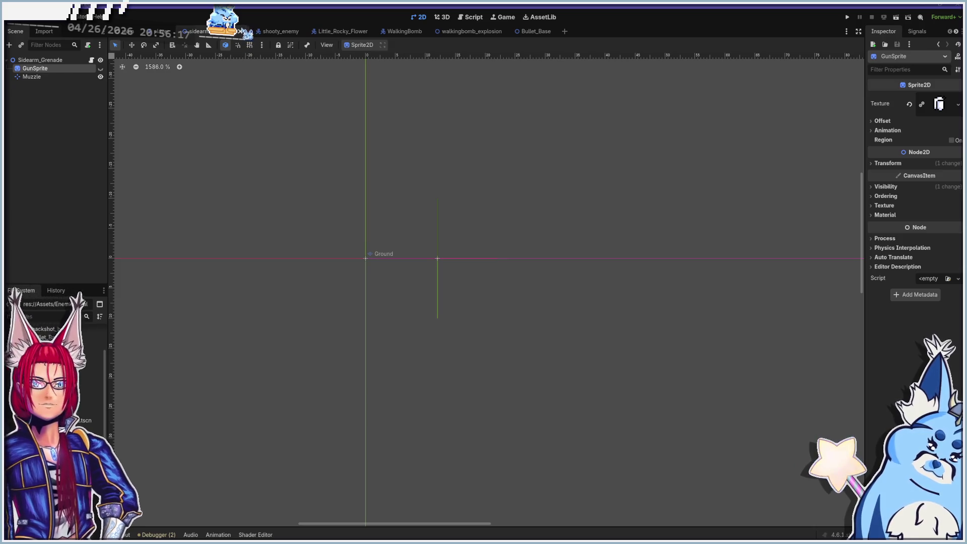
pyautogui.click(240, 31)
pyautogui.click(207, 32)
pyautogui.click(236, 31)
pyautogui.click(237, 32)
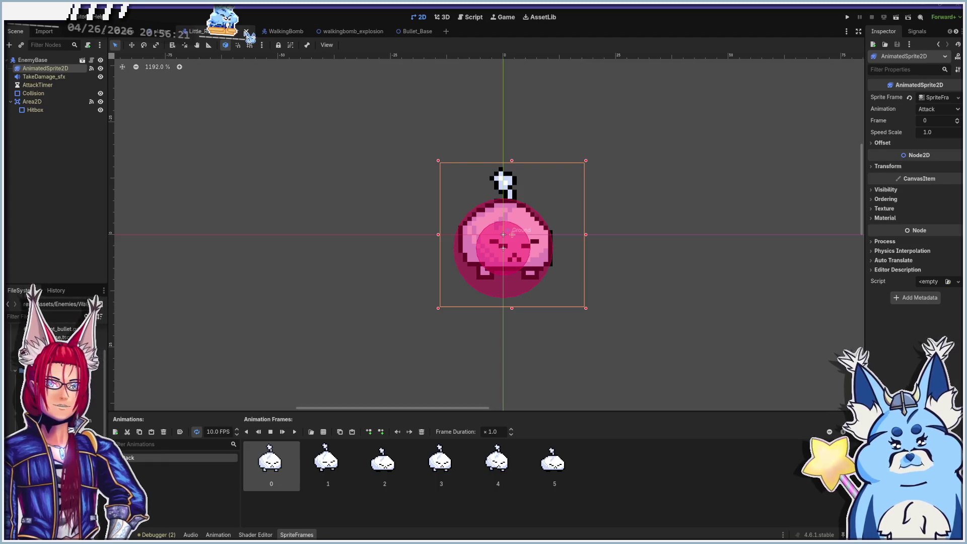
pyautogui.click(245, 32)
pyautogui.click(237, 32)
pyautogui.click(236, 32)
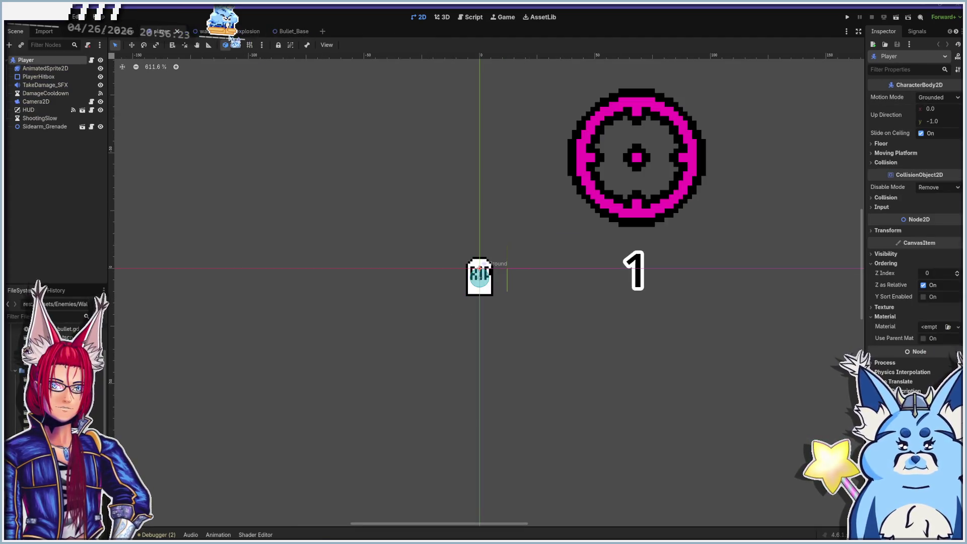
pyautogui.click(246, 32)
pyautogui.click(242, 32)
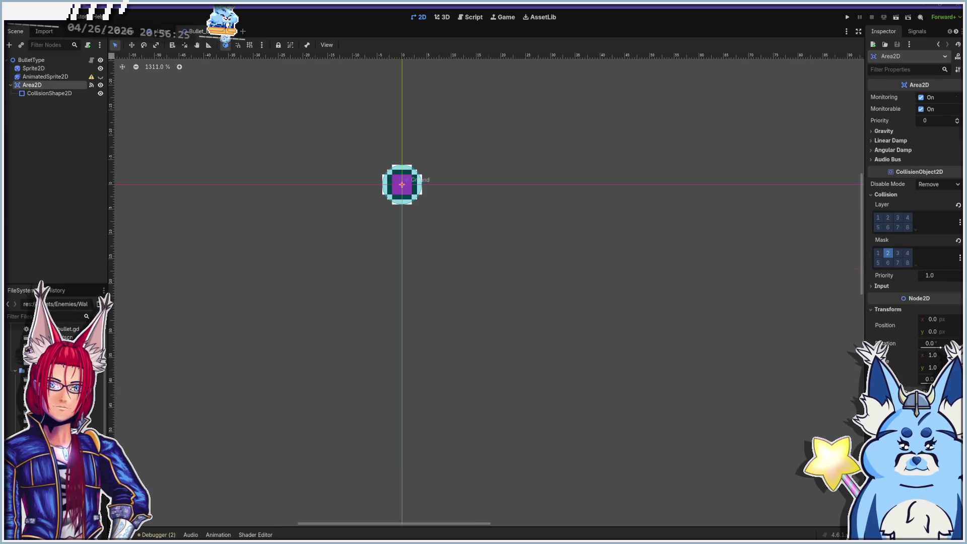
pyautogui.click(236, 32)
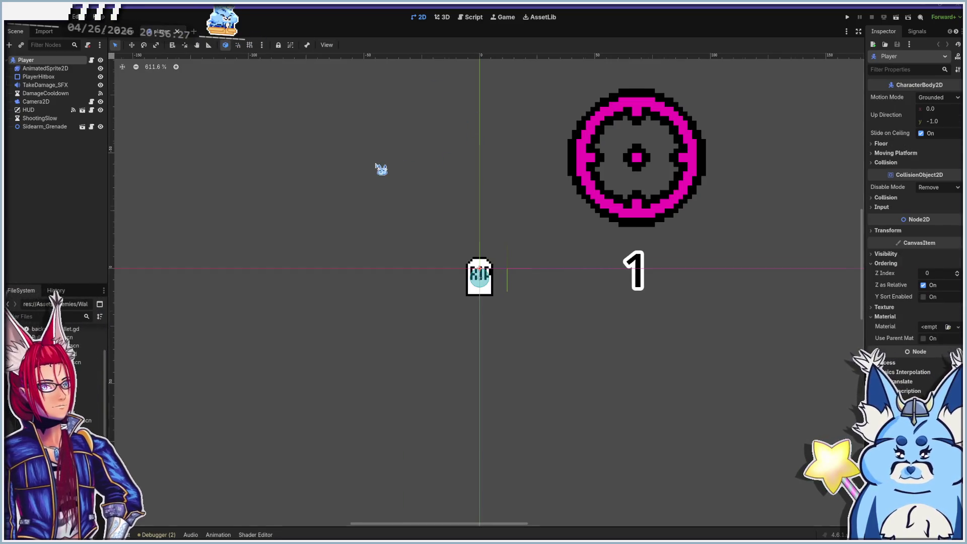
pyautogui.scroll(-3)
pyautogui.click(473, 17)
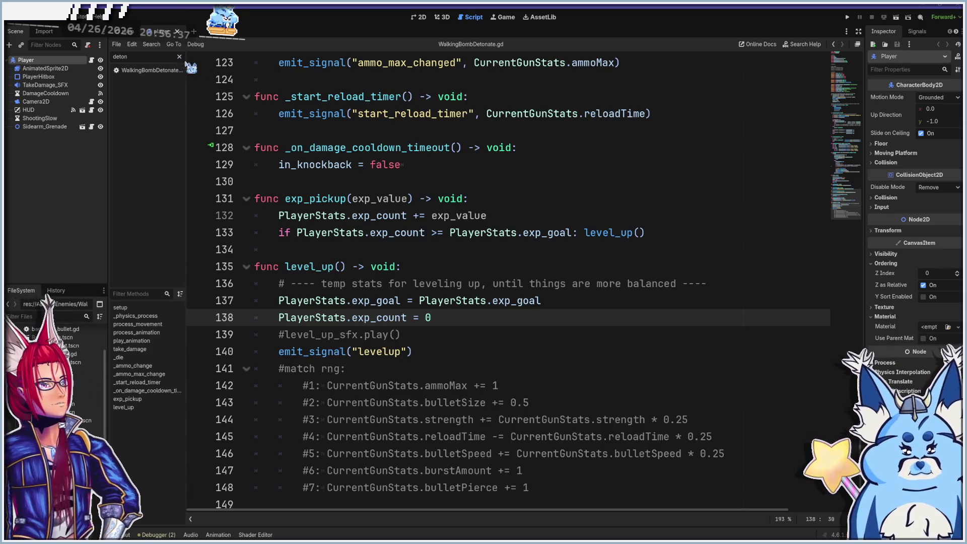
# - Clear the 'deton' Scripts filter and scroll player.gd to its level_up function
pyautogui.scroll(3)
pyautogui.scroll(3)
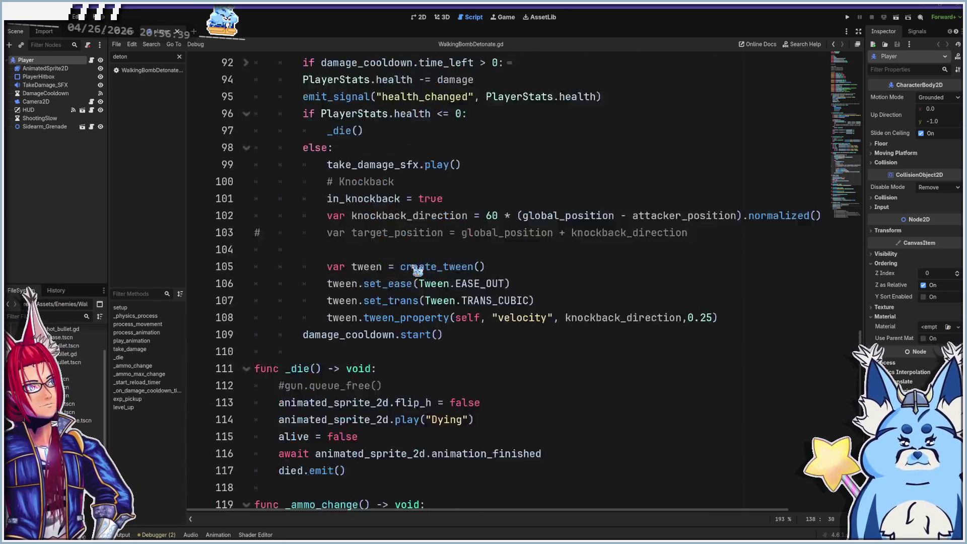
pyautogui.click(450, 217)
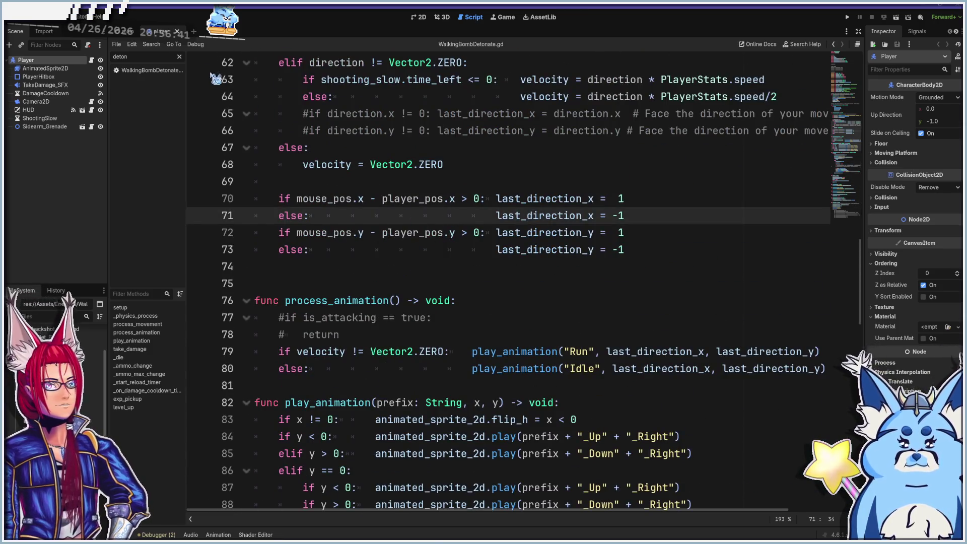
pyautogui.click(180, 56)
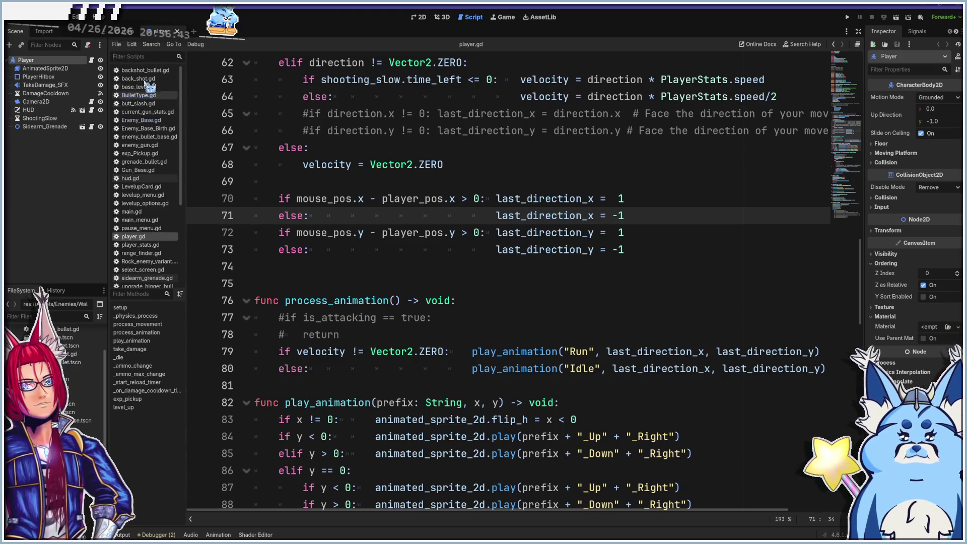
pyautogui.scroll(3)
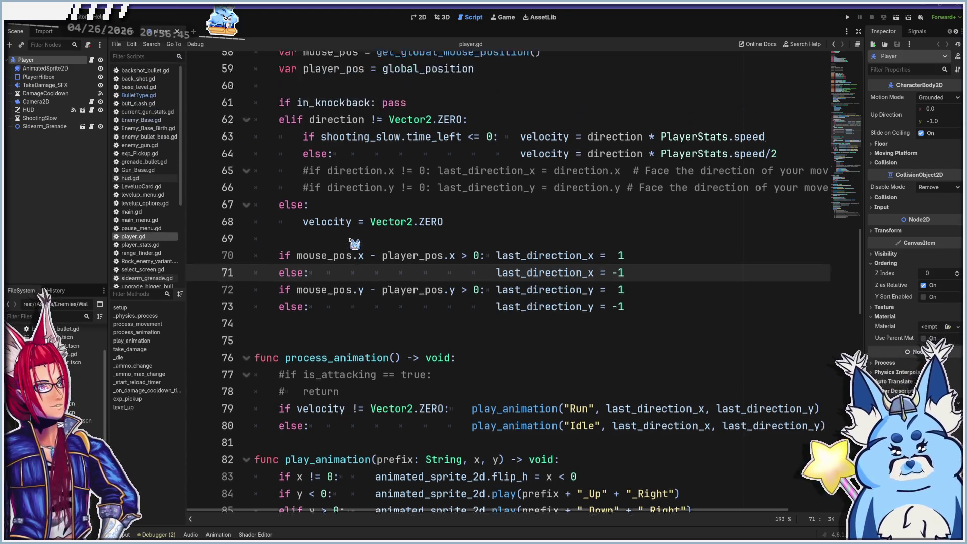
pyautogui.scroll(-3)
pyautogui.scroll(3)
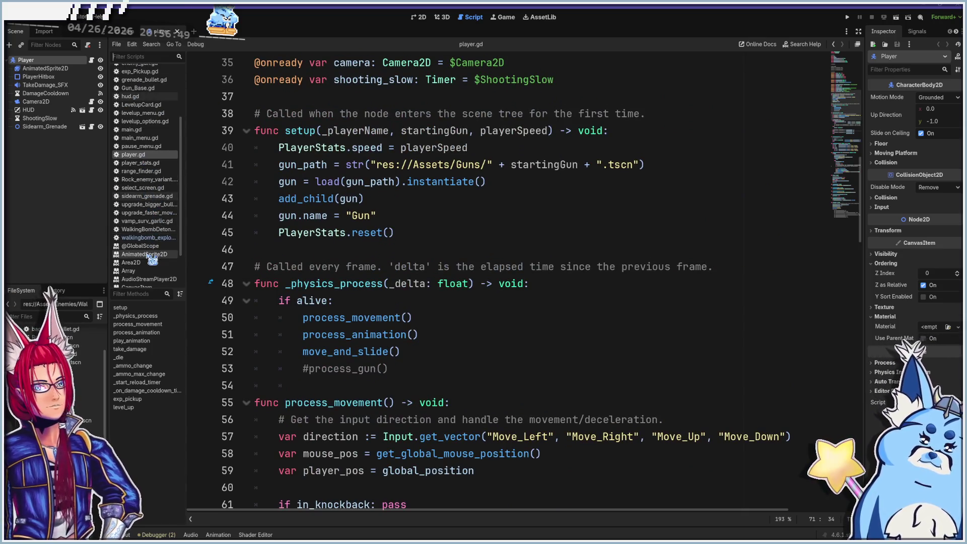
pyautogui.scroll(-3)
pyautogui.scroll(3)
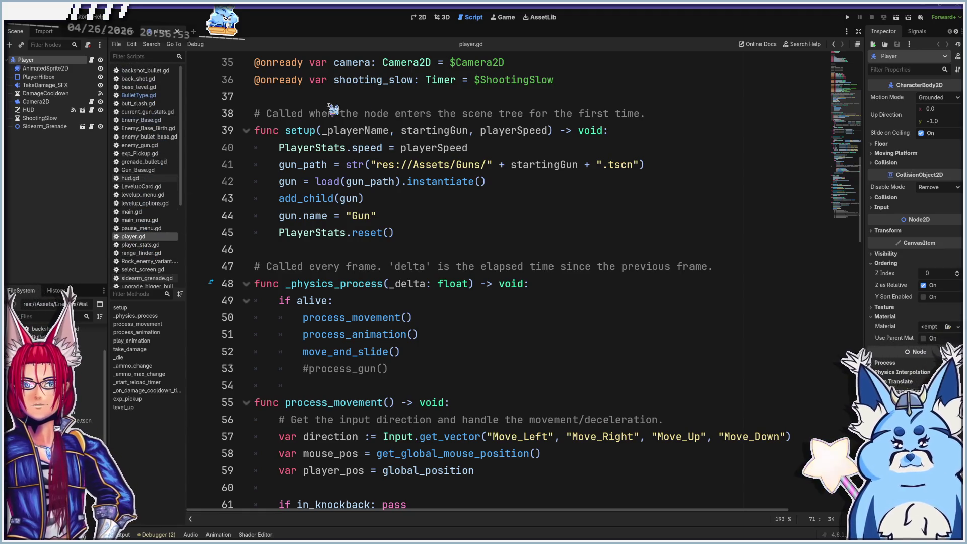
pyautogui.scroll(3)
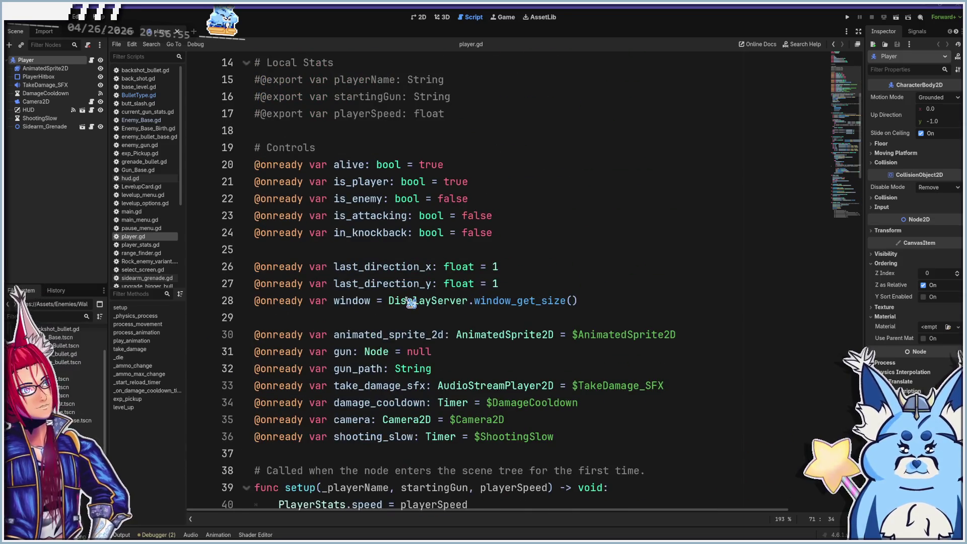
pyautogui.scroll(-3)
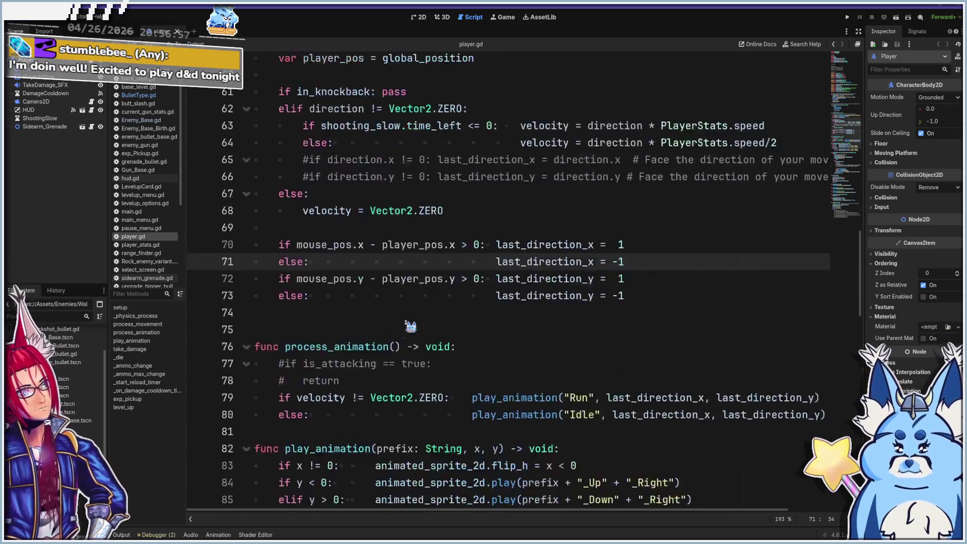
pyautogui.scroll(-3)
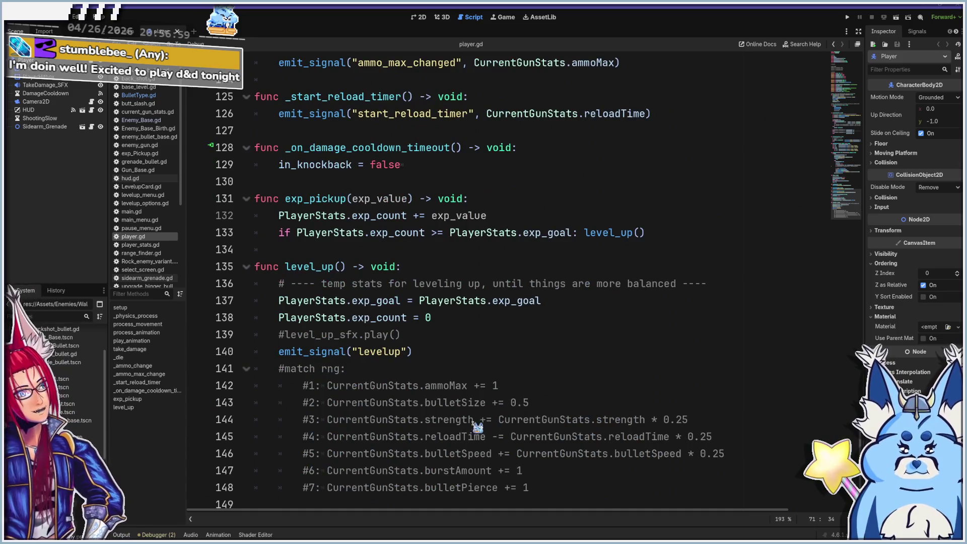
# - Copy the commented match rng upgrade lines 141–148 from player.gd's level_up
pyautogui.moveTo(551, 493); pyautogui.dragTo(208, 368)
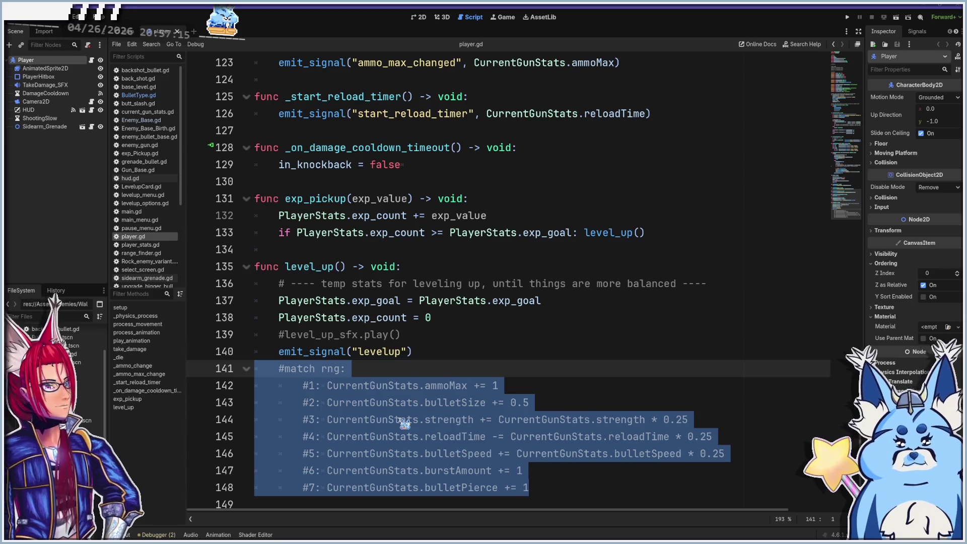
pyautogui.rightClick(401, 391)
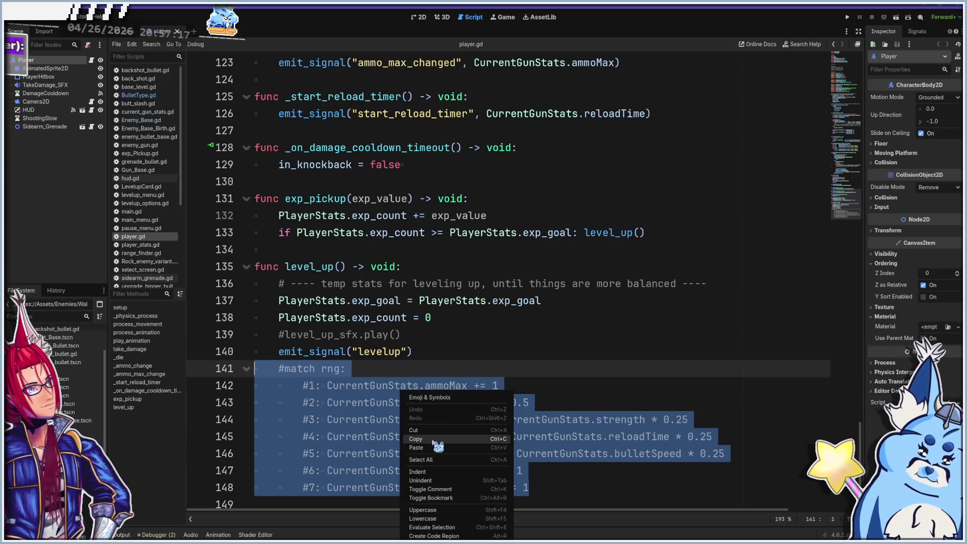
pyautogui.click(434, 440)
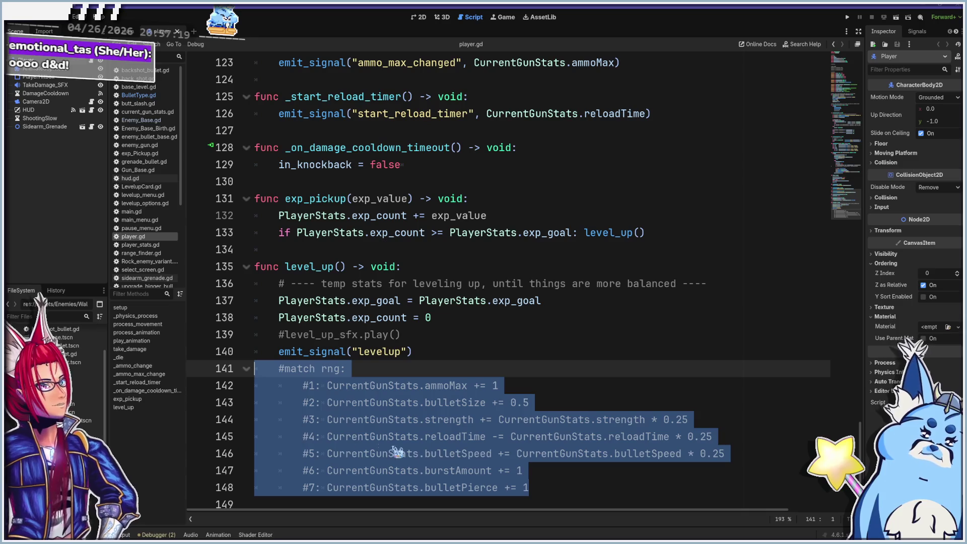
pyautogui.click(556, 492)
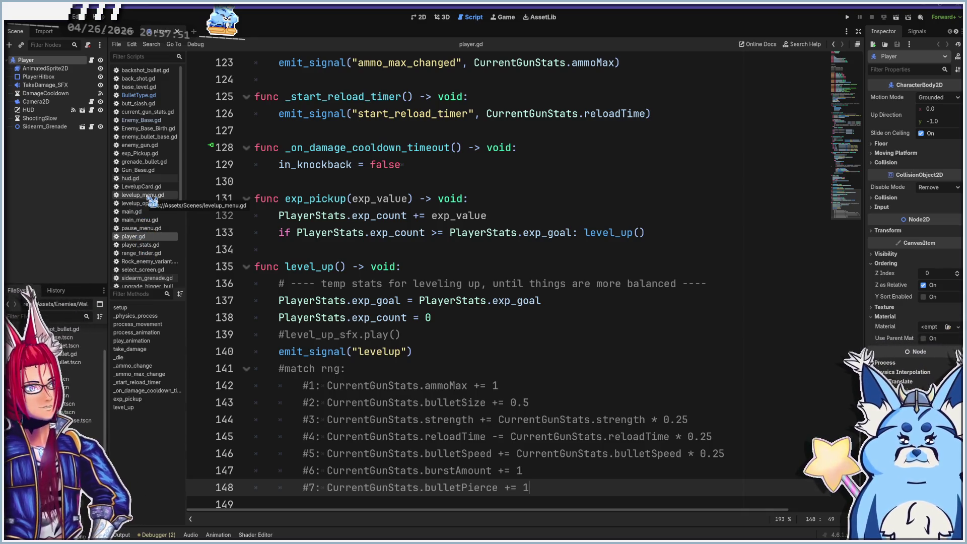
pyautogui.click(160, 202)
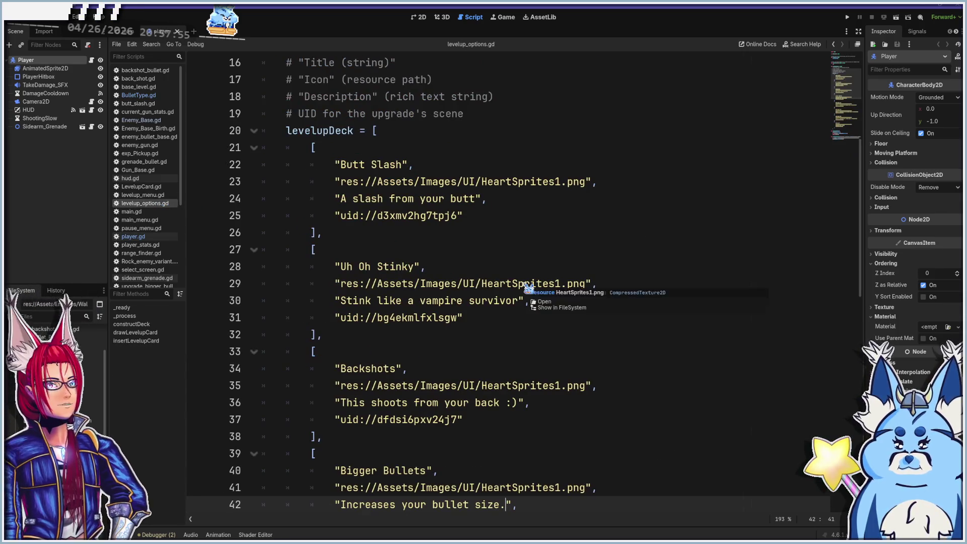
# - Scroll through the levelupDeck entries in levelup_options.gd, then return to player.gd
pyautogui.scroll(-3)
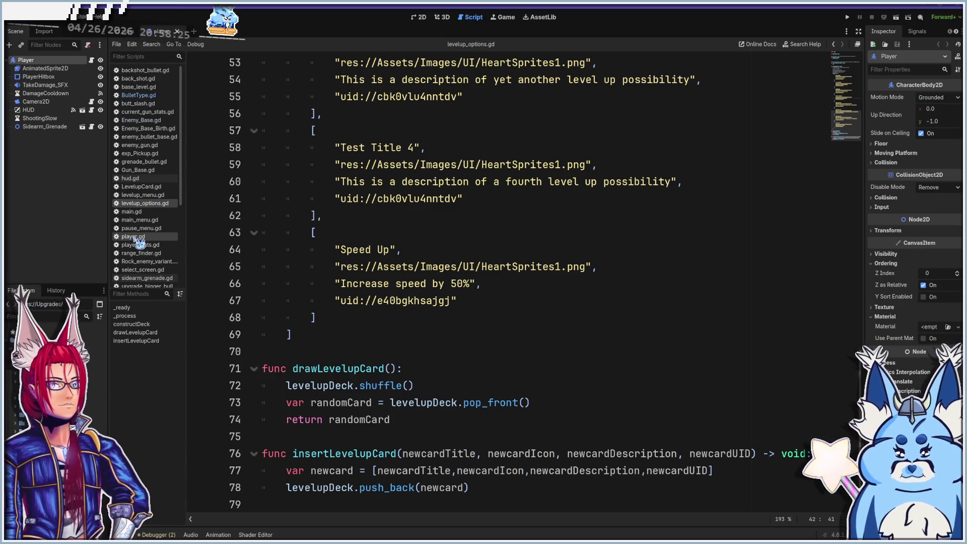
pyautogui.click(134, 237)
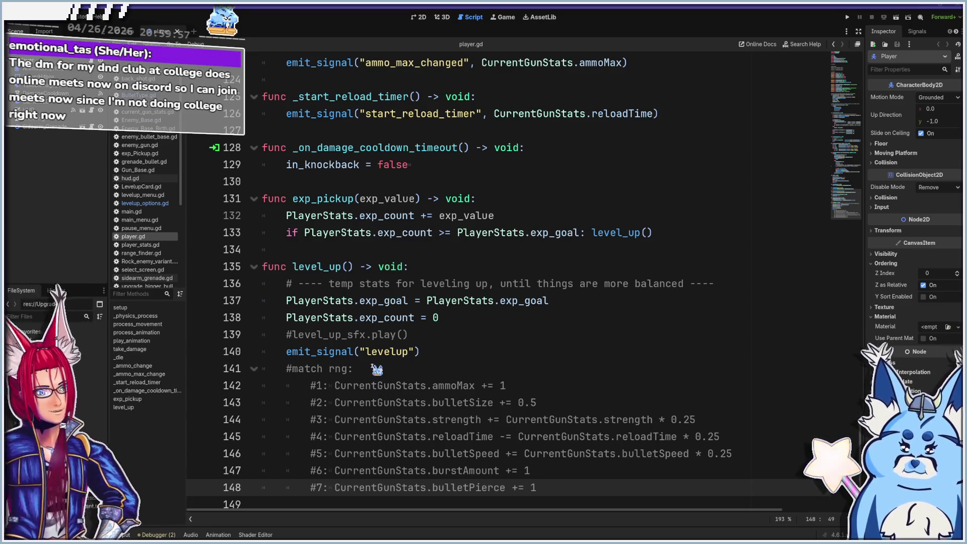
# - Place the caret at the end of the commented match rng line in level_up
pyautogui.click(417, 370)
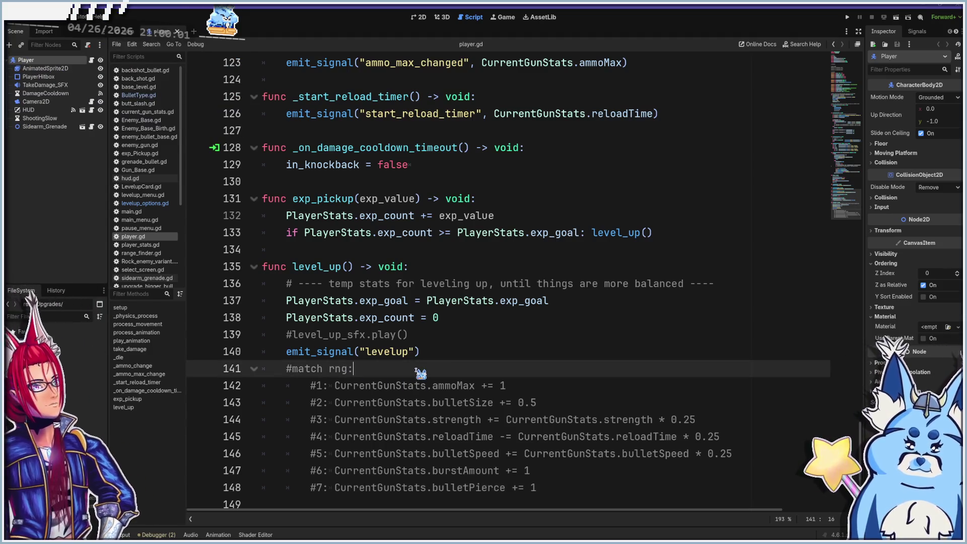
pyautogui.scroll(-3)
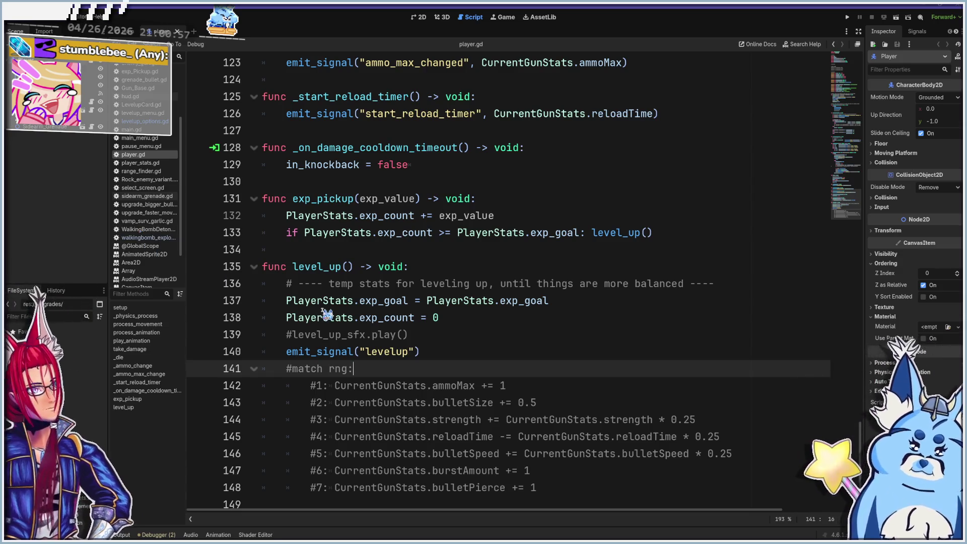
pyautogui.scroll(-3)
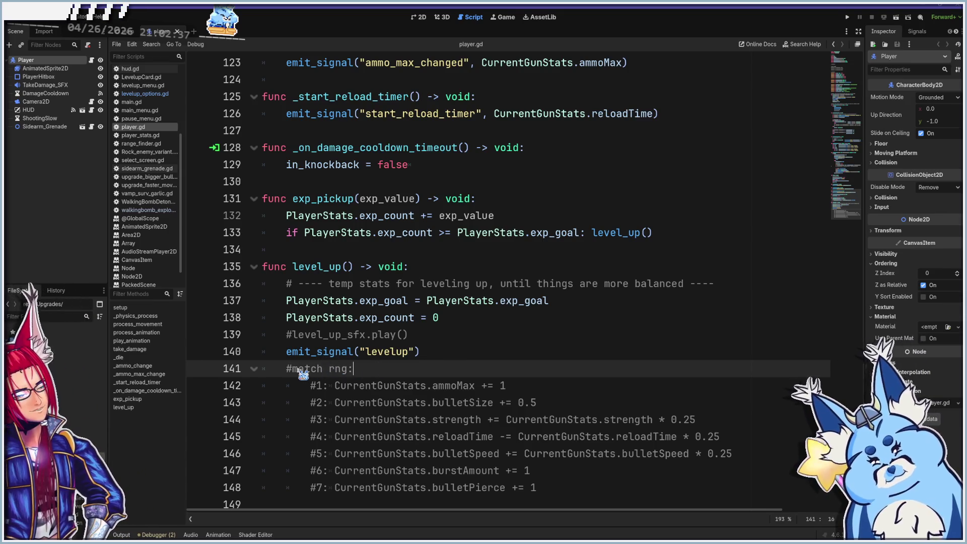
# - Select and deselect commented stat upgrade lines 142–148, then open the Upgrade_Faster_Movement scene
pyautogui.click(286, 370)
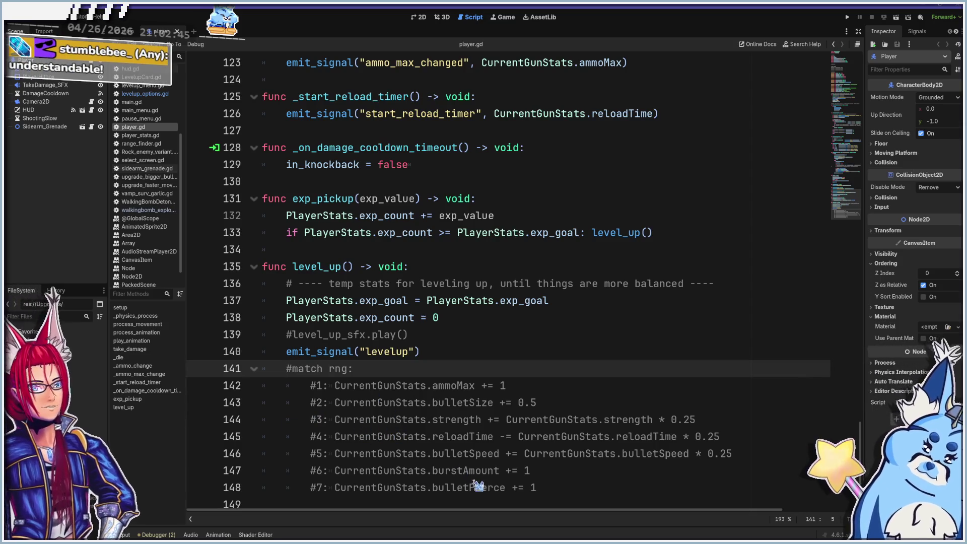
pyautogui.click(311, 387)
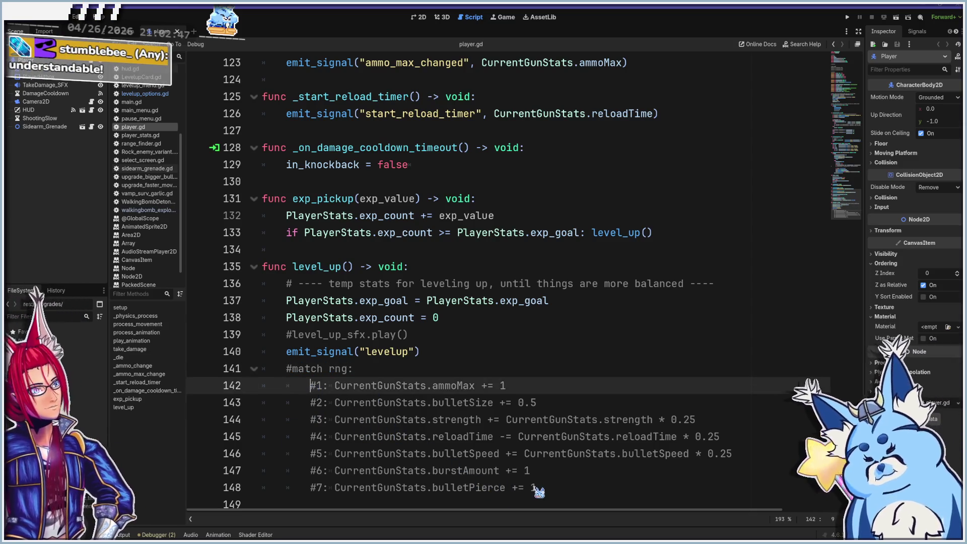
pyautogui.click(553, 495)
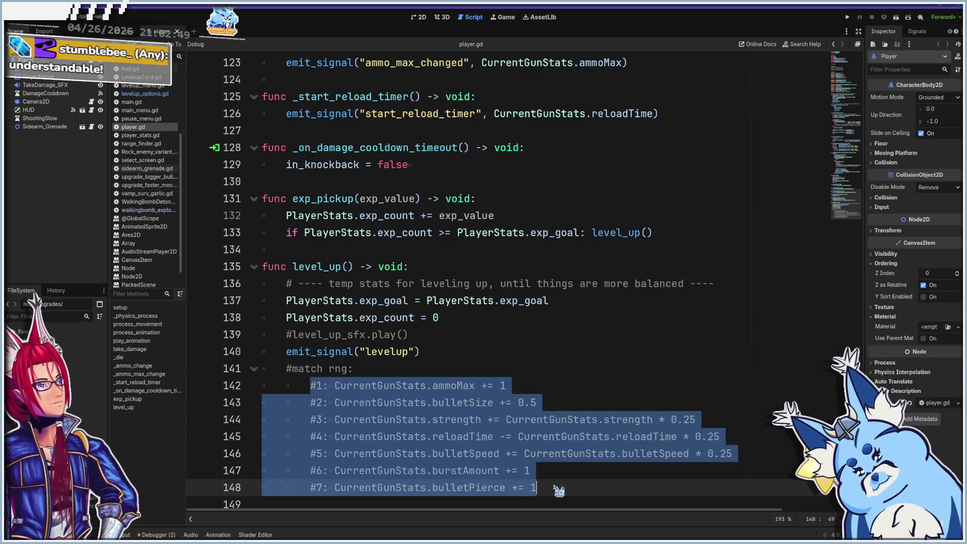
pyautogui.click(554, 495)
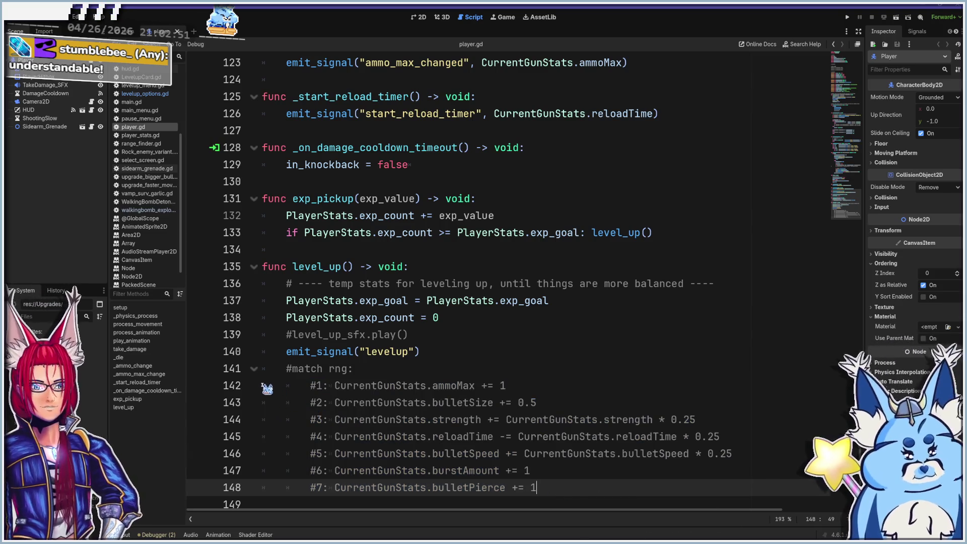
pyautogui.click(263, 386)
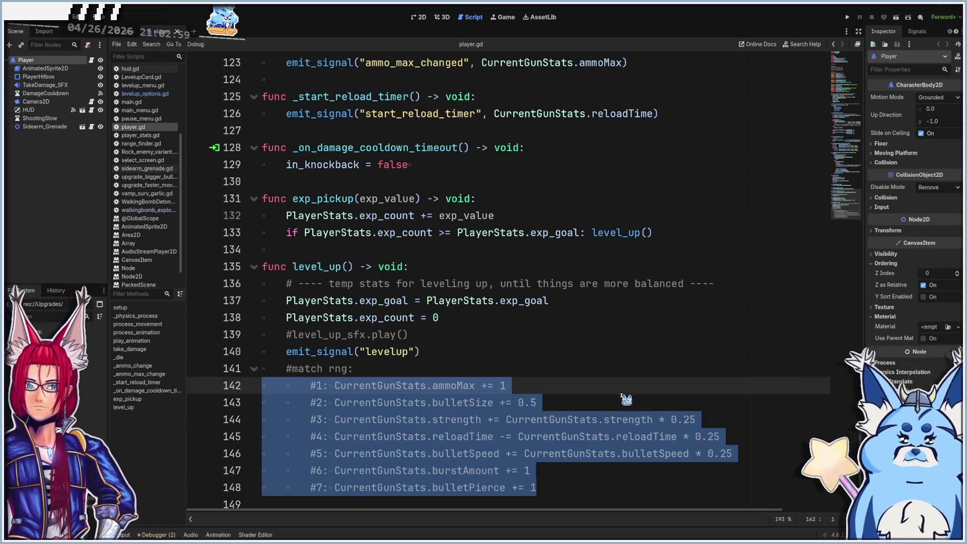
pyautogui.click(614, 392)
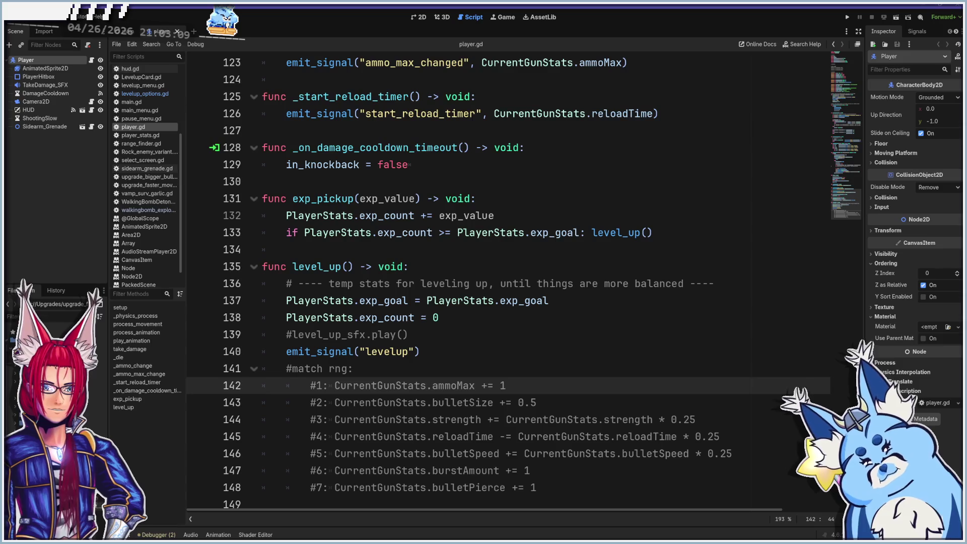
pyautogui.doubleClick(55, 353)
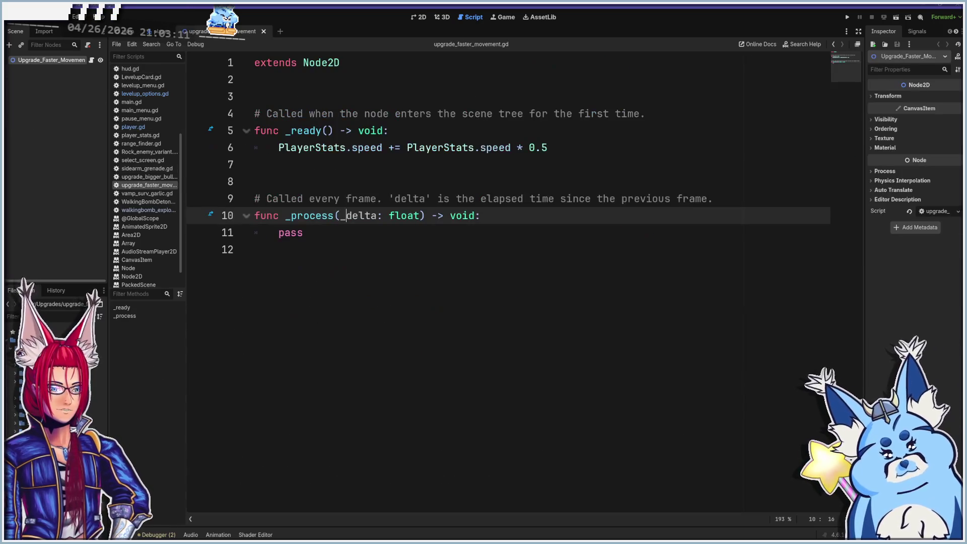
# - View the Upgrade_Faster_Movement scene in 2D, open upgrade_faster_movement.gd, then close that script tab
pyautogui.click(419, 17)
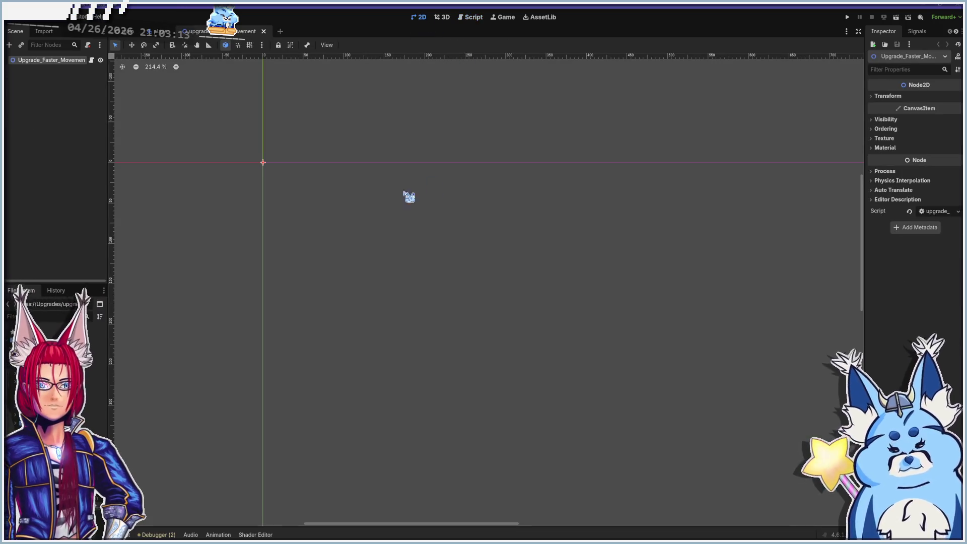
pyautogui.scroll(3)
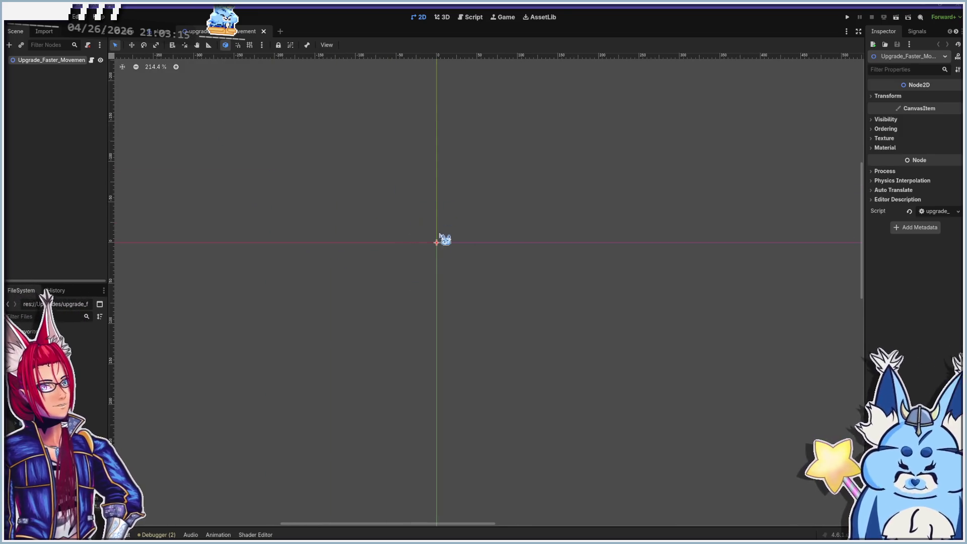
pyautogui.scroll(3)
pyautogui.scroll(3)
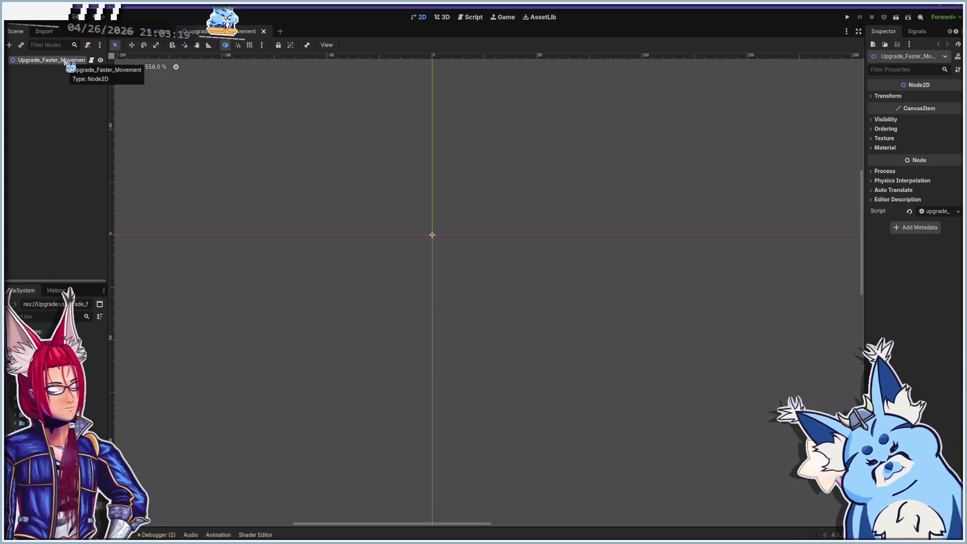
pyautogui.click(469, 19)
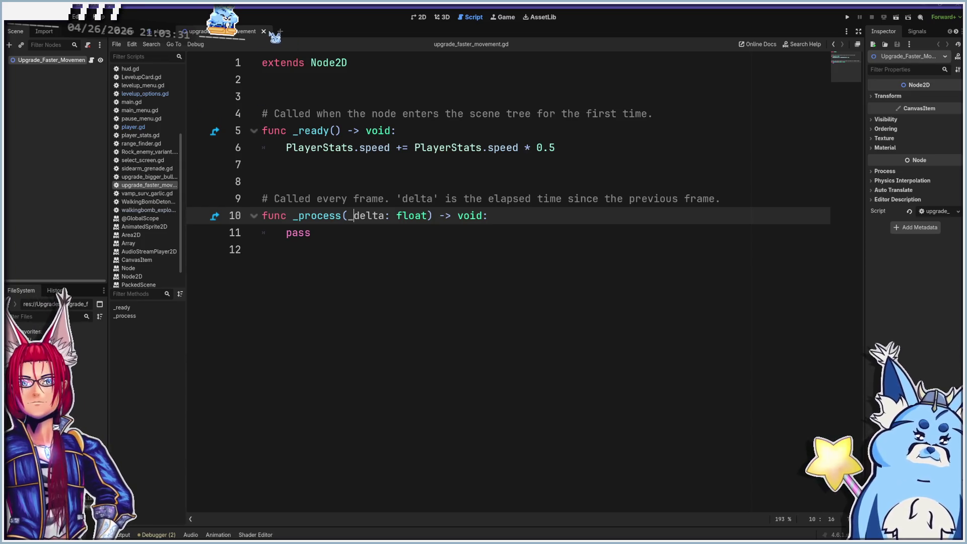
pyautogui.click(264, 32)
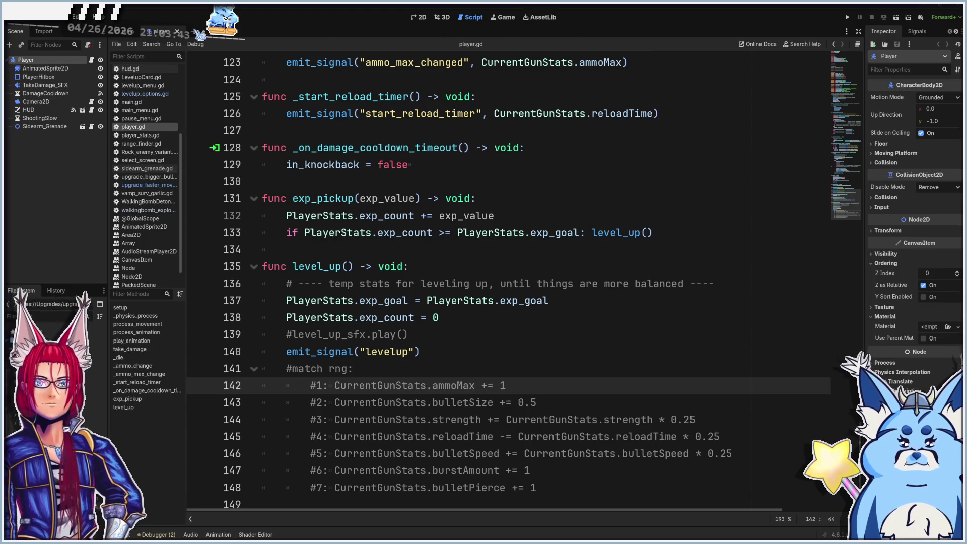
# - Create a new scene with a Node2D root and view it in the 2D workspace
pyautogui.click(195, 32)
pyautogui.click(57, 71)
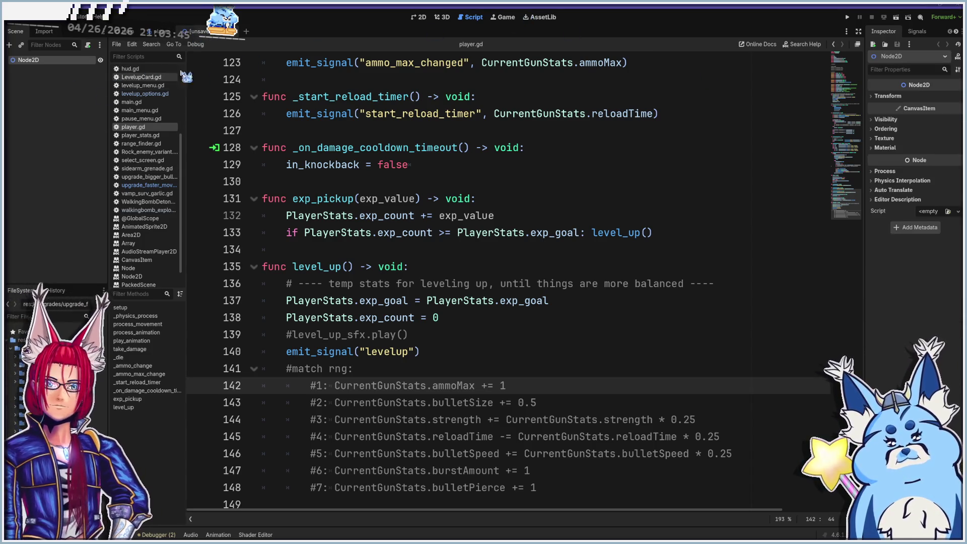
pyautogui.click(421, 18)
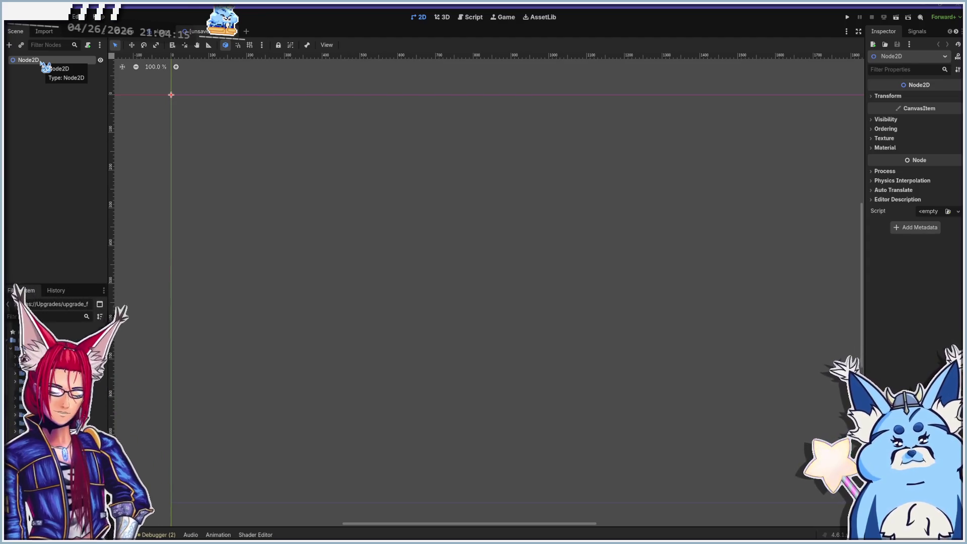
# - Rename the new scene's Node2D root to Upgrade_Max_ammo
pyautogui.rightClick(41, 63)
pyautogui.click(32, 91)
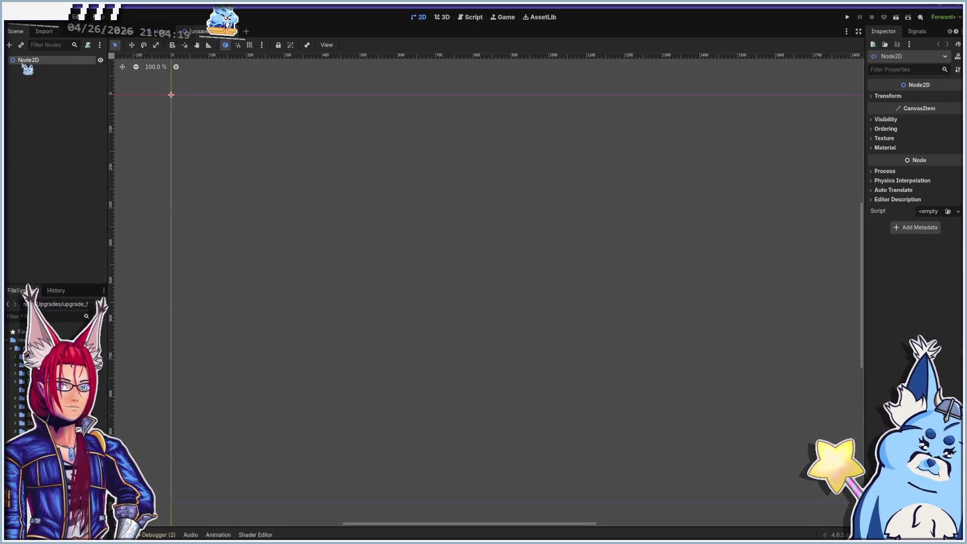
pyautogui.doubleClick(28, 60)
pyautogui.write('Upd')
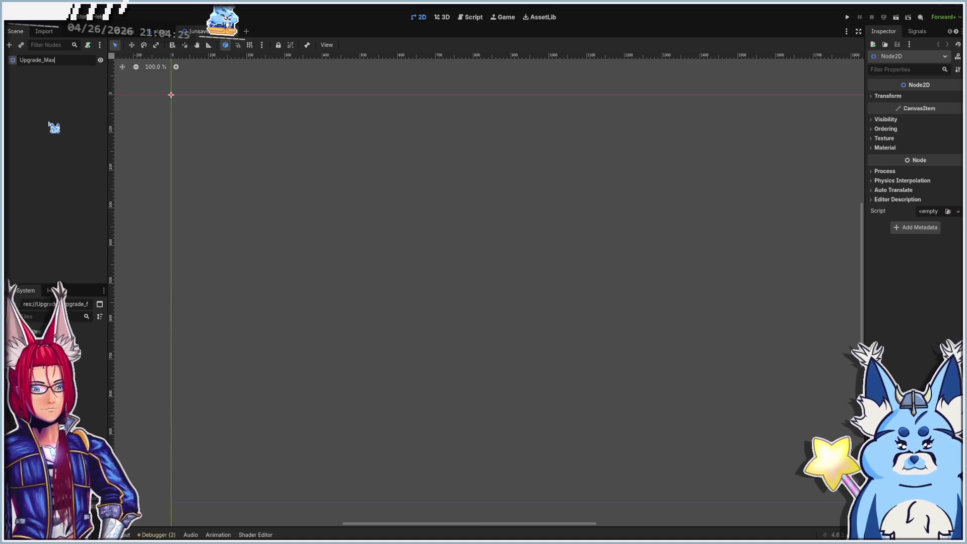
pyautogui.write('mo')
pyautogui.press('Return')
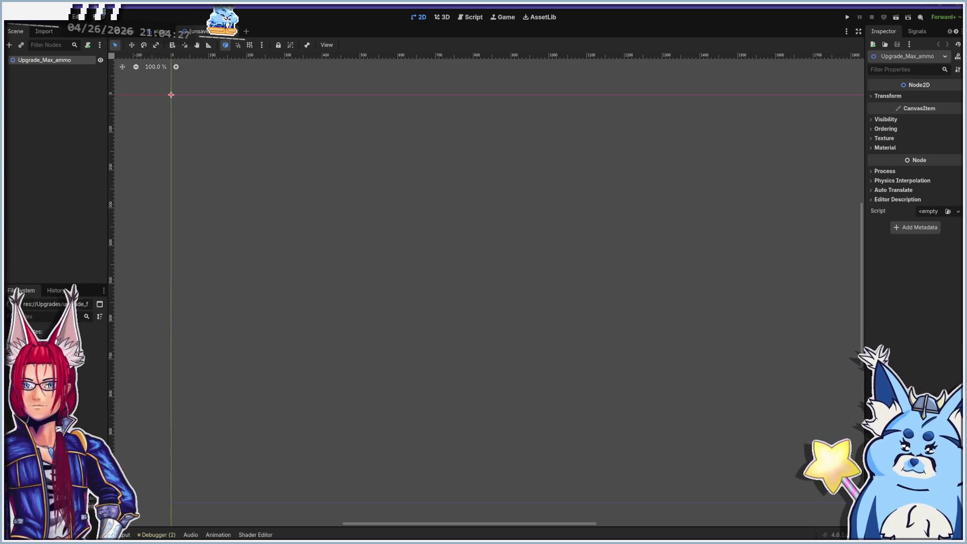
pyautogui.click(88, 47)
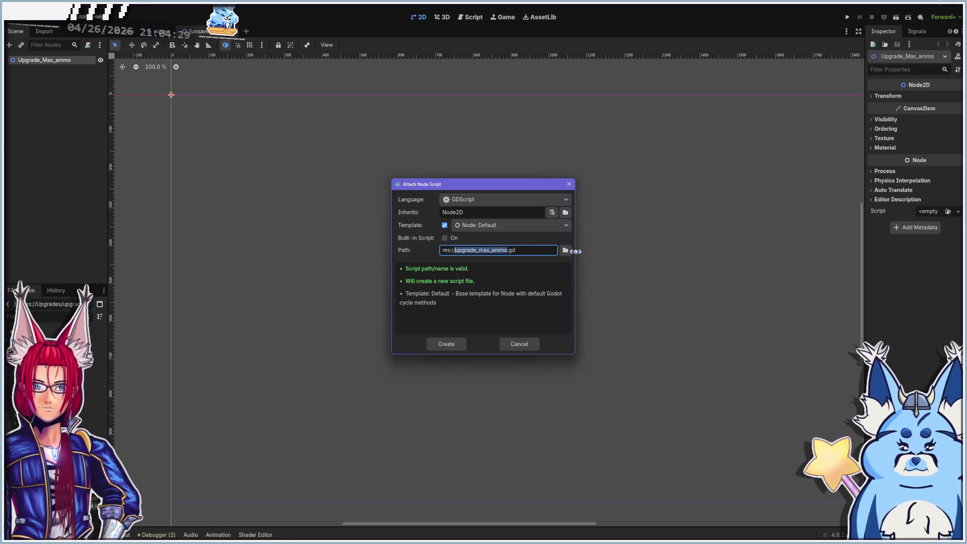
# - Create and attach upgrade_max_ammo.gd, saved in the res://Upgrades folder
pyautogui.click(563, 248)
pyautogui.click(312, 148)
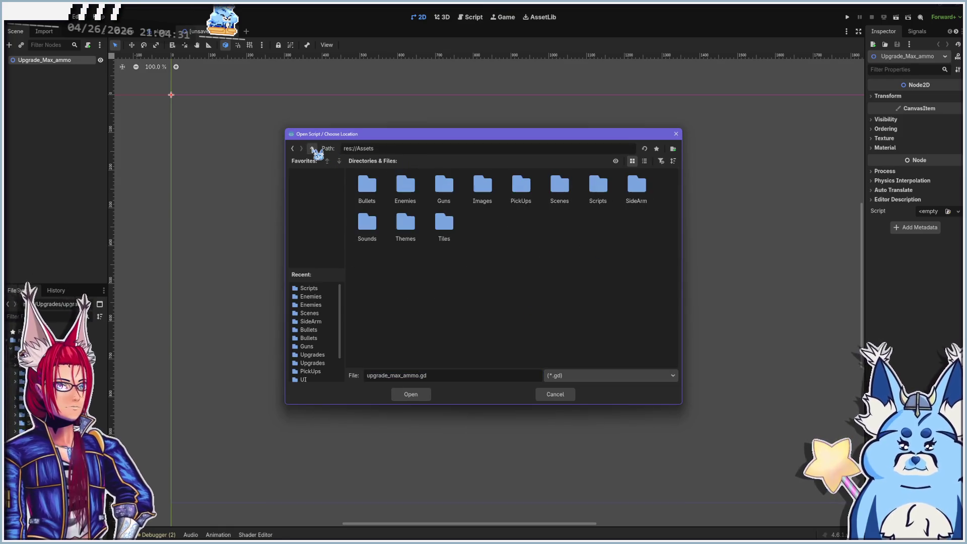
pyautogui.click(311, 148)
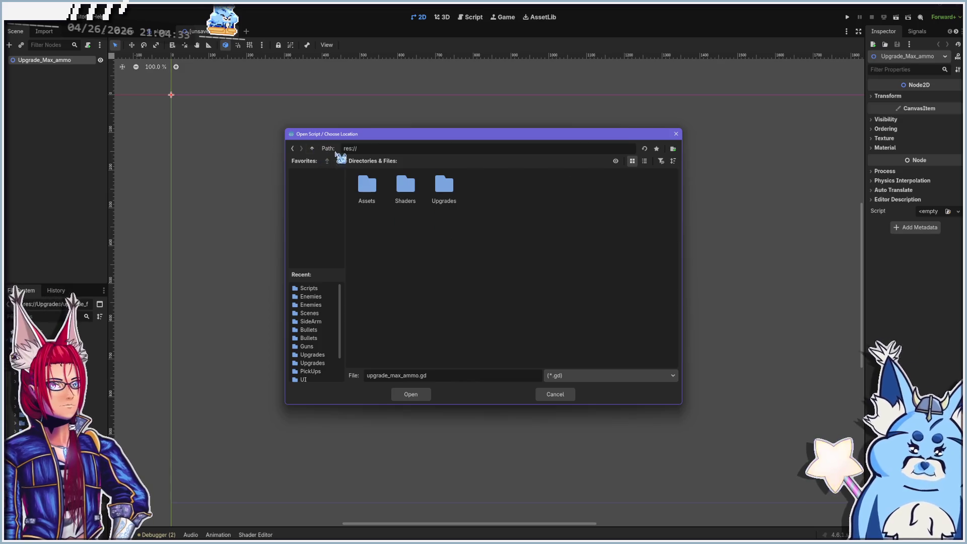
pyautogui.doubleClick(453, 187)
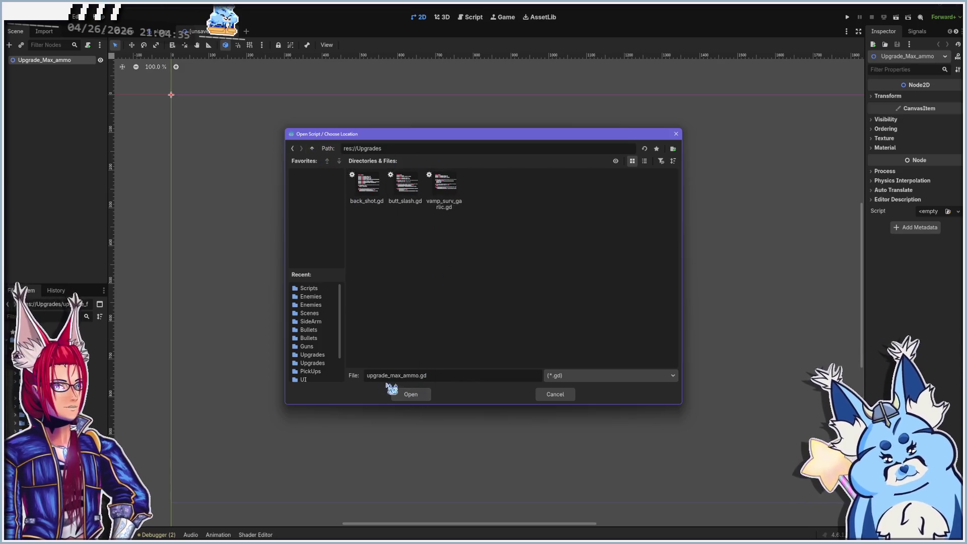
pyautogui.click(411, 395)
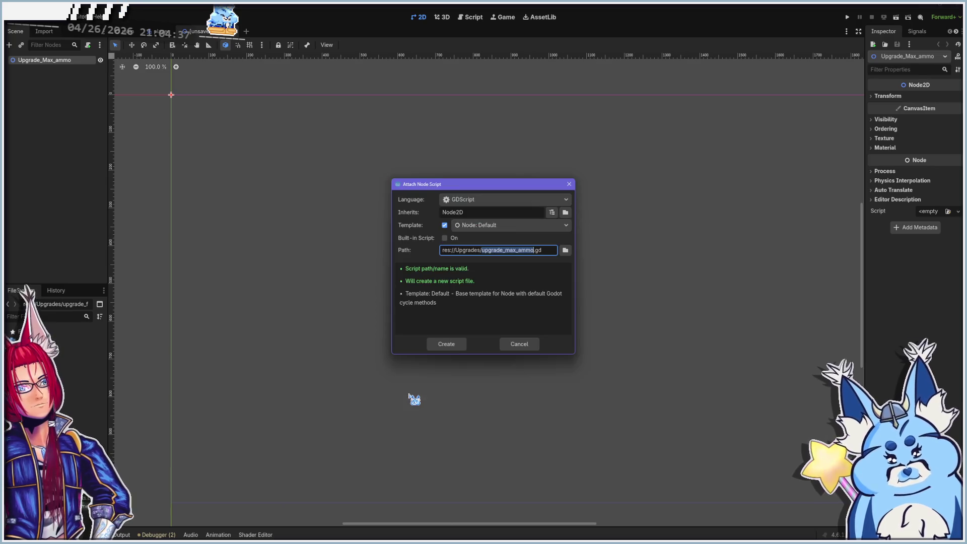
pyautogui.click(446, 343)
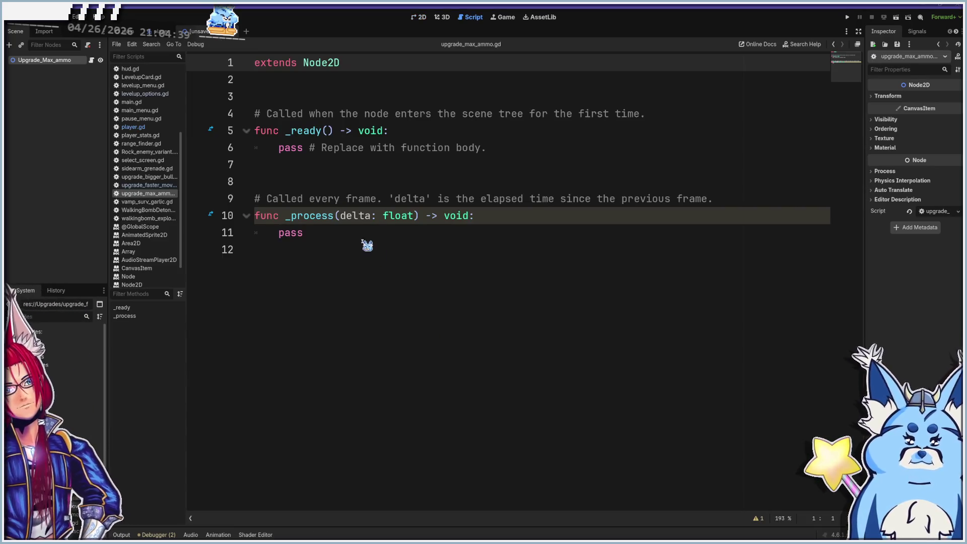
# - Replace pass in _ready with var maxAmmoIncrease = CurrentGunStats.ammoMax * 0.25
pyautogui.click(532, 150)
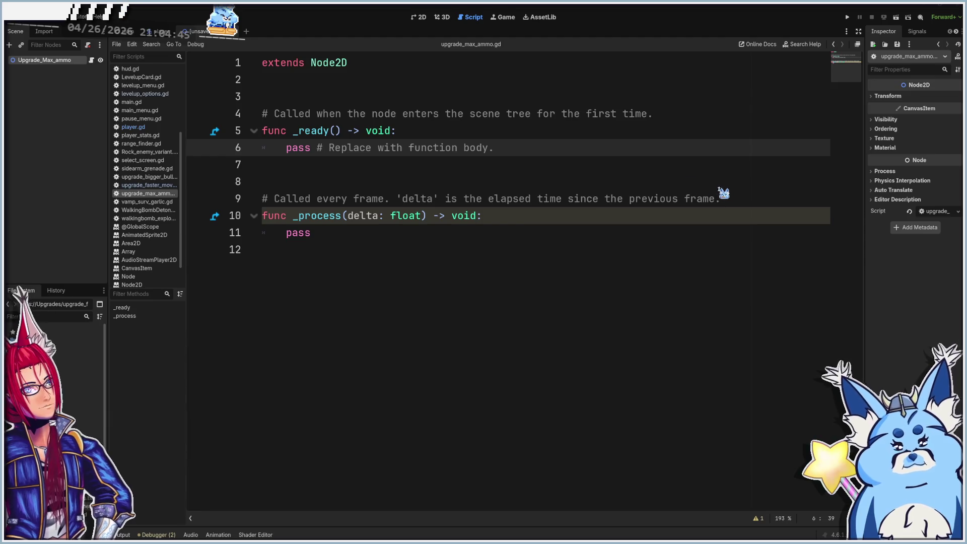
pyautogui.hotkey('shift', 'Home')
pyautogui.press('BackSpace')
pyautogui.write('var ')
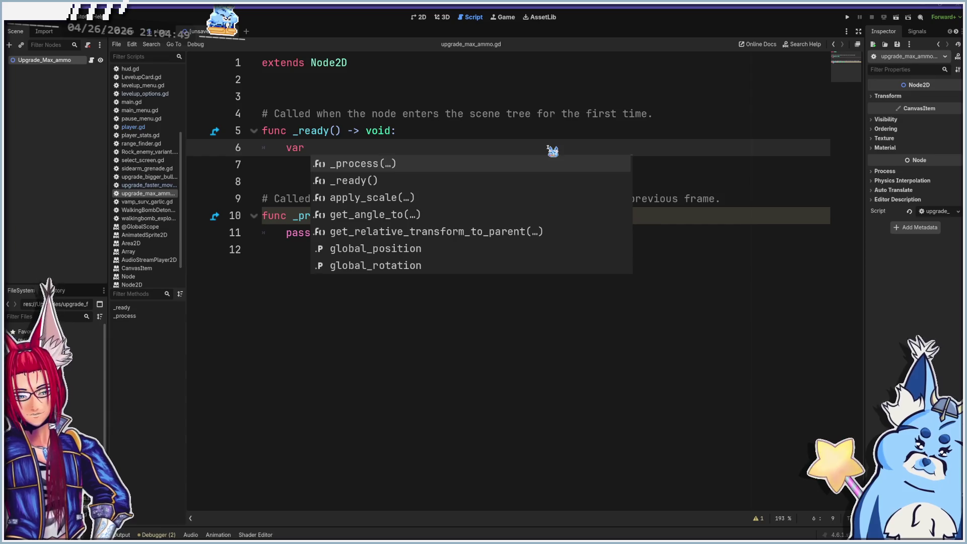
pyautogui.write('maxAmmoIncrease')
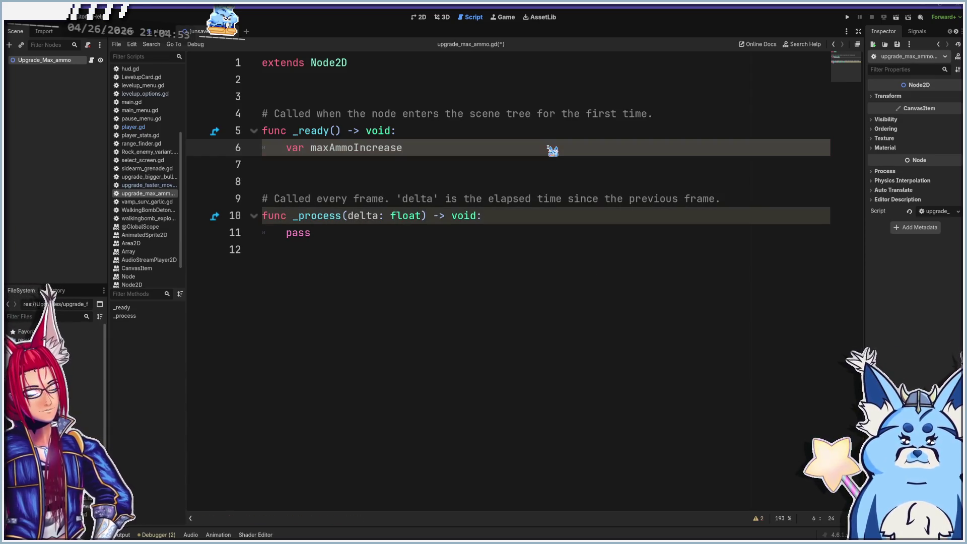
pyautogui.press('Return')
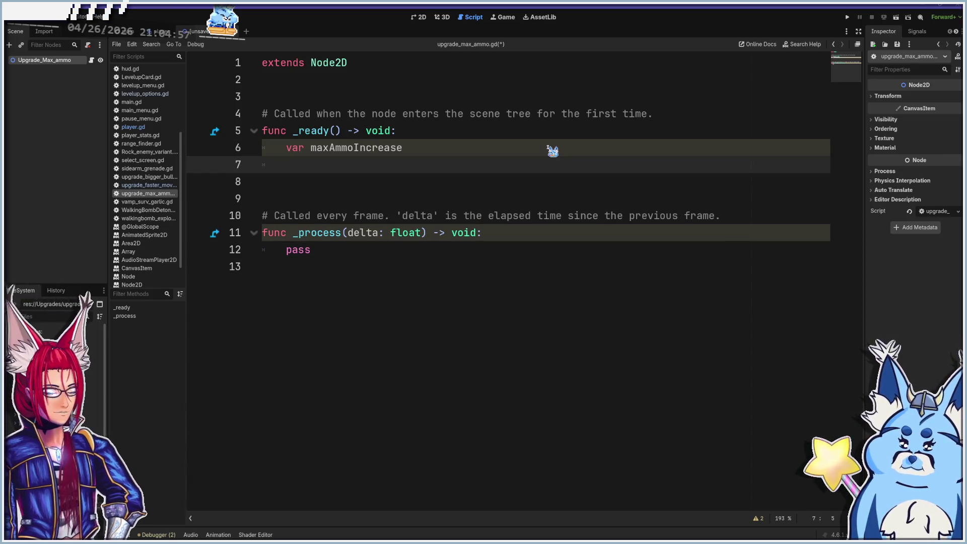
pyautogui.click(549, 149)
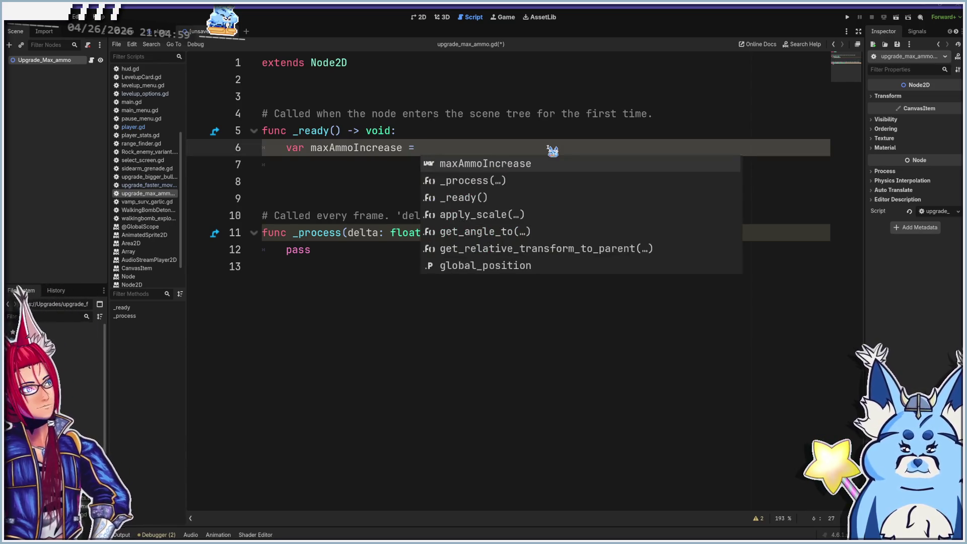
pyautogui.write('c')
pyautogui.press('BackSpace')
pyautogui.write('CurrentGunSt')
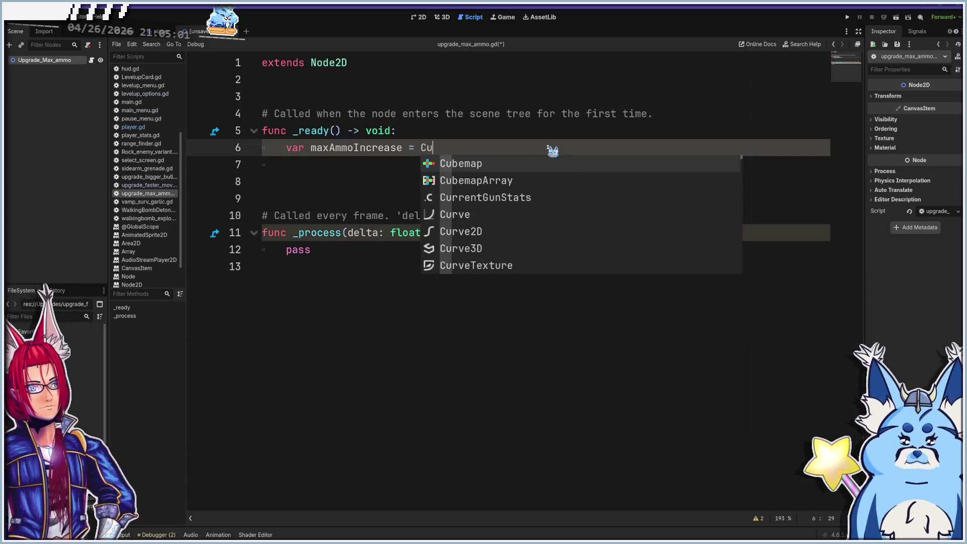
pyautogui.write('ats.amm')
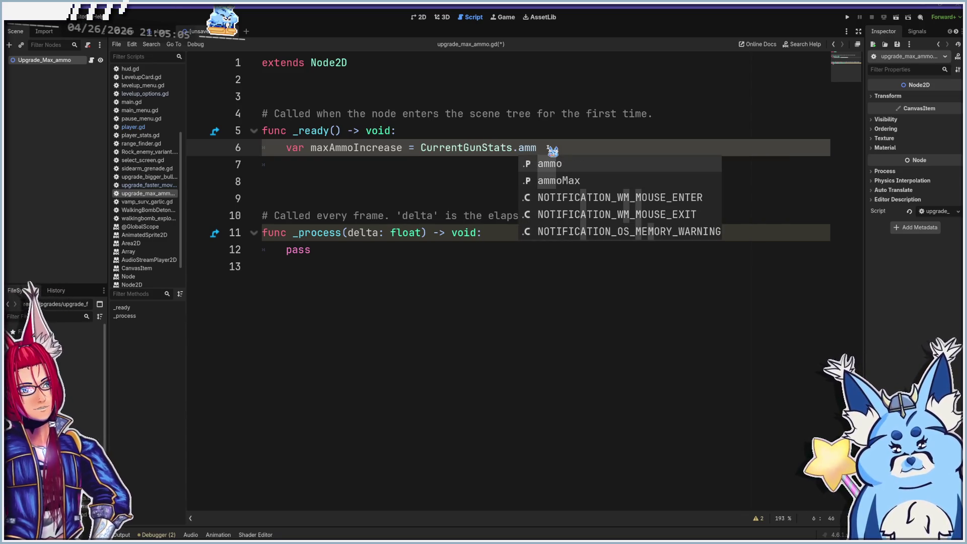
pyautogui.write('oMax * 0.25')
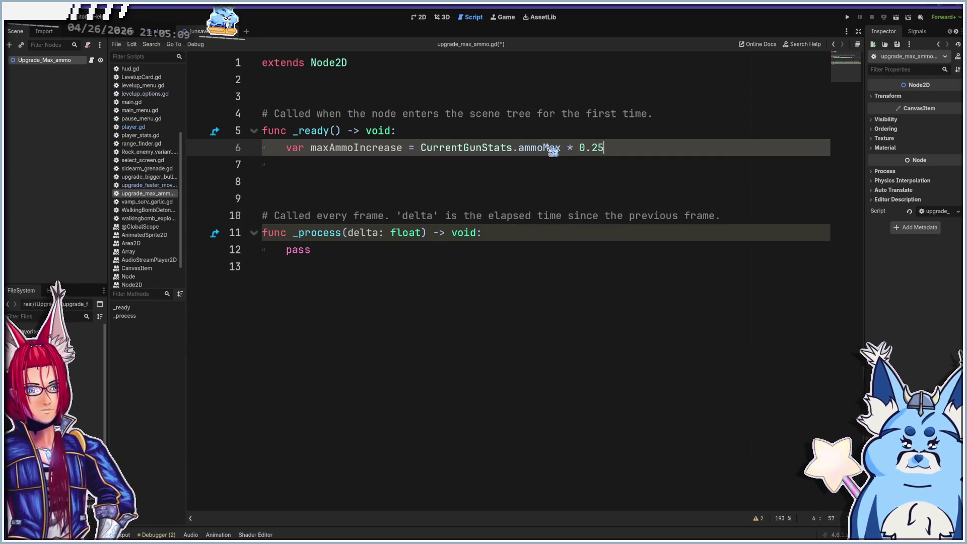
# - Start the condition line if maxAmmoIncrease <= 1: below it
pyautogui.press('Return')
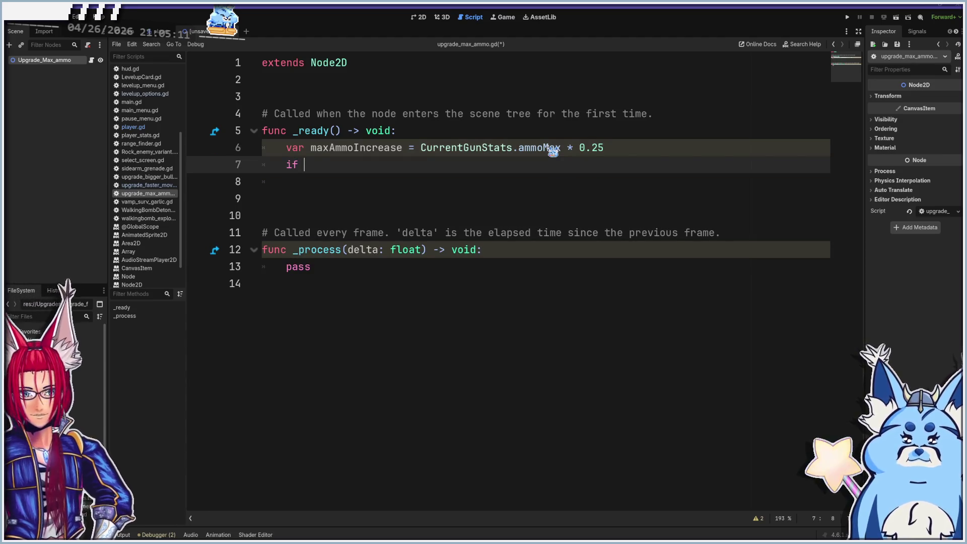
pyautogui.write('x')
pyautogui.press('Return')
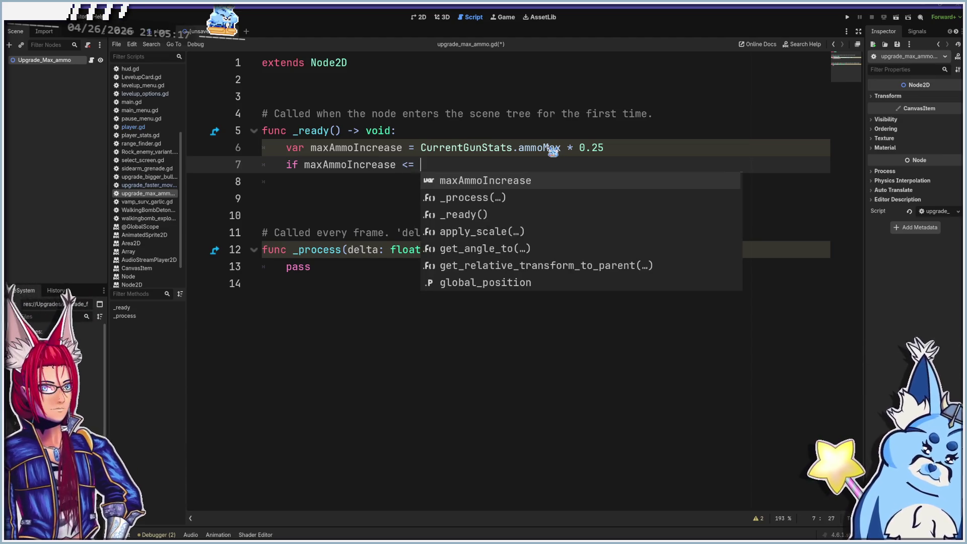
pyautogui.write('1: ')
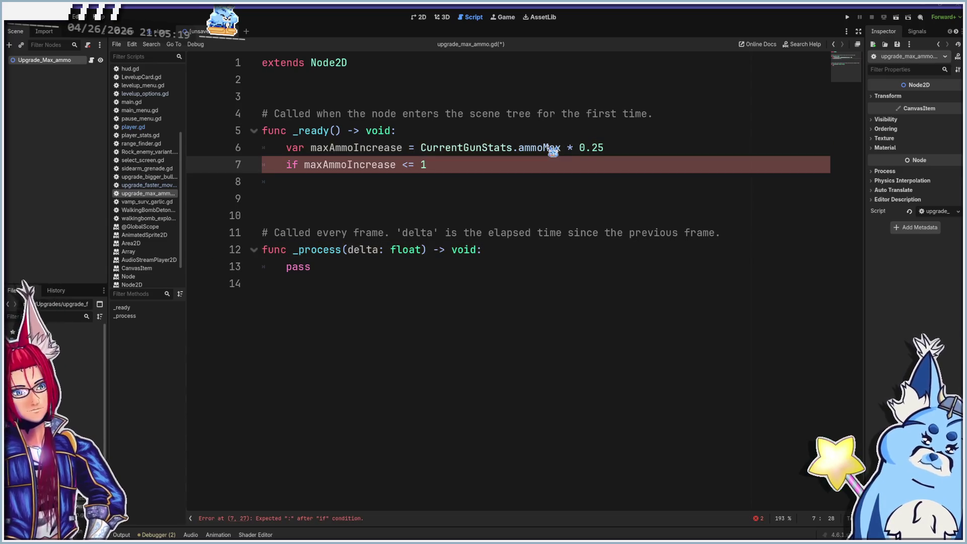
pyautogui.write('a')
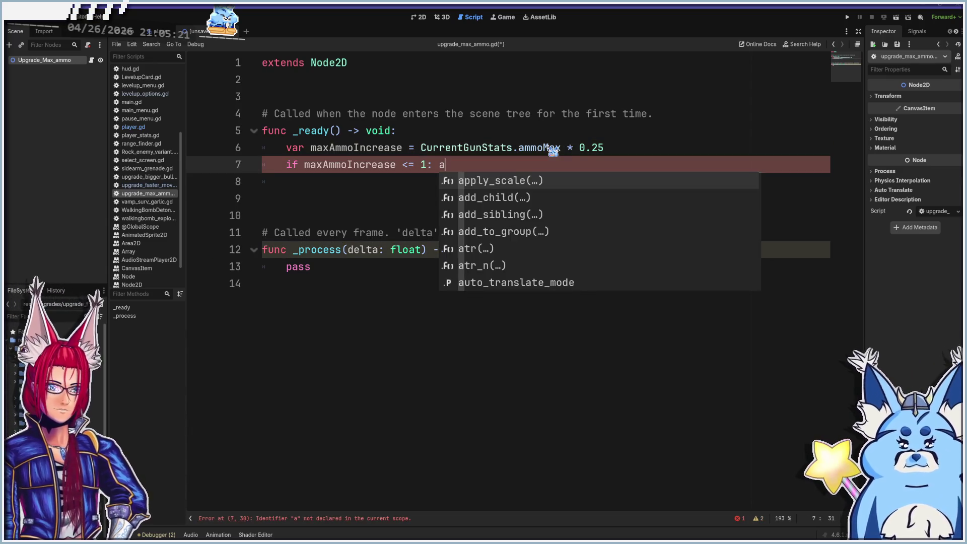
pyautogui.press('BackSpace')
pyautogui.write('maxAmm')
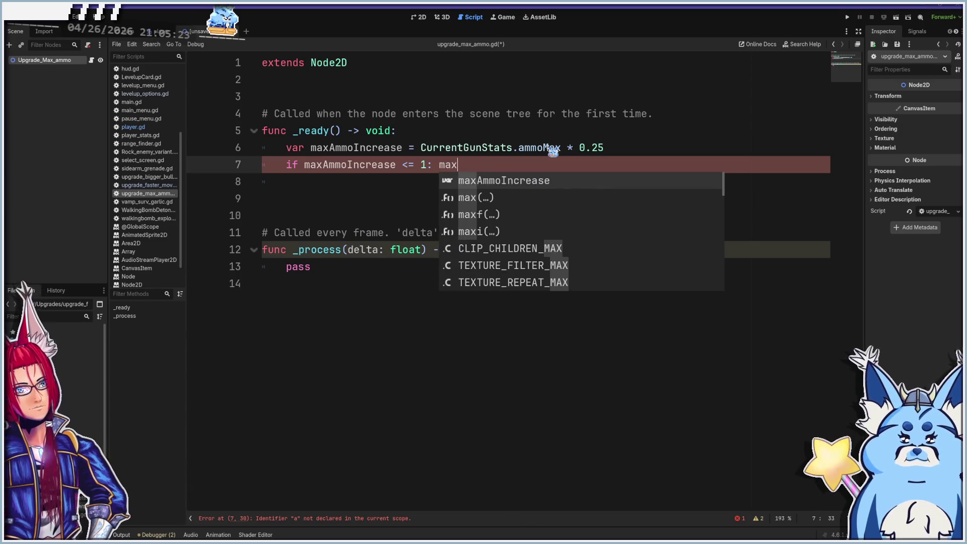
pyautogui.press('Return')
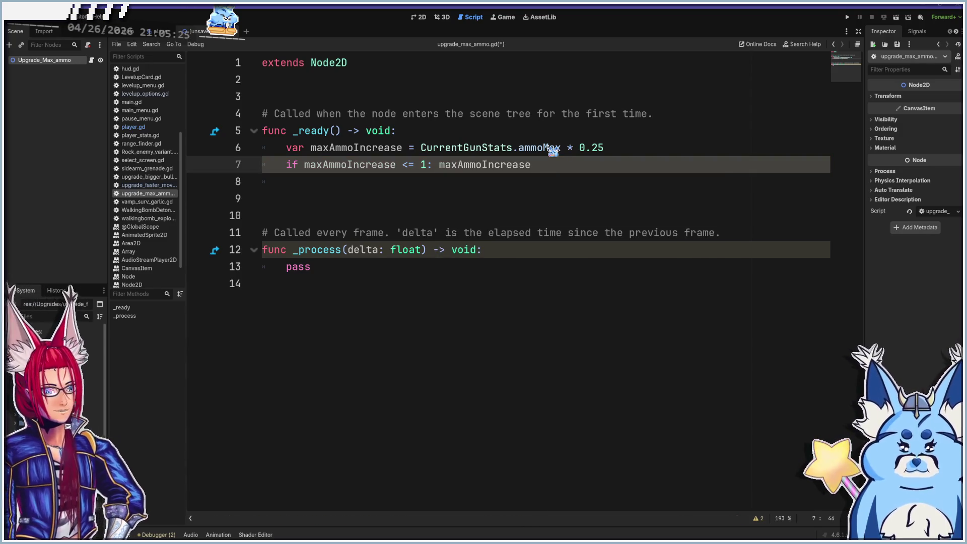
pyautogui.write('= 1')
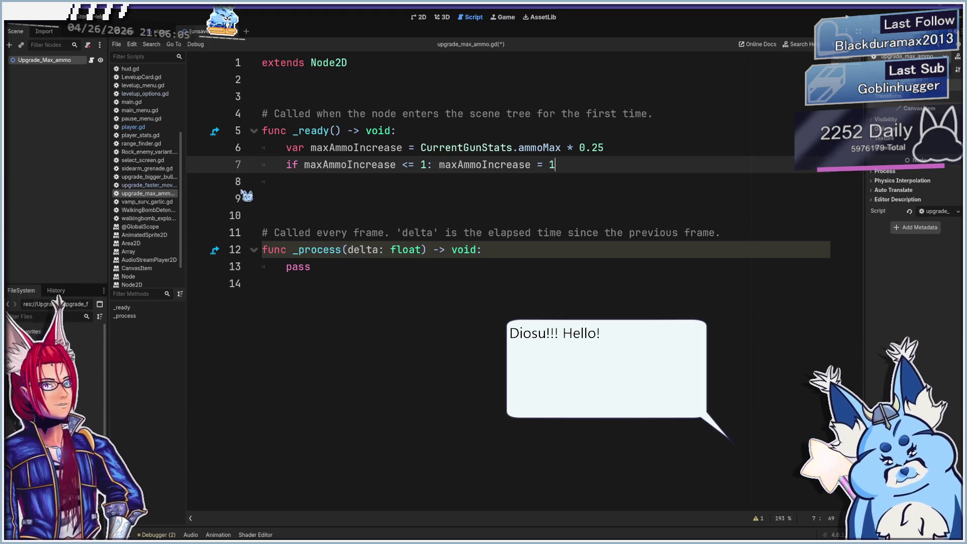
# - Finish the guard so maxAmmoIncrease is set to 1 when it is 1 or less
pyautogui.click(643, 147)
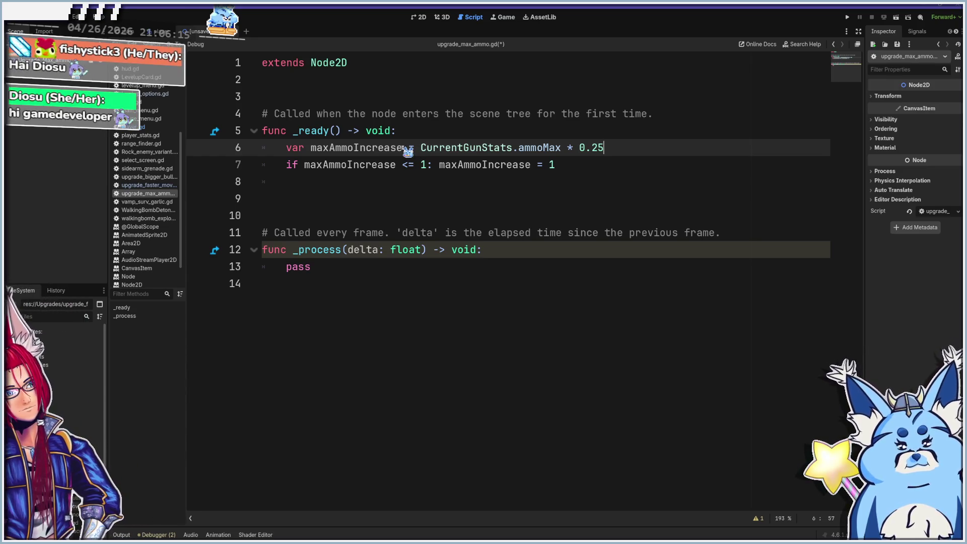
pyautogui.click(581, 166)
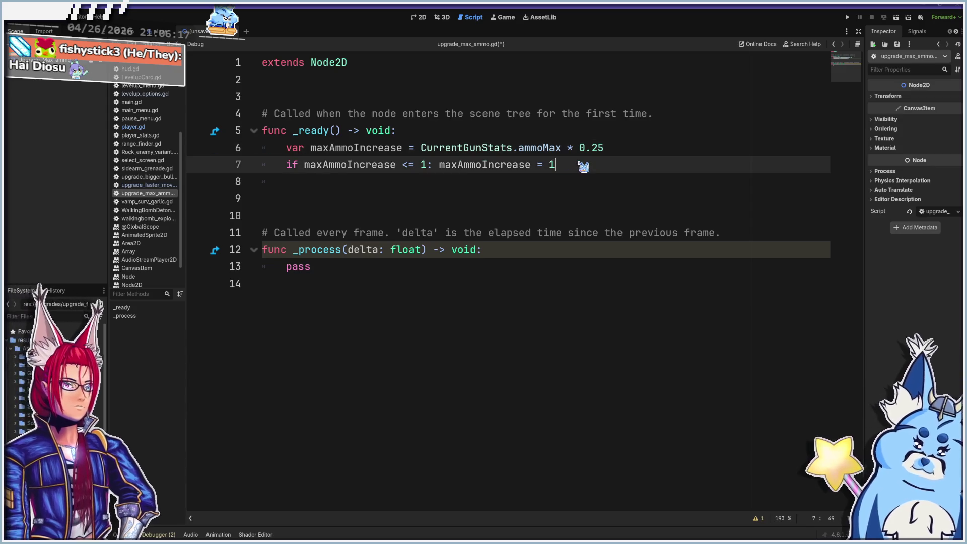
# - Add CurrentGunStats.ammoMax += maxAmmoIncrease on line 8 and start saving the scene
pyautogui.press('Return')
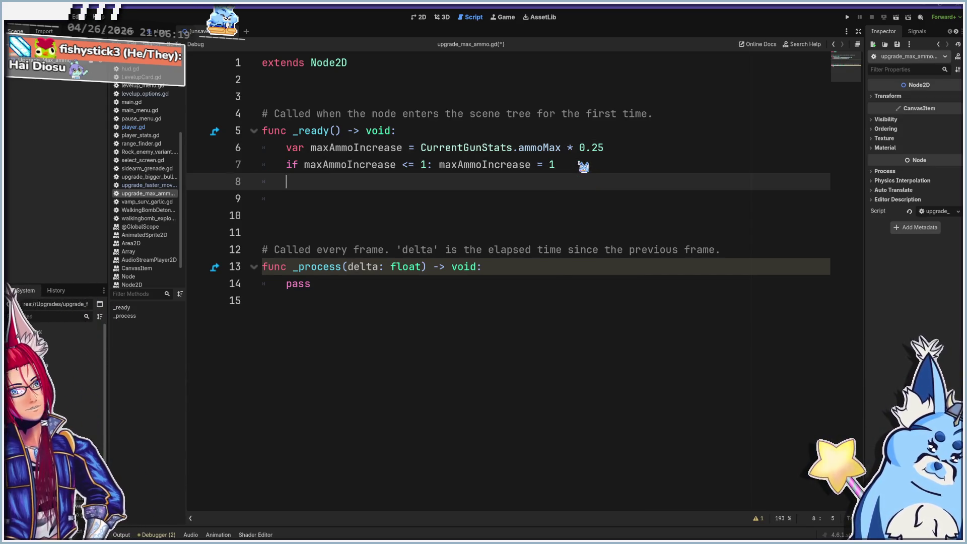
pyautogui.write('o')
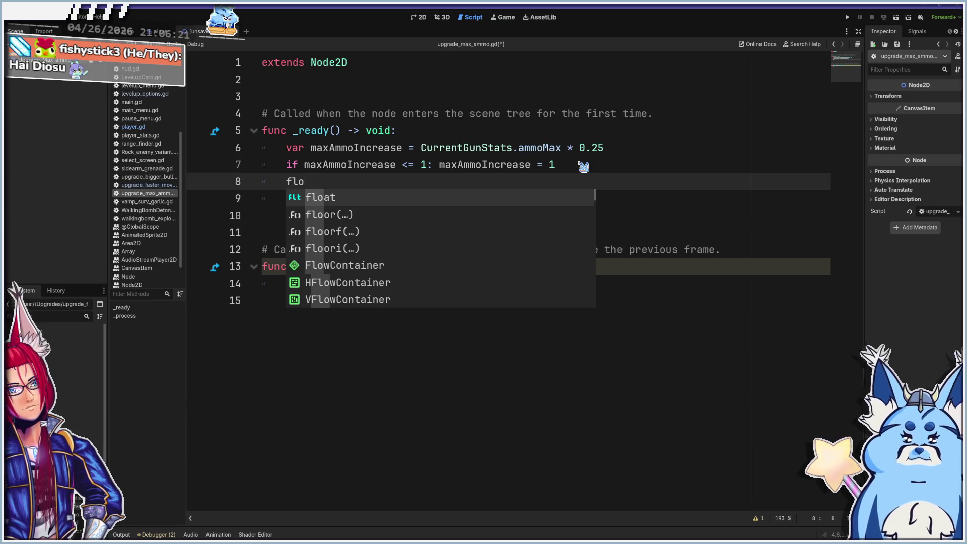
pyautogui.write('at')
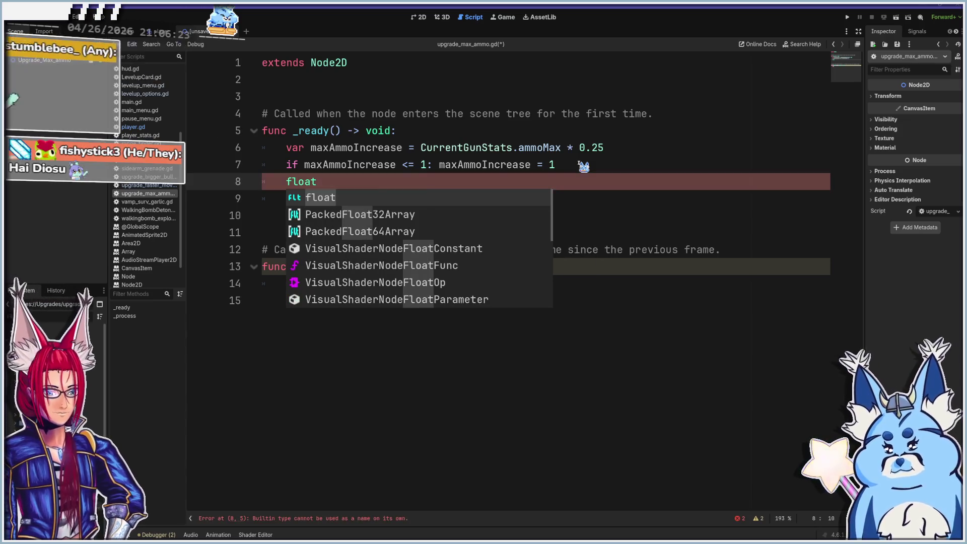
pyautogui.write('_to')
pyautogui.press('BackSpace')
pyautogui.press('BackSpace')
pyautogui.press('BackSpace')
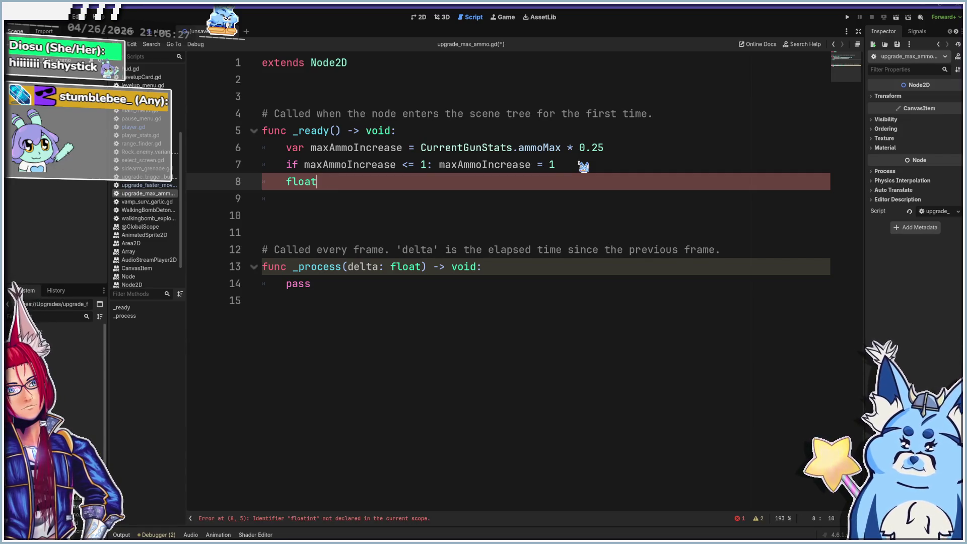
pyautogui.press('BackSpace')
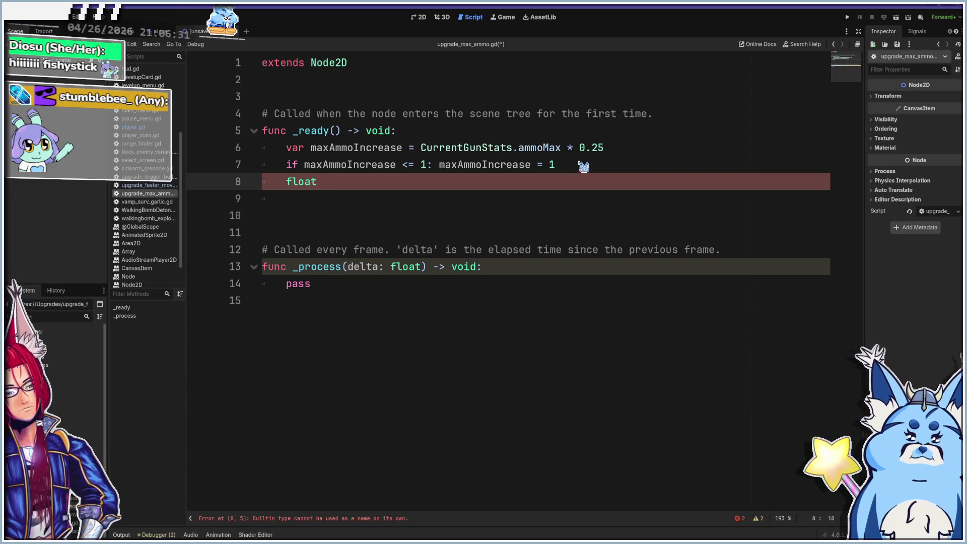
pyautogui.hotkey('ctrl', 'shift', 'Left')
pyautogui.press('BackSpace')
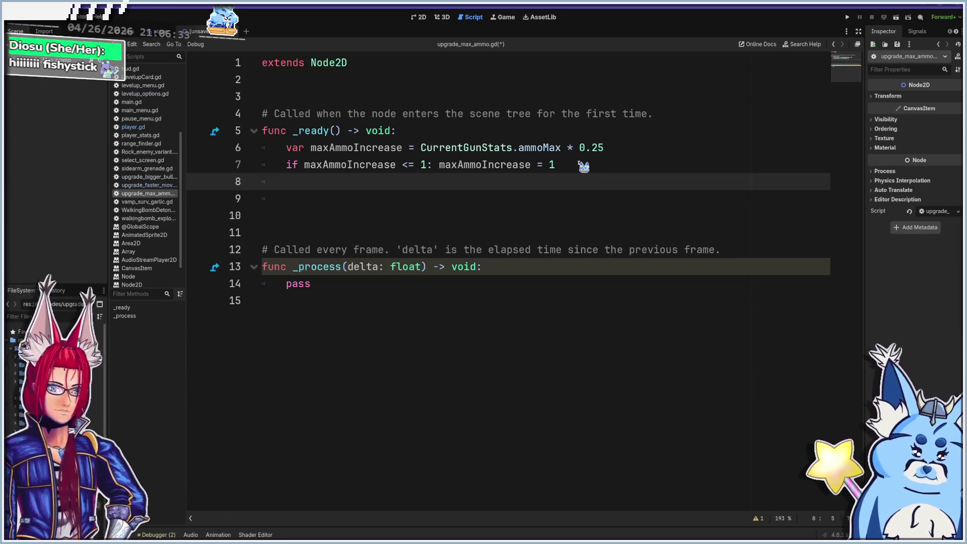
pyautogui.write('ent')
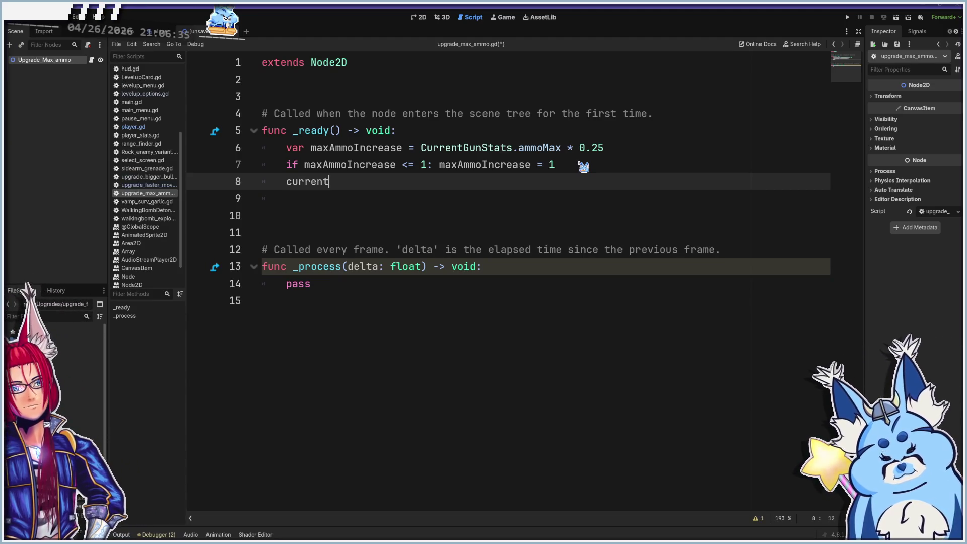
pyautogui.press('Return')
pyautogui.write('.ammo')
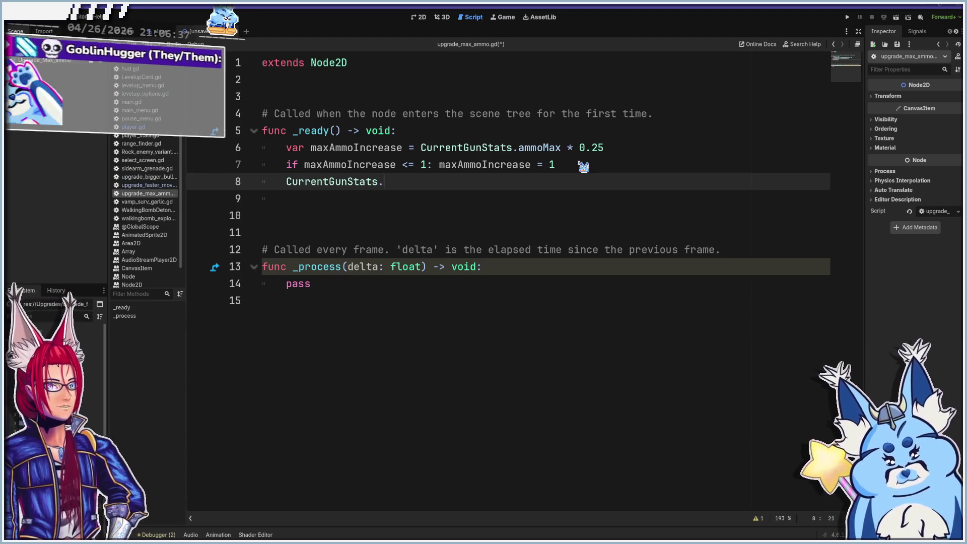
pyautogui.press('Down')
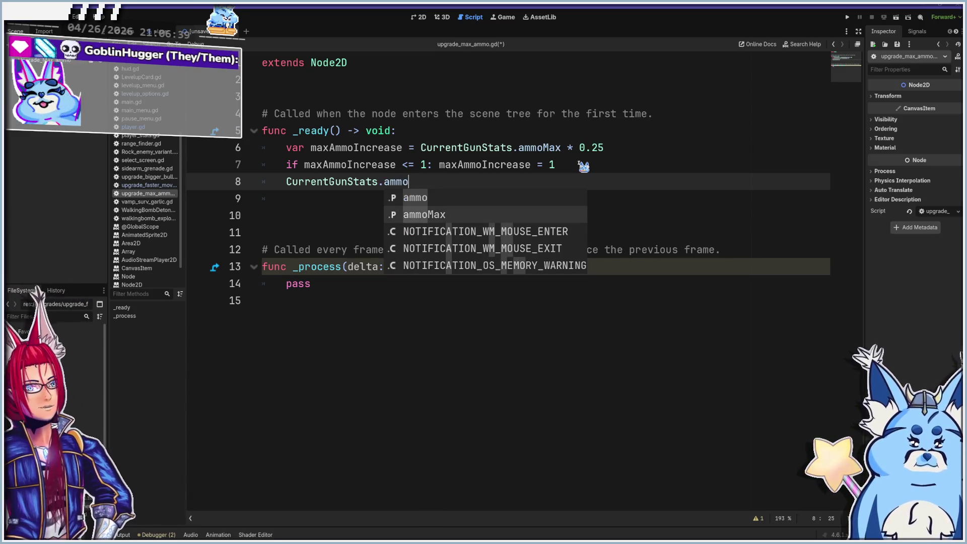
pyautogui.press('Return')
pyautogui.write('+= ')
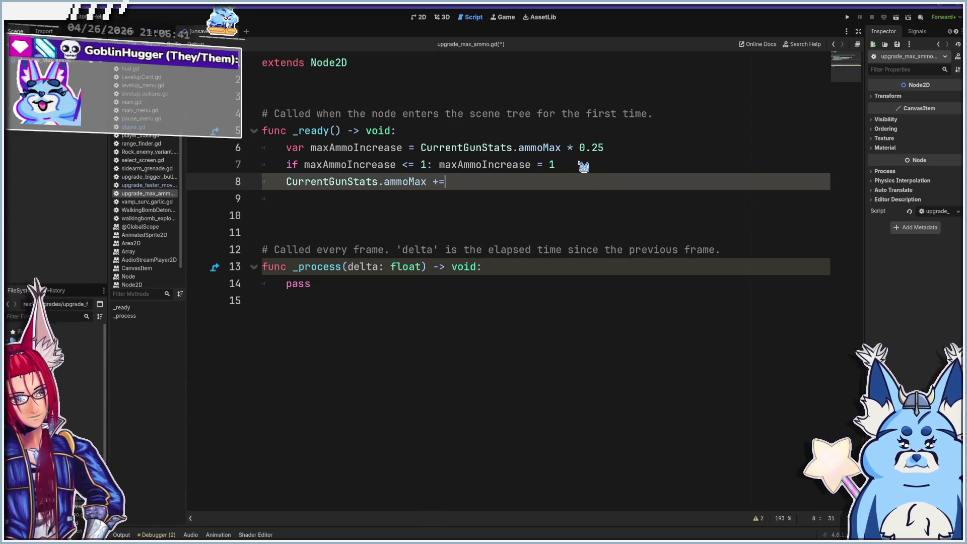
pyautogui.write('maxA')
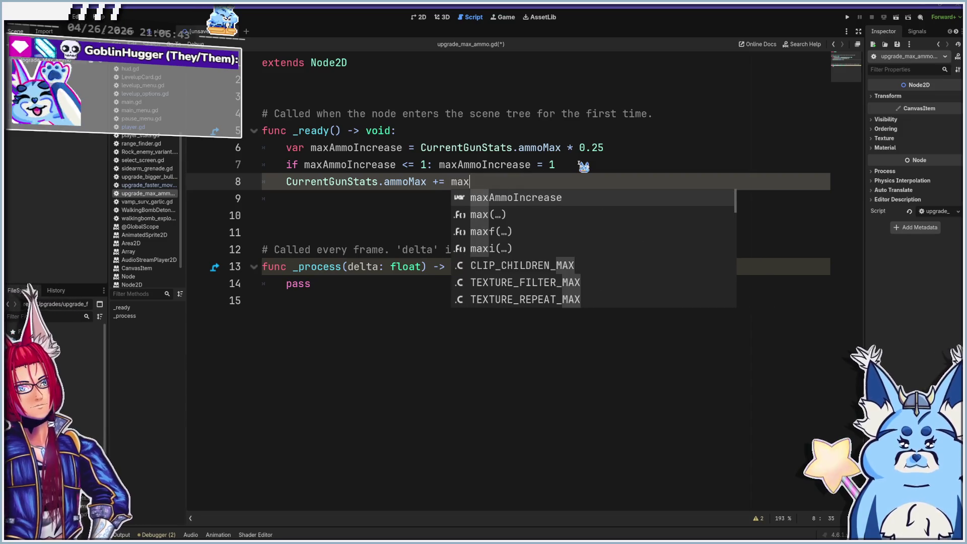
pyautogui.press('Return')
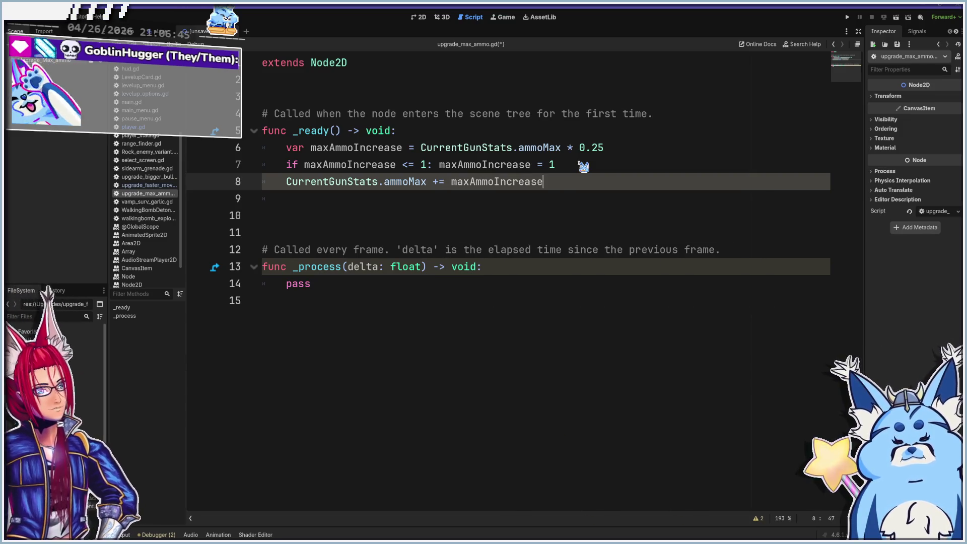
pyautogui.hotkey('ctrl', 's')
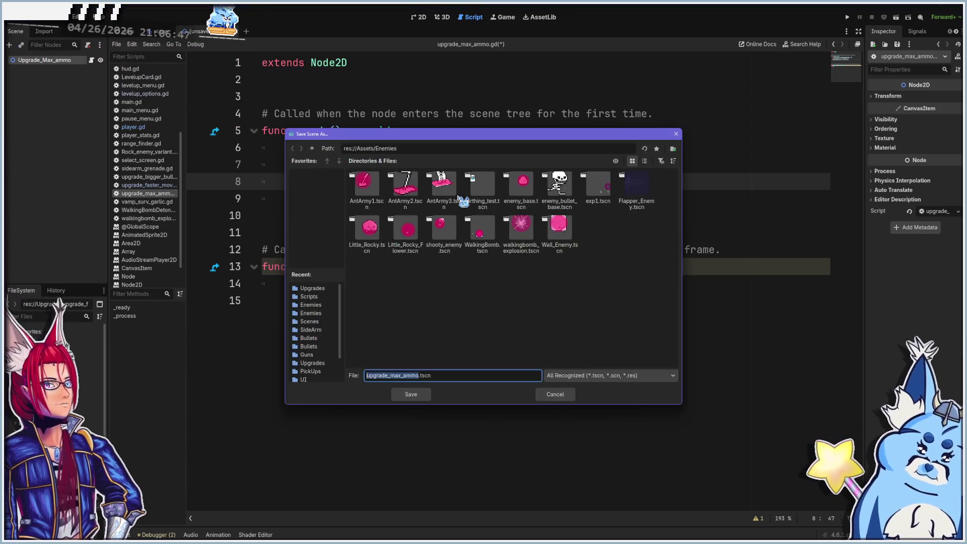
# - Save the scene as upgrade_max_ammo.tscn
pyautogui.click(411, 394)
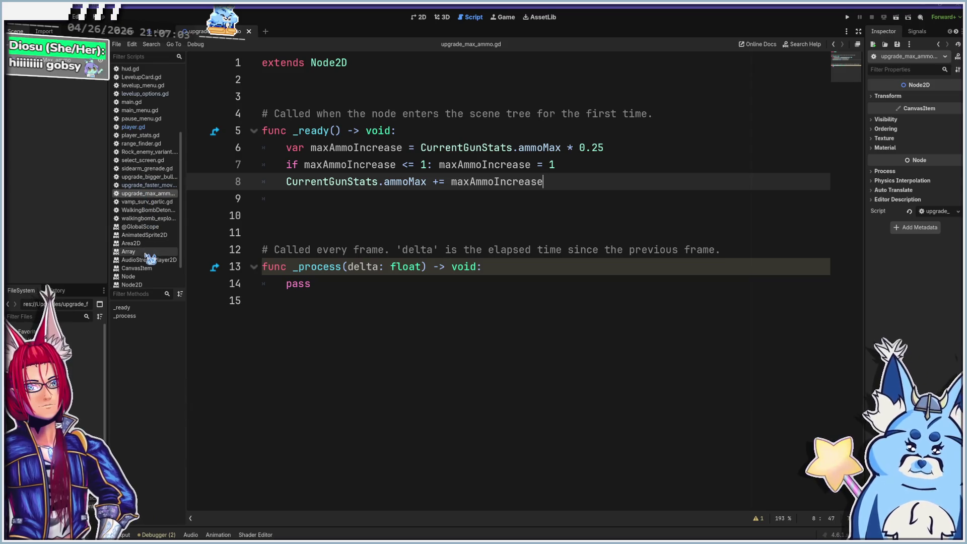
pyautogui.scroll(3)
pyautogui.scroll(-3)
pyautogui.scroll(3)
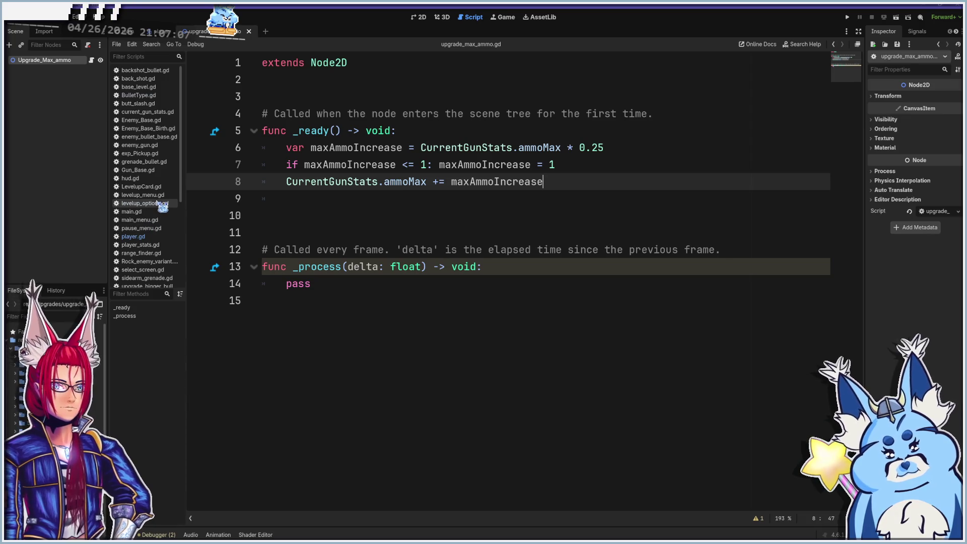
# - In levelup_options.gd, duplicate the Butt Slash entry at the top of levelupDeck
pyautogui.click(156, 204)
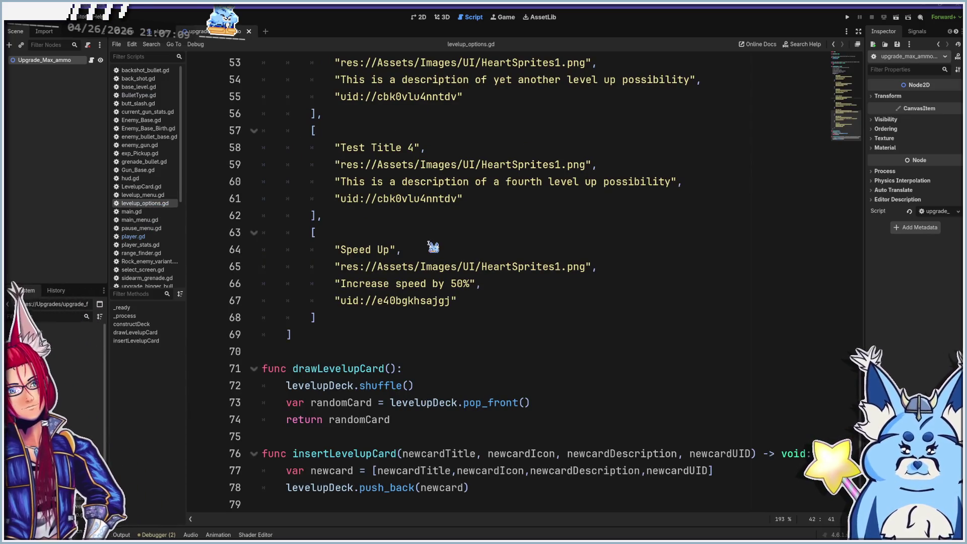
pyautogui.click(544, 300)
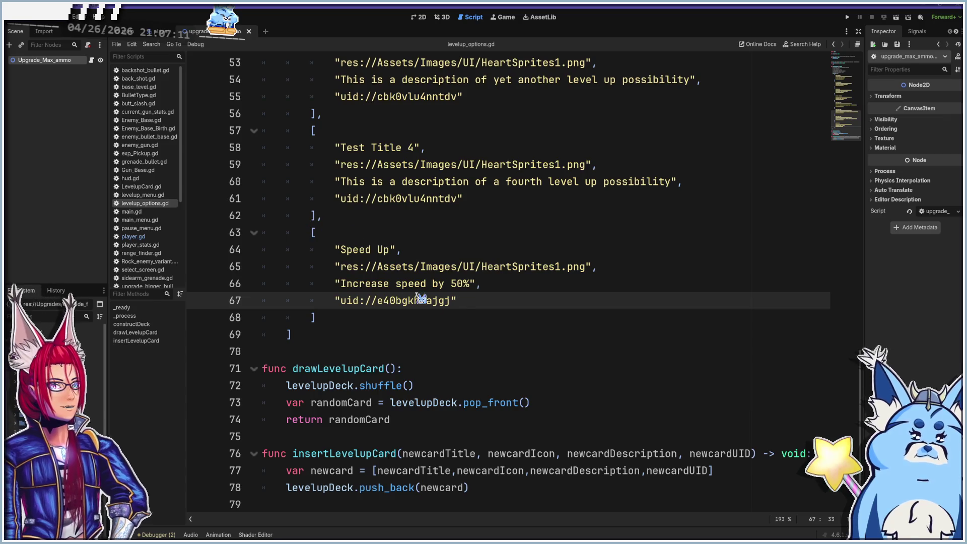
pyautogui.scroll(3)
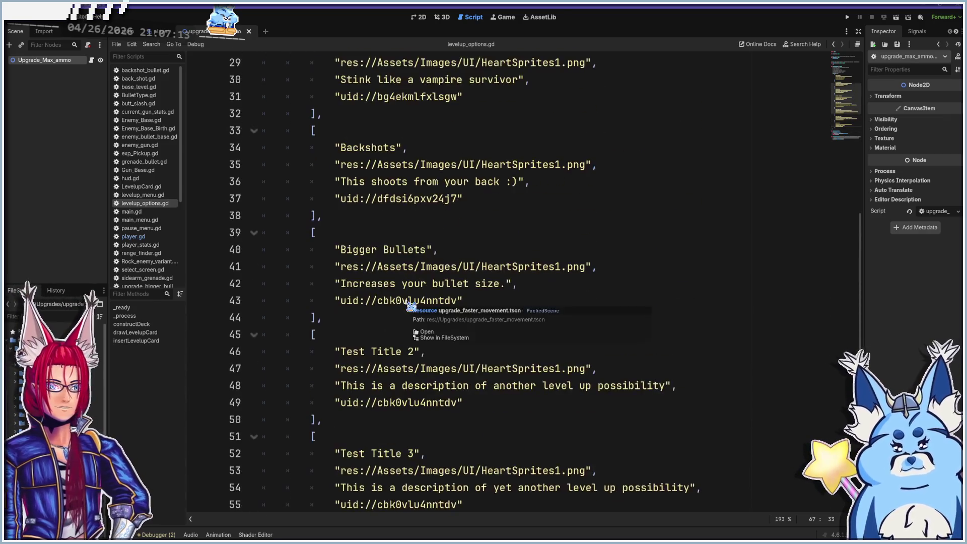
pyautogui.scroll(3)
pyautogui.scroll(-3)
pyautogui.click(327, 266)
pyautogui.moveTo(327, 268); pyautogui.dragTo(221, 180)
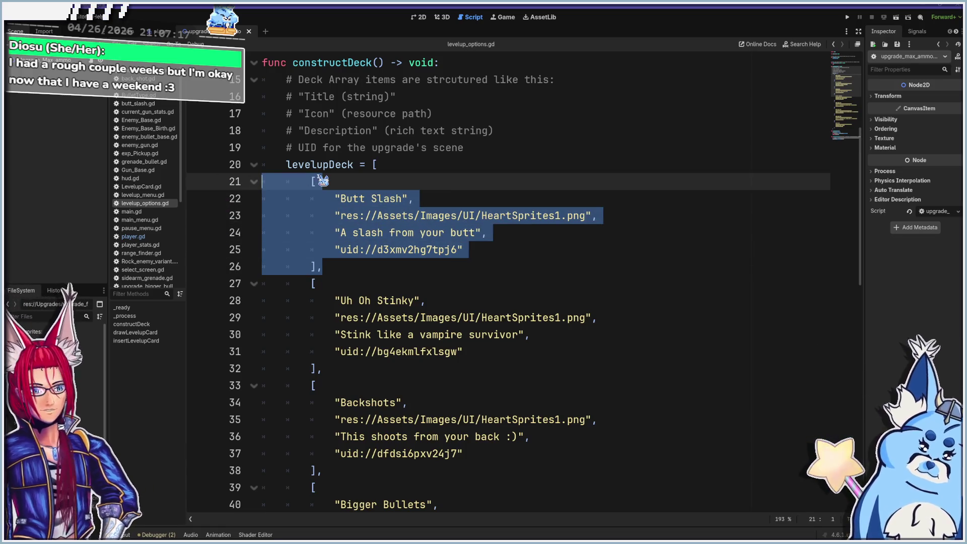
pyautogui.click(416, 166)
pyautogui.press('Return')
pyautogui.hotkey('ctrl', 'v')
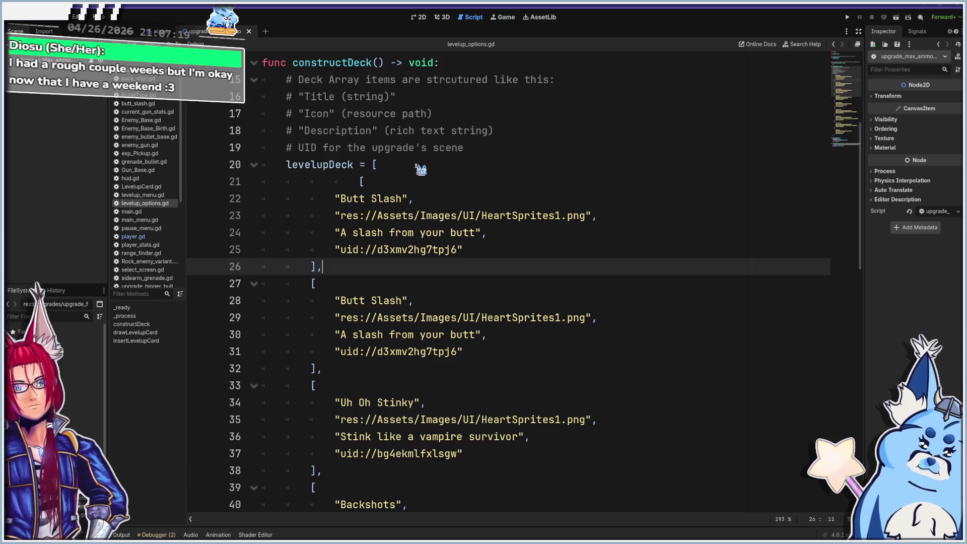
# - Fix the pasted card's indentation and retitle it 'Max Ammo Up'
pyautogui.click(360, 182)
pyautogui.press('BackSpace')
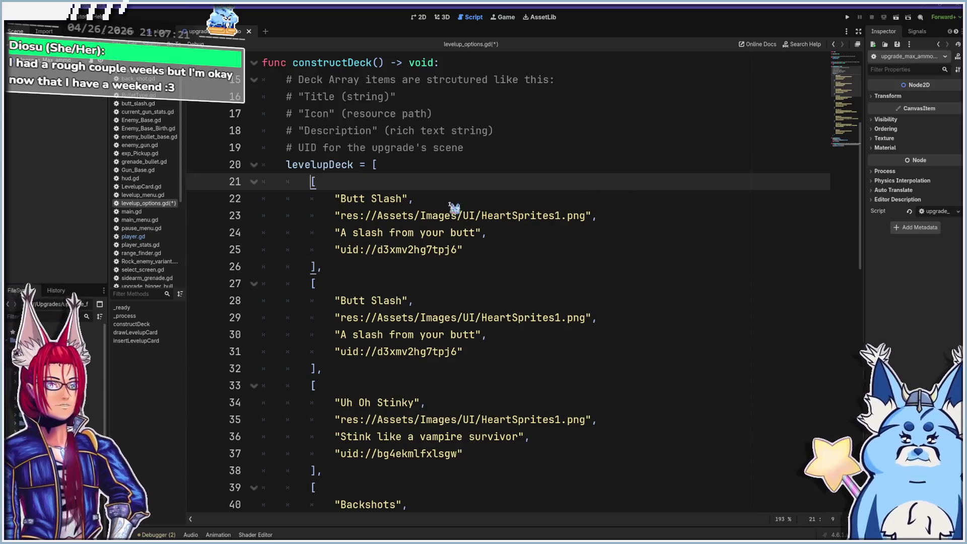
pyautogui.click(340, 199)
pyautogui.click(402, 199)
pyautogui.write('Max A')
pyautogui.write('mmo Up')
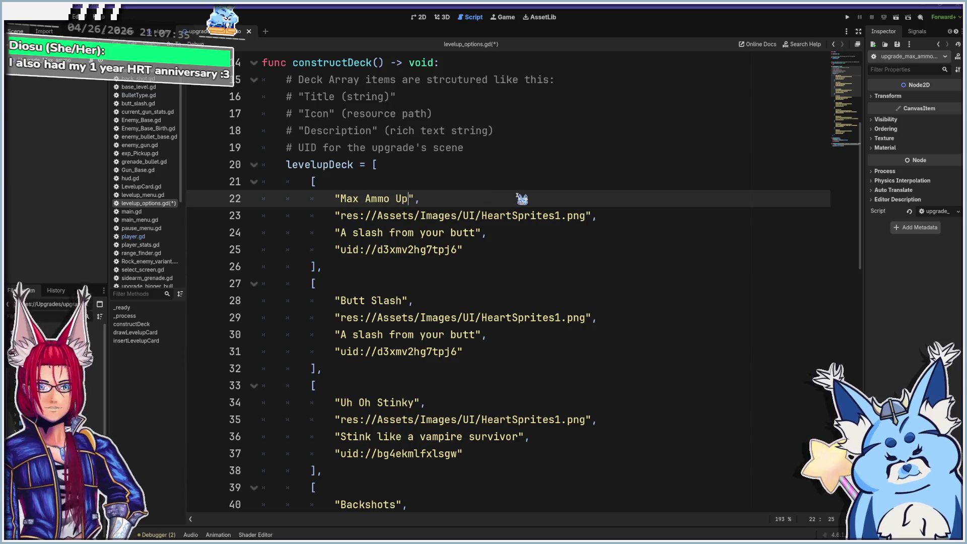
pyautogui.click(637, 217)
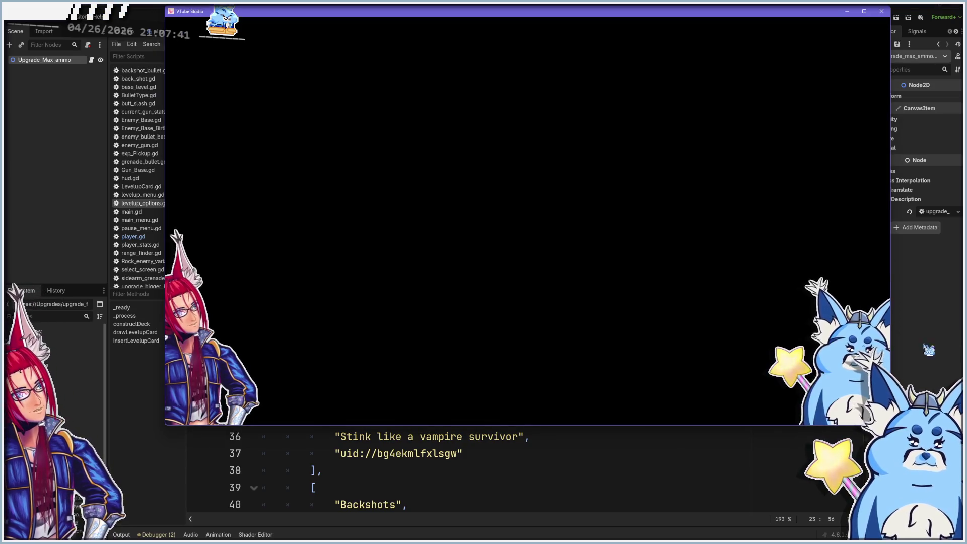
# - Move the blue cat avatar to the centre of VTube Studio and zoom it in
pyautogui.moveTo(846, 353); pyautogui.dragTo(504, 326)
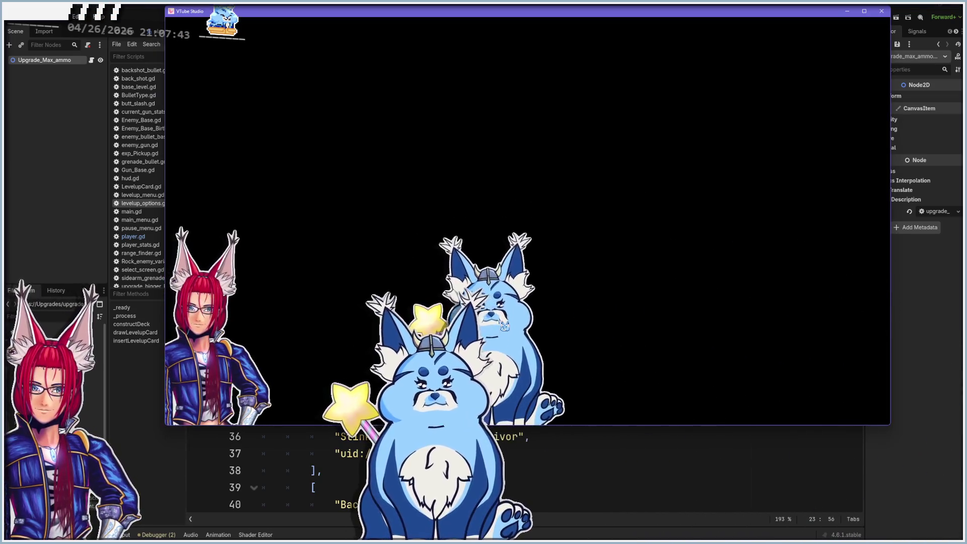
pyautogui.scroll(3)
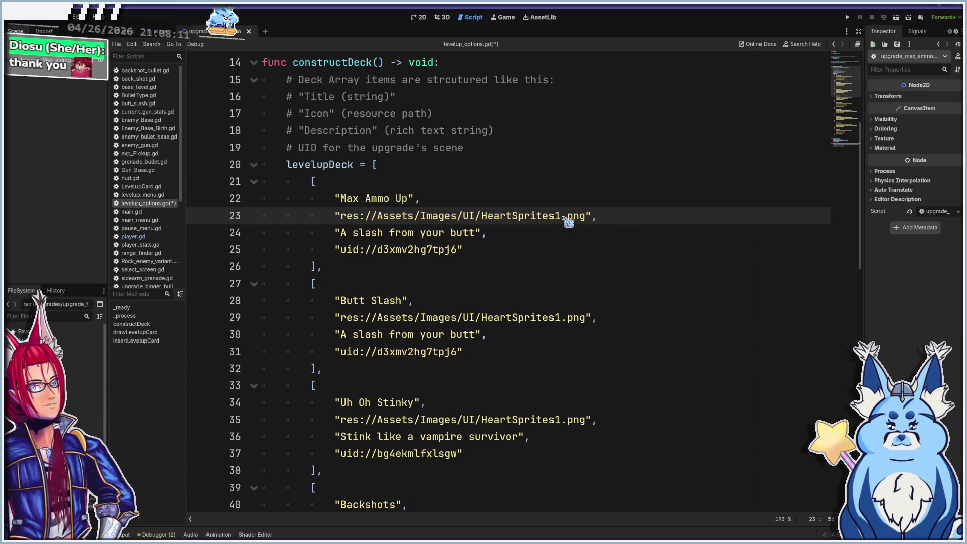
# - Set the Max Ammo Up description to 'Increase max ammo by 25%, by at least 1'
pyautogui.moveTo(568, 222)
pyautogui.click(487, 235)
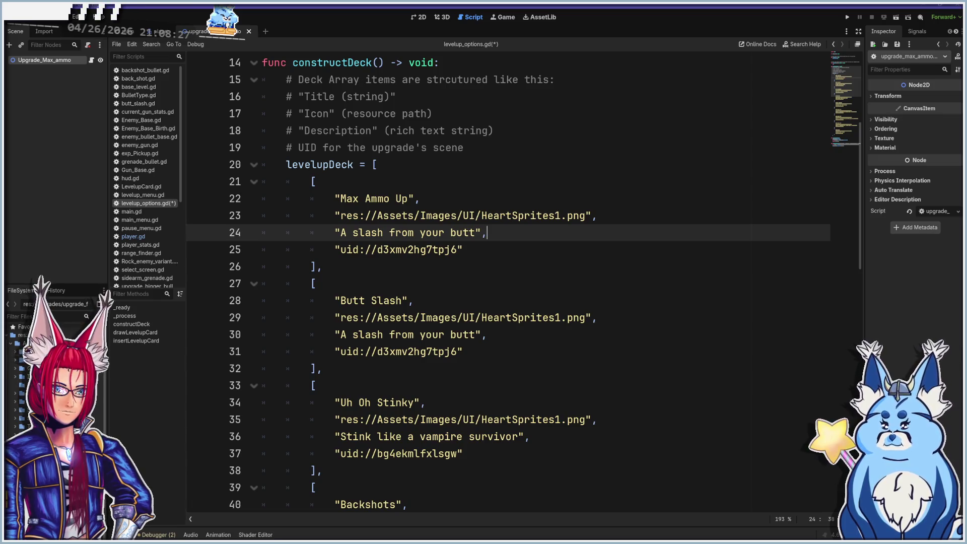
pyautogui.rightClick(76, 393)
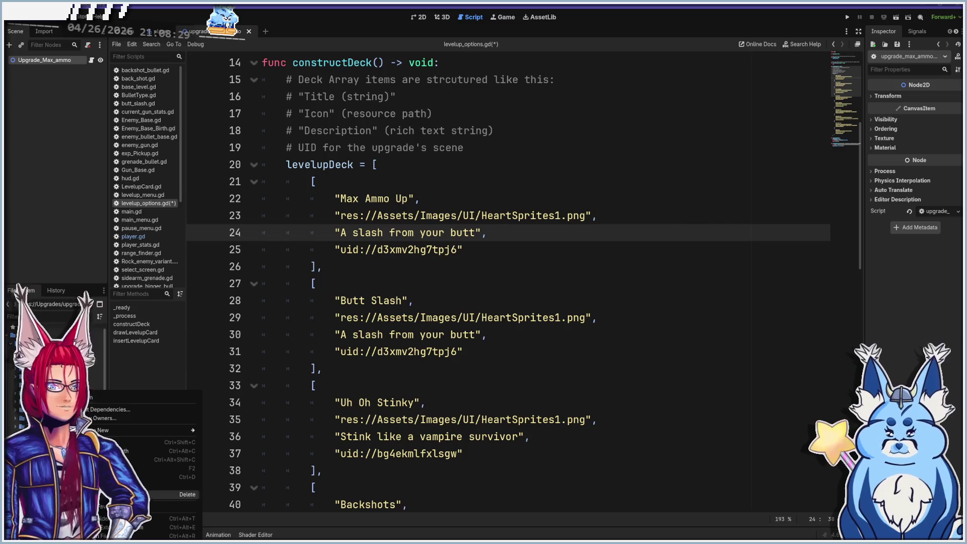
pyautogui.press('Escape')
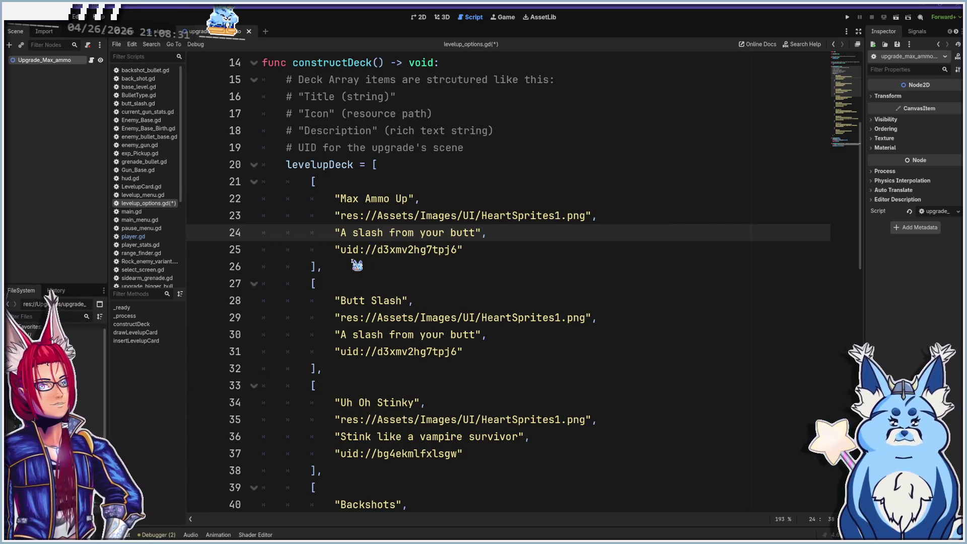
pyautogui.click(477, 233)
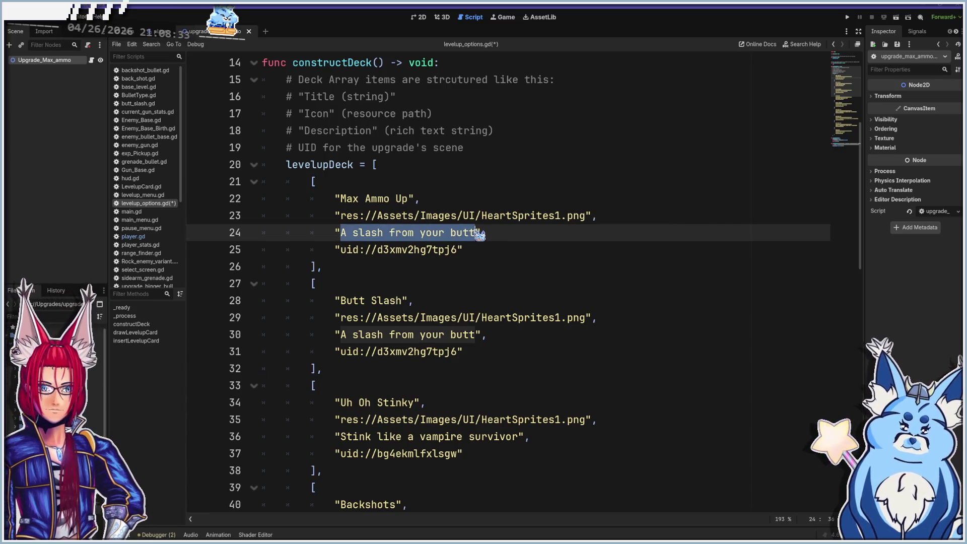
pyautogui.write('Increase ')
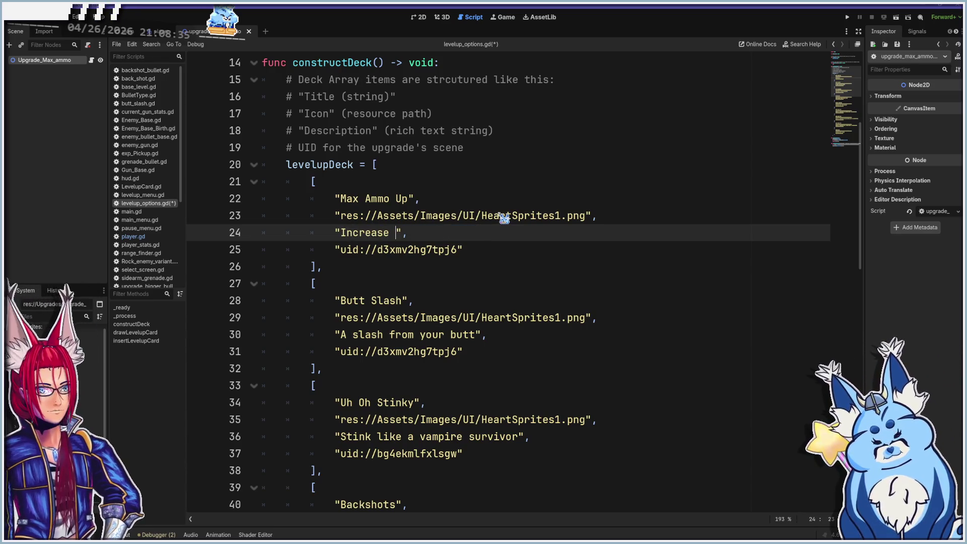
pyautogui.write('ammo by 25%, by at least 1')
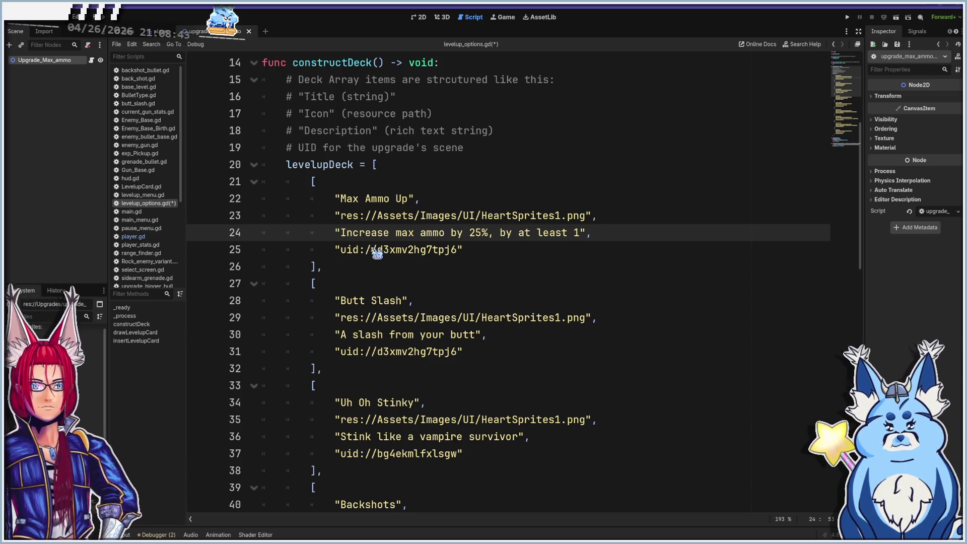
# - Replace the card's UID with the max ammo upgrade's uid://c1le86qyybuqb
pyautogui.click(346, 250)
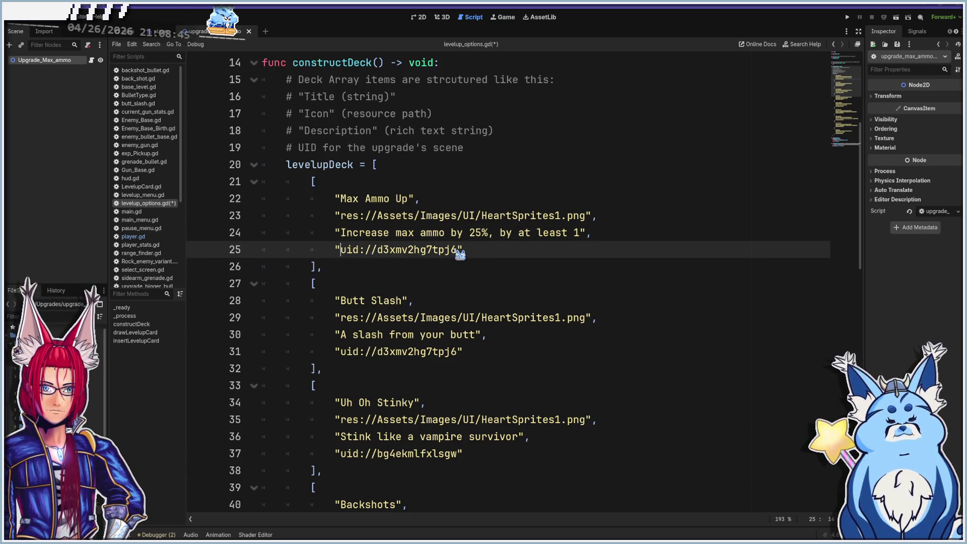
pyautogui.click(456, 250)
pyautogui.write('uid://c1le86qyybuqb')
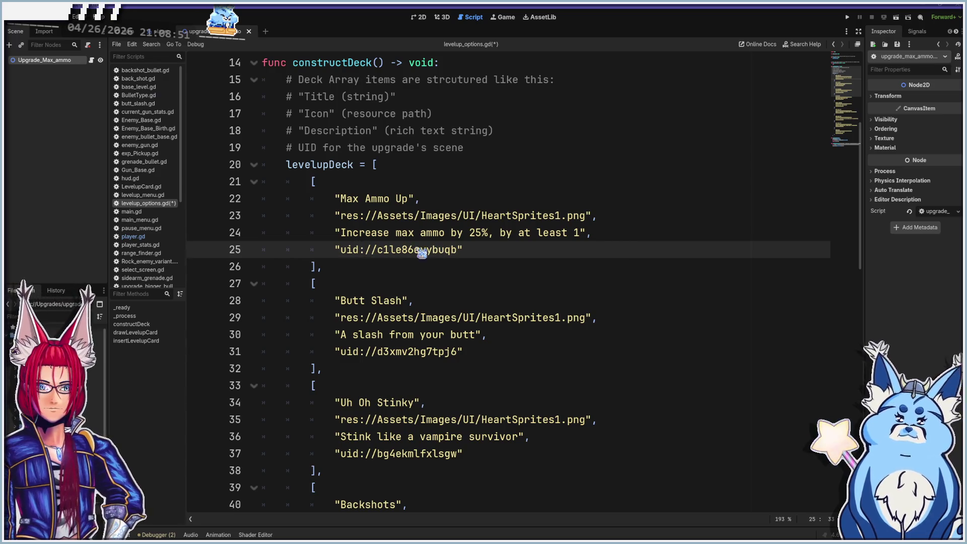
pyautogui.moveTo(384, 260)
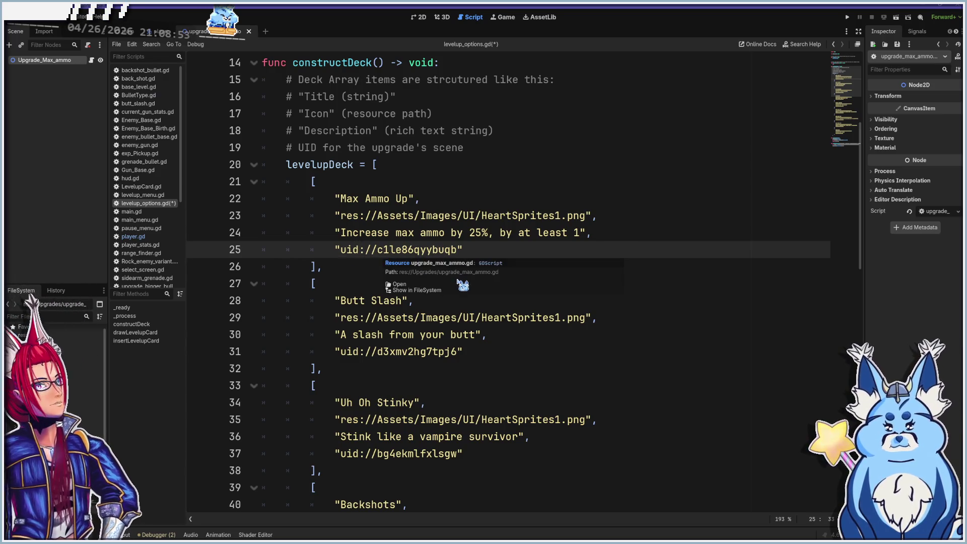
pyautogui.scroll(-3)
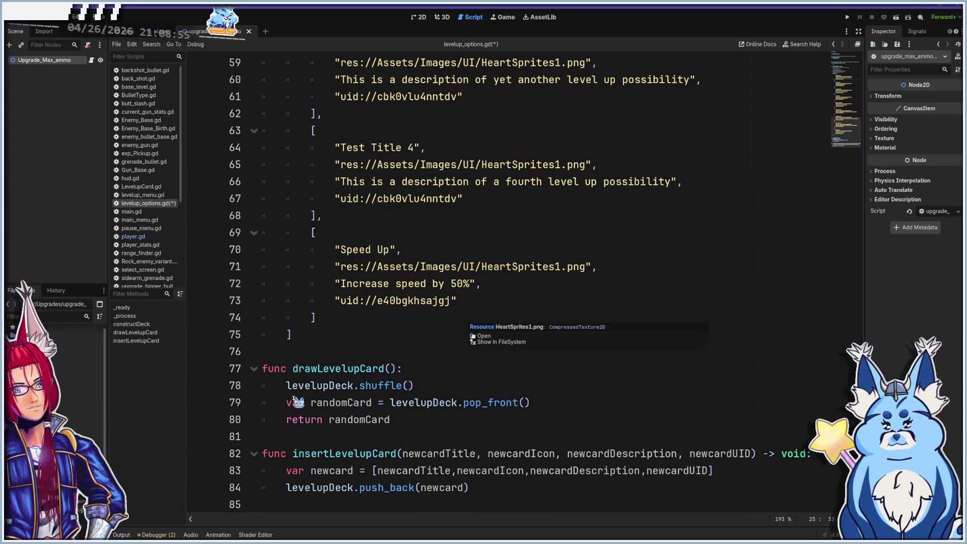
pyautogui.click(285, 386)
# - Comment out levelupDeck.shuffle() on line 78, save levelup_options.gd, and launch the game
pyautogui.write('#')
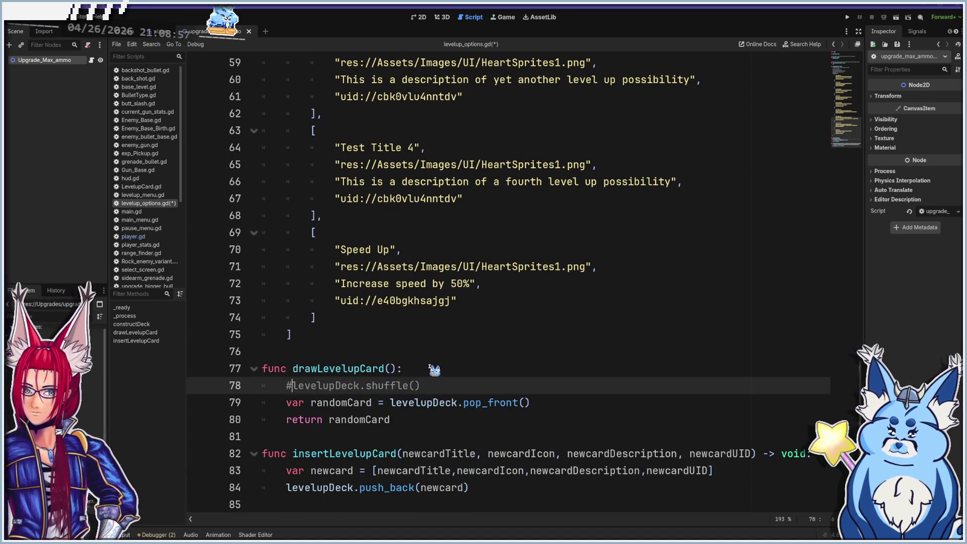
pyautogui.hotkey('ctrl', 's')
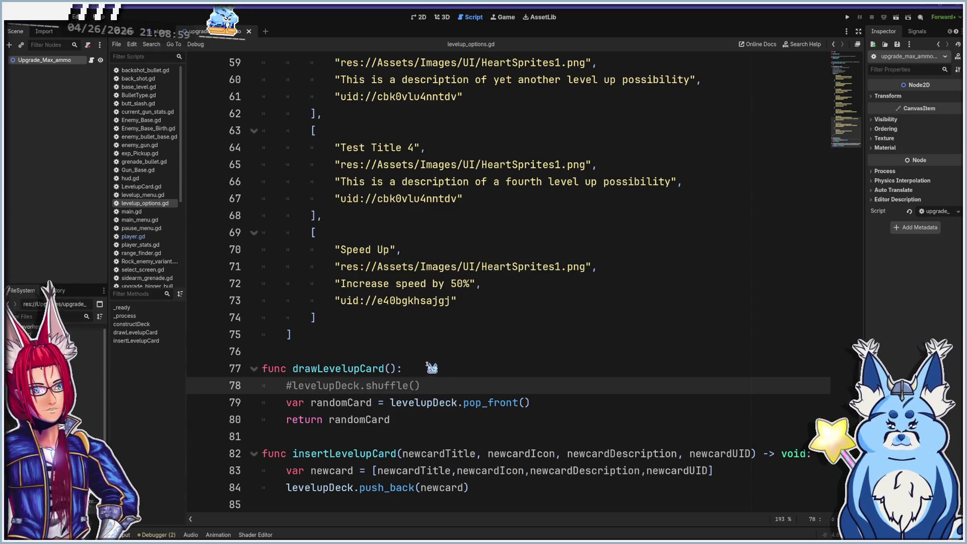
pyautogui.press('F5')
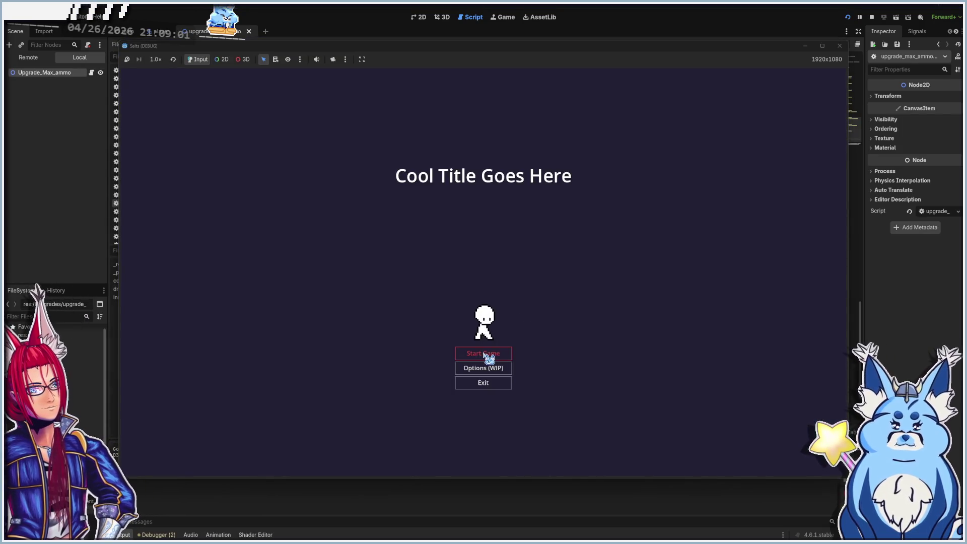
# - Start a new game with the top weapon and fight the first enemies, moving and shooting
pyautogui.click(484, 354)
pyautogui.click(495, 277)
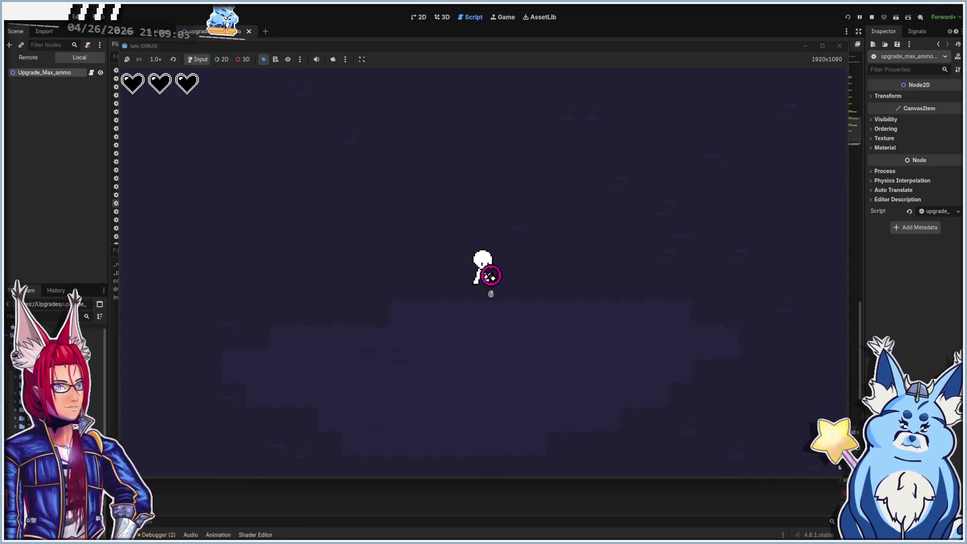
pyautogui.press('a')
pyautogui.press('d')
pyautogui.press('a')
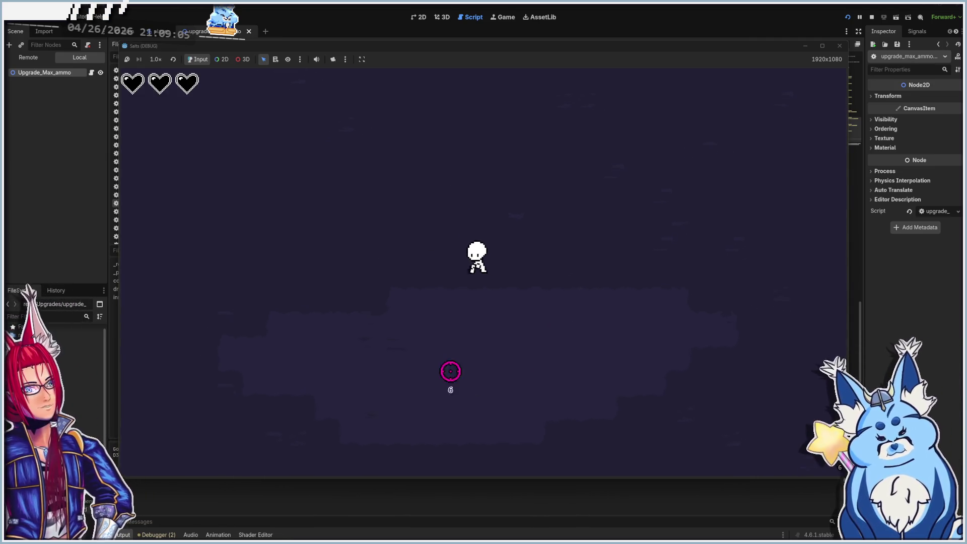
pyautogui.press('d')
pyautogui.press('a')
pyautogui.press('d')
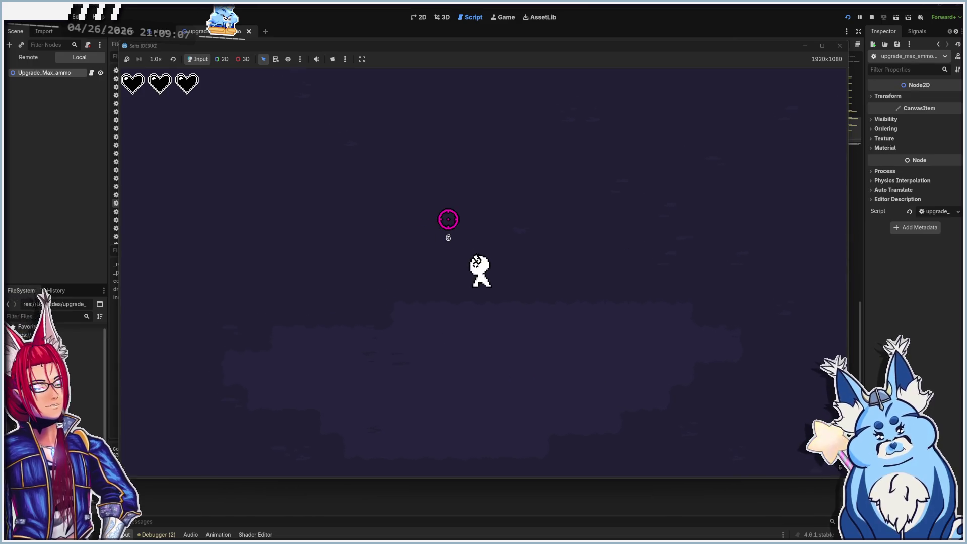
pyautogui.click(419, 159)
pyautogui.click(421, 157)
pyautogui.click(422, 162)
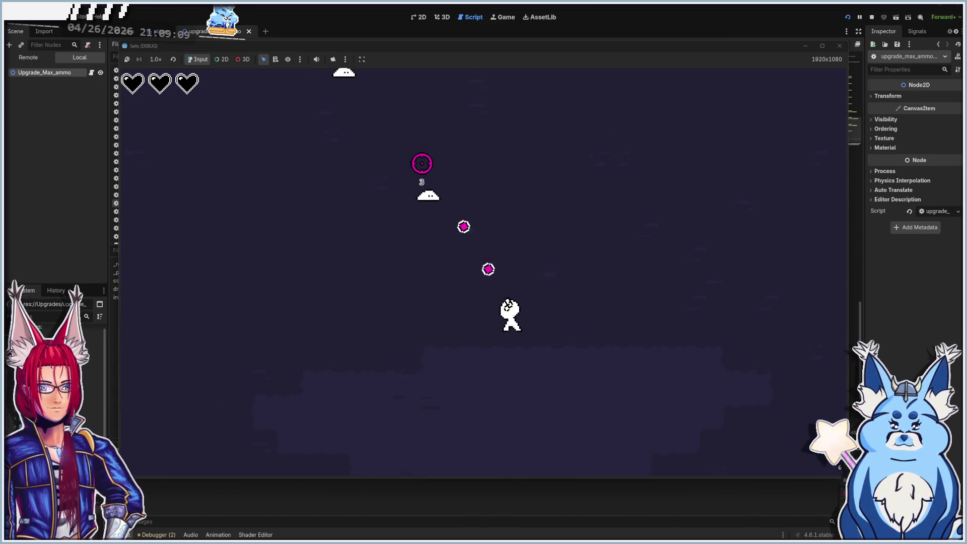
pyautogui.press('a')
pyautogui.press('r')
pyautogui.press('w')
pyautogui.click(507, 216)
pyautogui.click(503, 211)
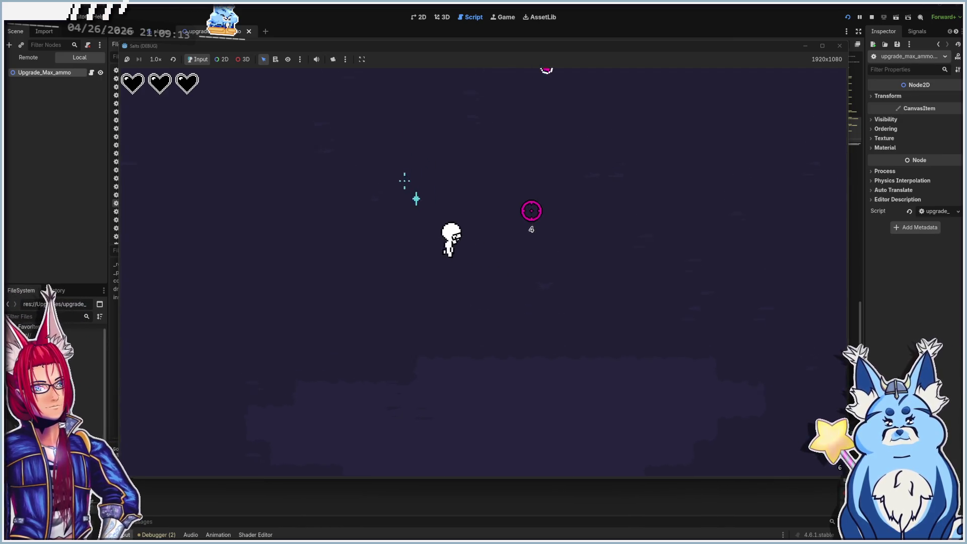
# - Keep dodging and shooting until the Level Up choice, then pick the Max Ammo Up card
pyautogui.press('s')
pyautogui.press('d')
pyautogui.press('r')
pyautogui.press('s')
pyautogui.press('w')
pyautogui.press('d')
pyautogui.click(563, 286)
pyautogui.press('a')
pyautogui.click(549, 272)
pyautogui.press('d')
pyautogui.press('w')
pyautogui.press('d')
pyautogui.press('a')
pyautogui.press('w')
pyautogui.click(449, 348)
pyautogui.click(447, 340)
pyautogui.press('s')
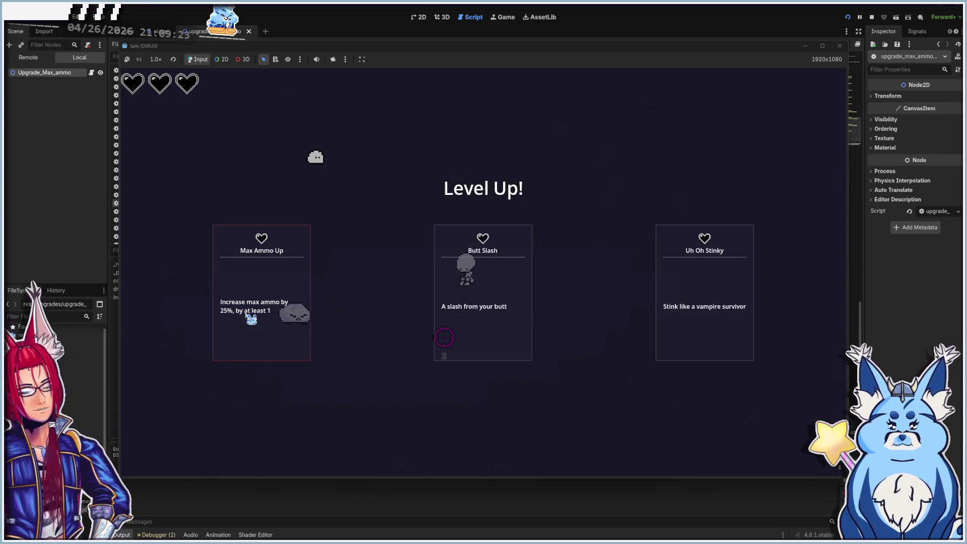
pyautogui.click(244, 309)
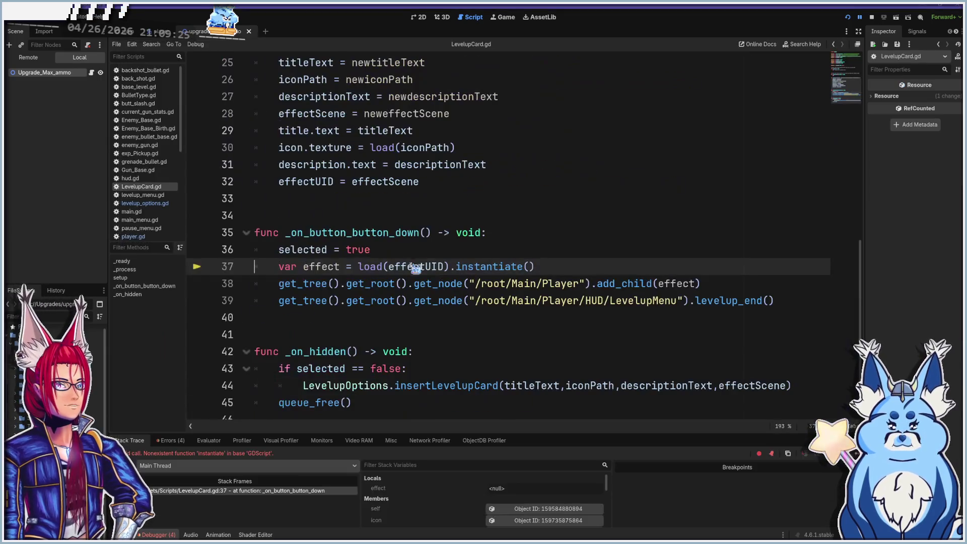
# - Read the nonexistent 'instantiate' error at LevelupCard.gd line 37 in Errors, then reopen levelup_options.gd
pyautogui.moveTo(415, 267)
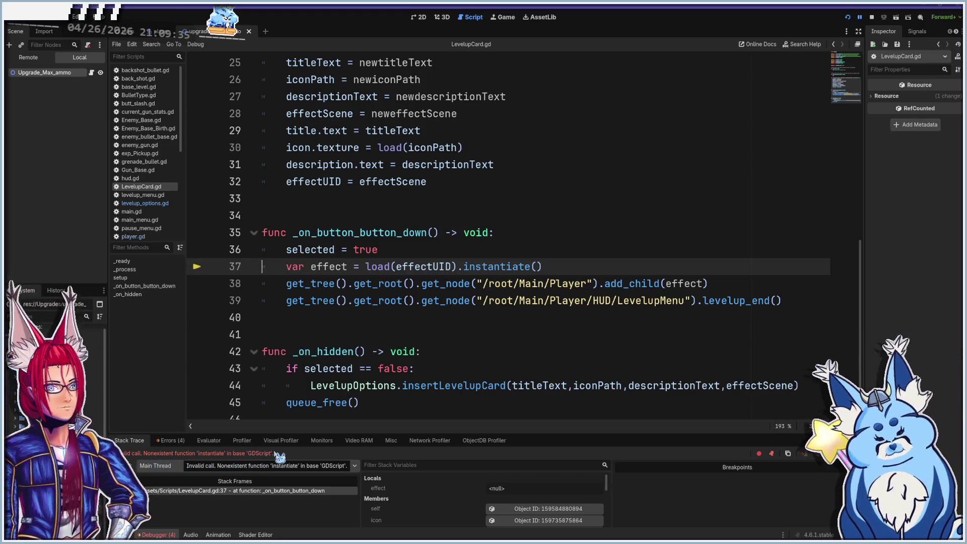
pyautogui.click(170, 440)
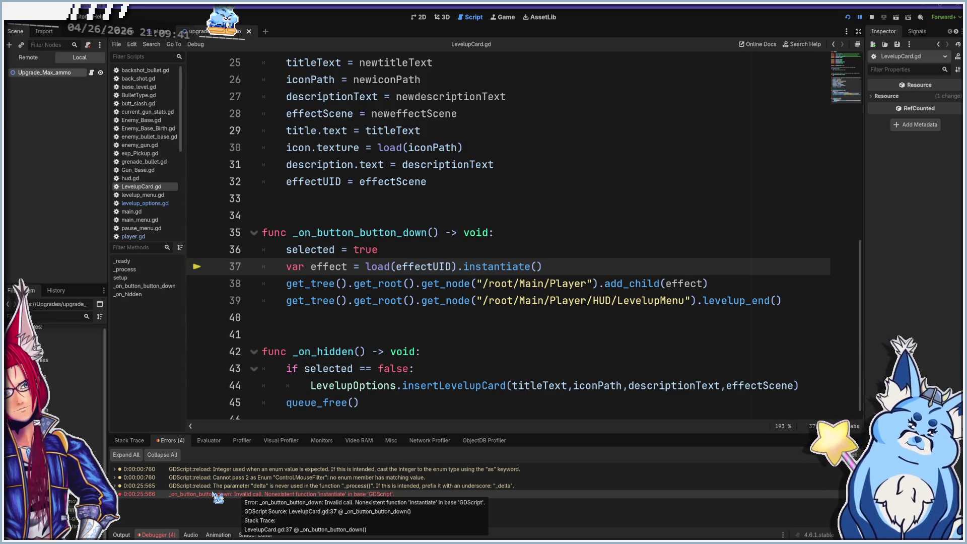
pyautogui.click(217, 494)
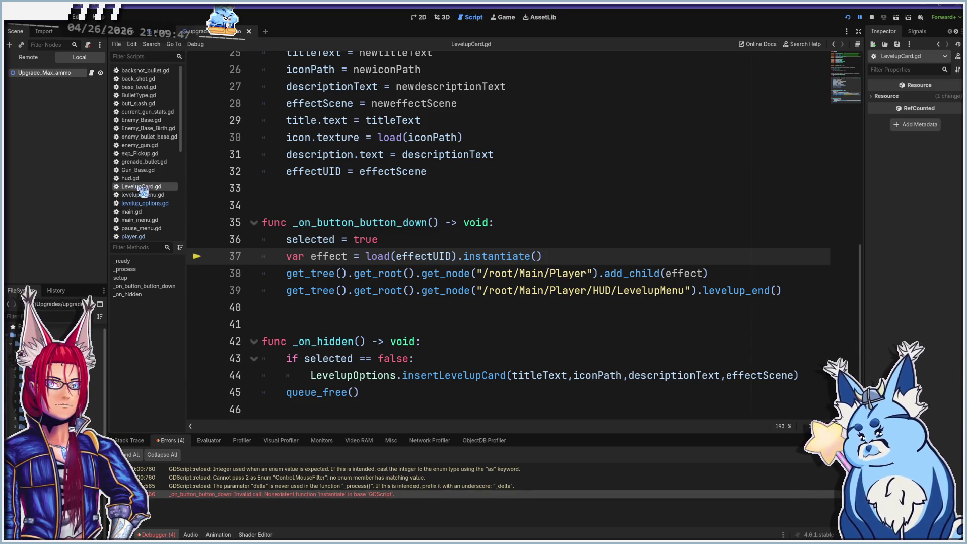
pyautogui.click(160, 203)
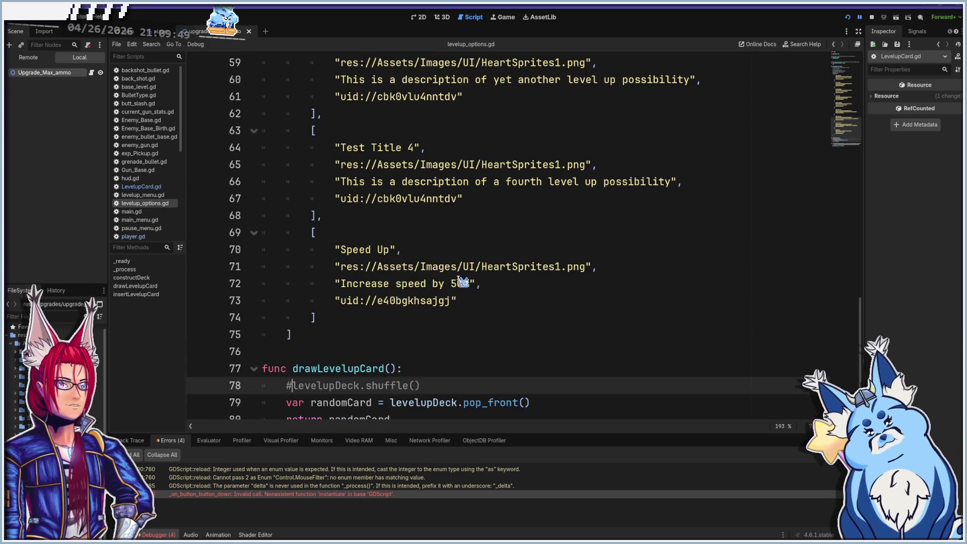
# - Scroll up to the Max Ammo Up card's UID on line 25 and place the caret there
pyautogui.scroll(3)
pyautogui.scroll(3)
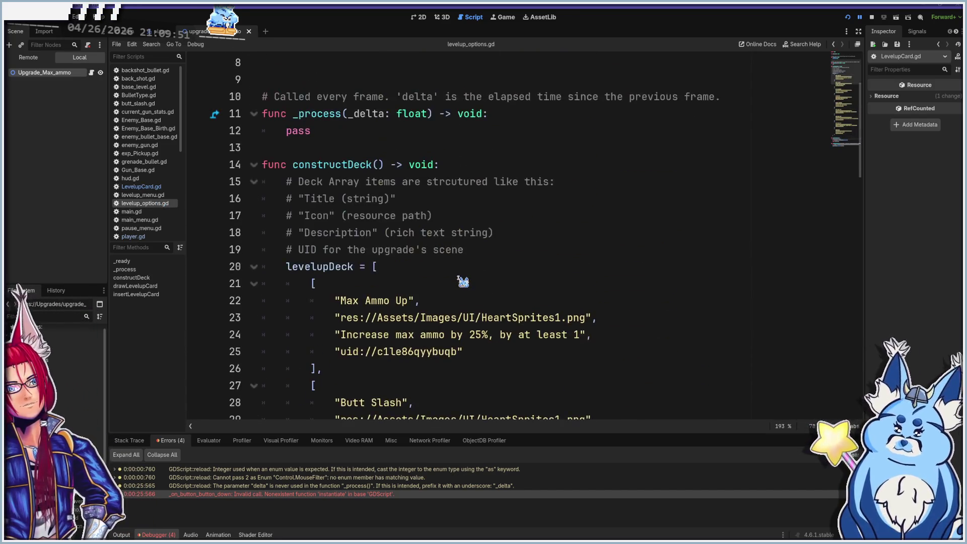
pyautogui.moveTo(404, 252)
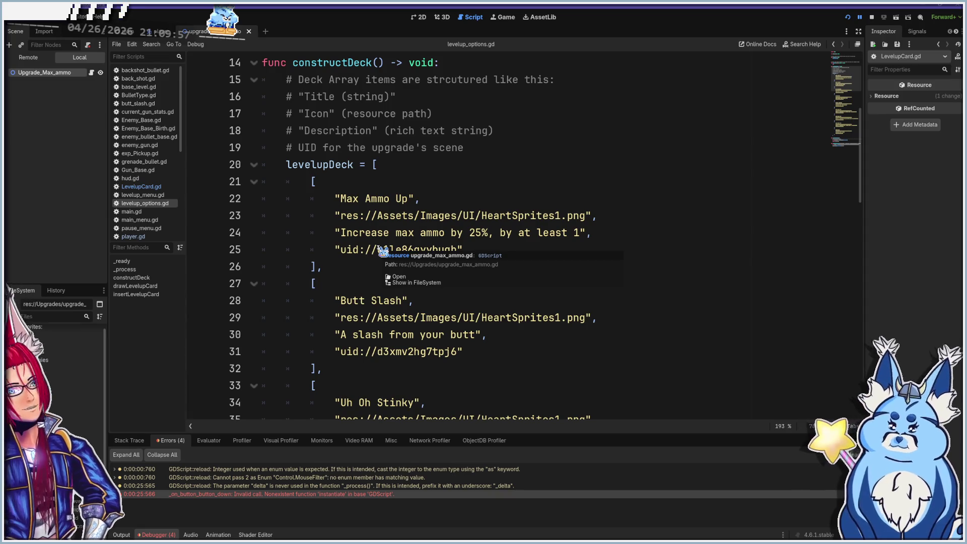
pyautogui.click(380, 250)
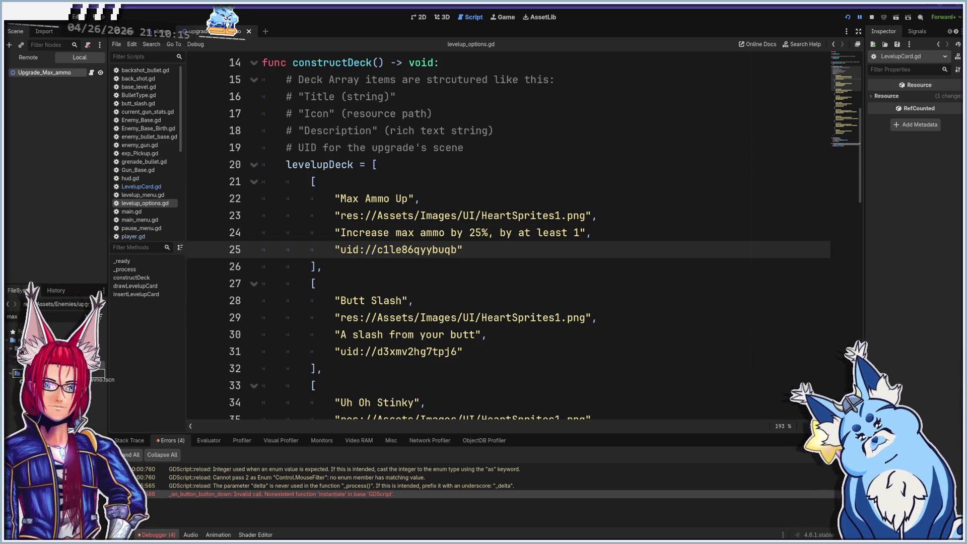
pyautogui.click(453, 279)
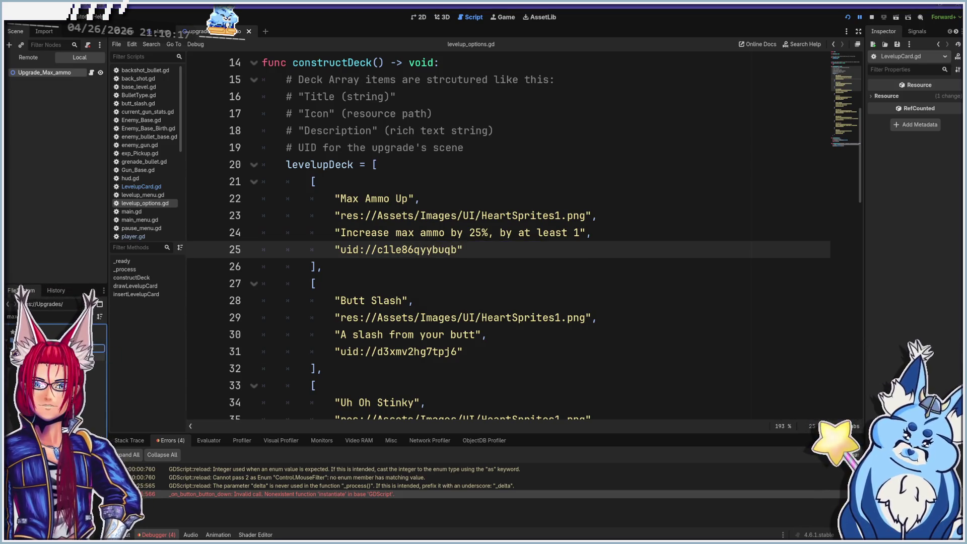
# - Copy upgrade_max_ammo.tscn's UID (uid://c5o6581ljfccq), paste it over line 25's UID, and relaunch the game
pyautogui.rightClick(62, 365)
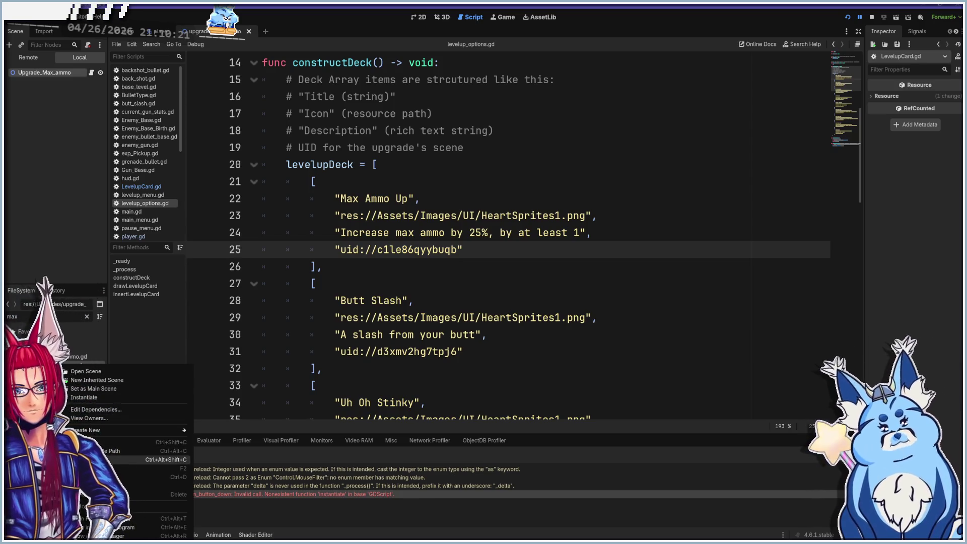
pyautogui.click(101, 459)
pyautogui.hotkey('shift', 'Home')
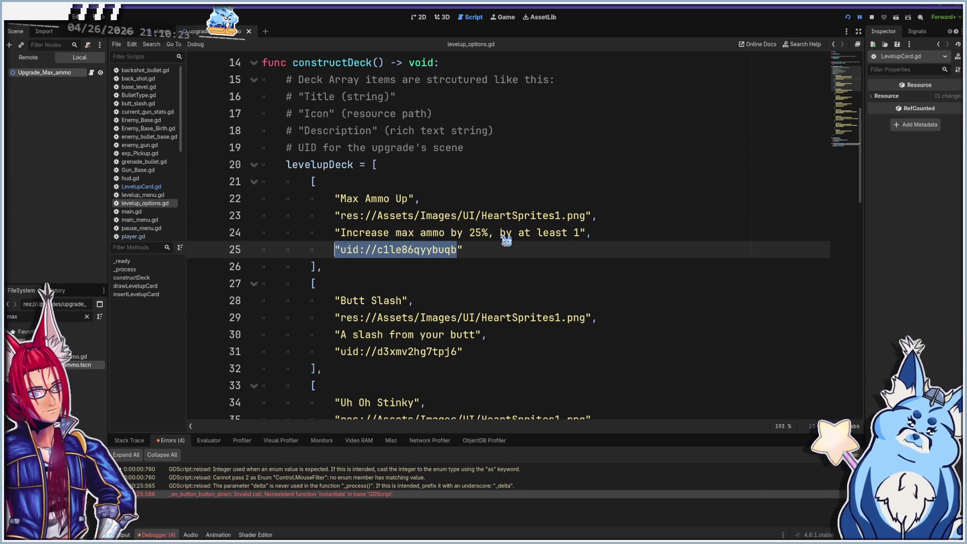
pyautogui.write('uid://c5o6581ljfccq')
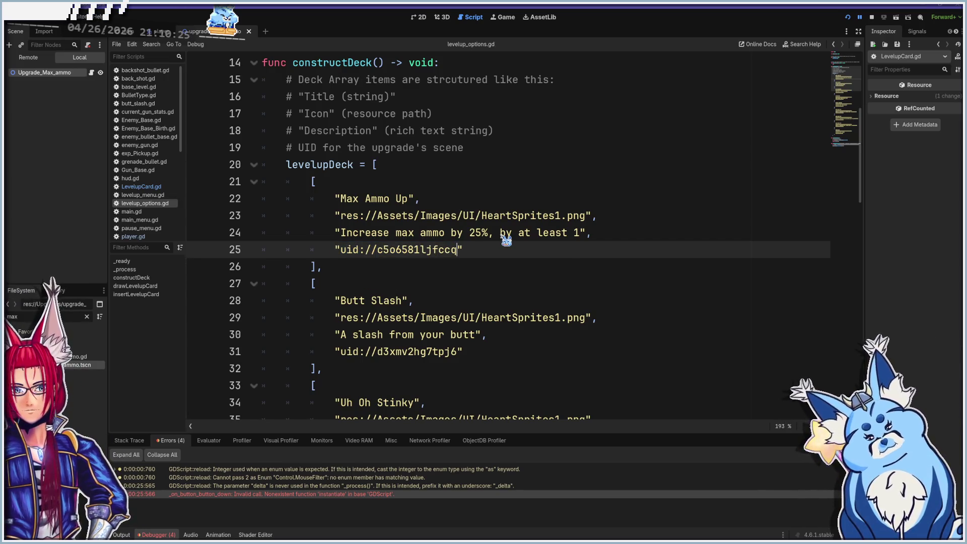
pyautogui.press('F5')
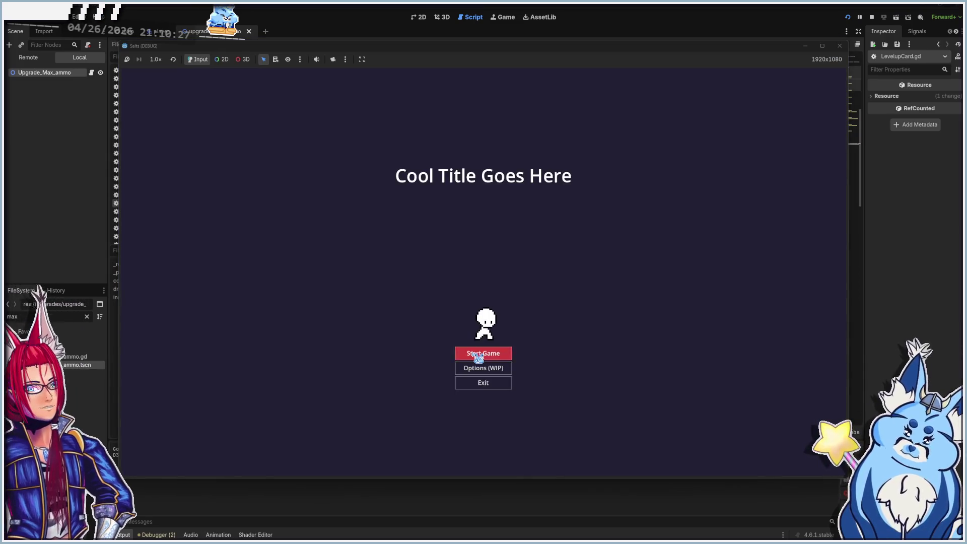
# - Start a new game with the first weapon, fire at enemies and reload twice
pyautogui.click(479, 355)
pyautogui.click(491, 281)
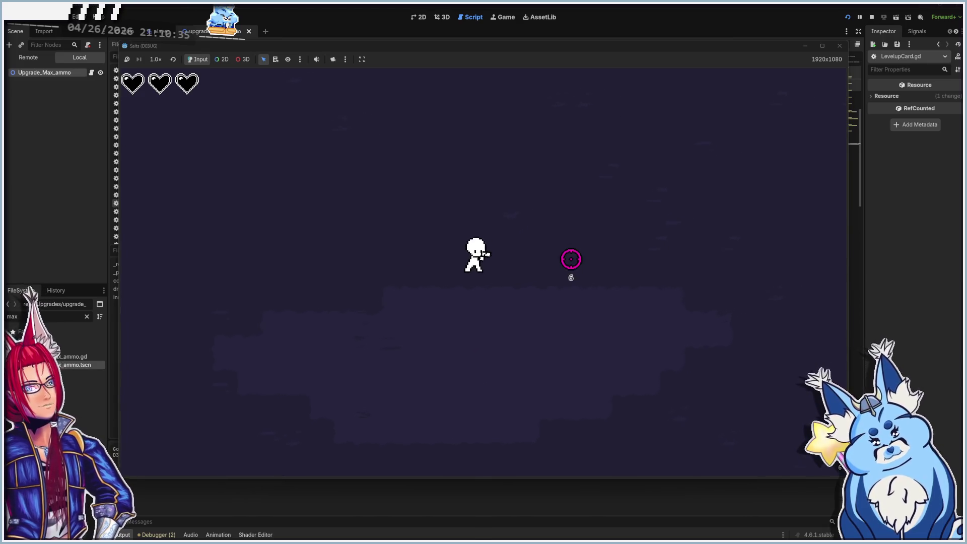
pyautogui.click(353, 408)
pyautogui.click(337, 388)
pyautogui.click(332, 372)
pyautogui.press('r')
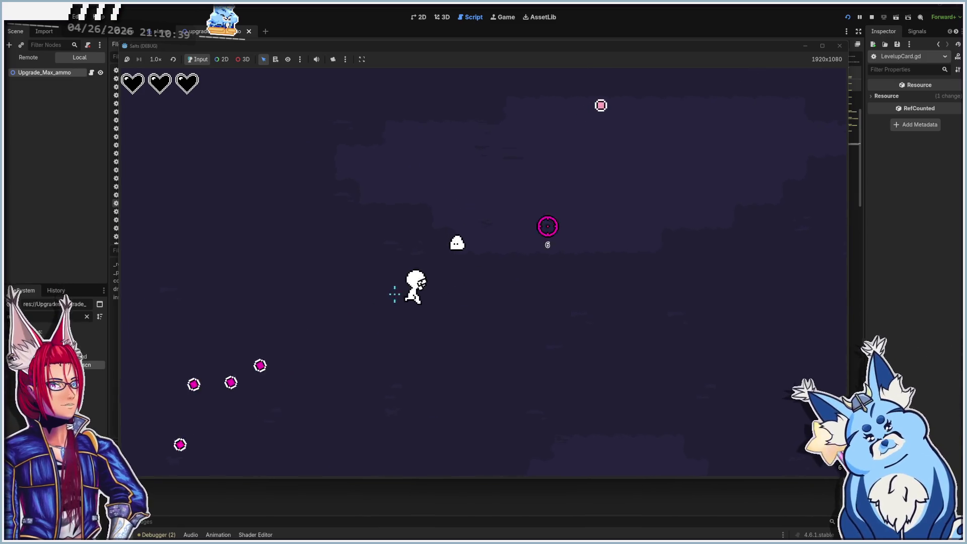
pyautogui.click(503, 248)
pyautogui.click(522, 222)
pyautogui.click(617, 222)
pyautogui.click(581, 235)
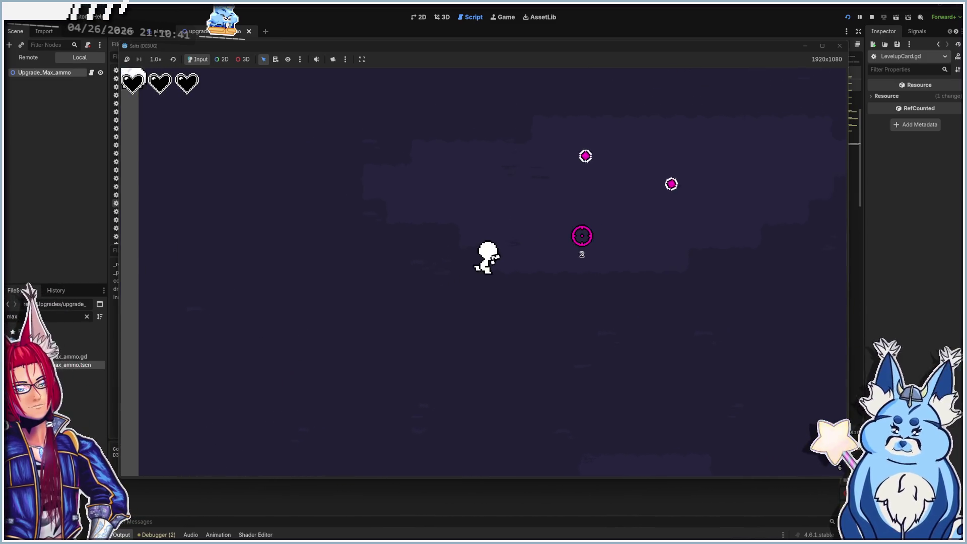
pyautogui.press('r')
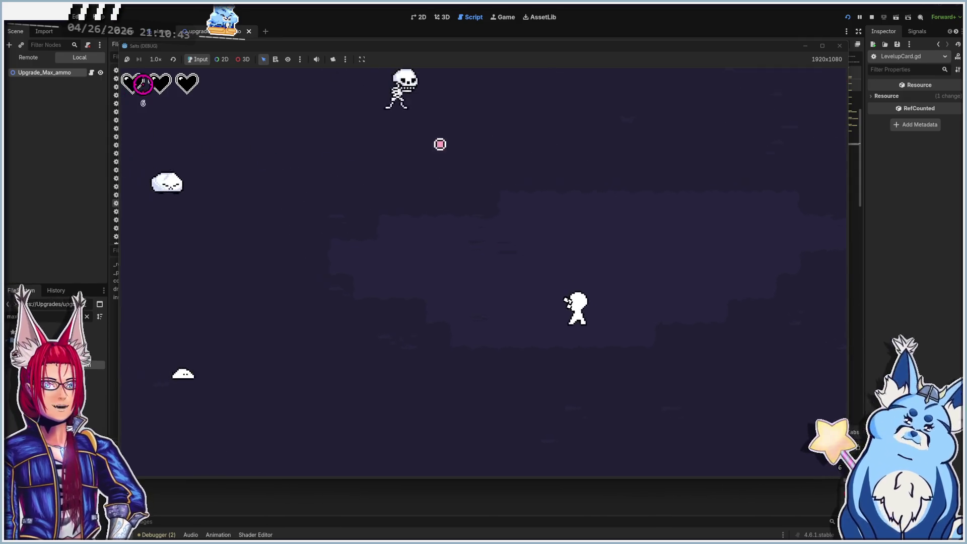
# - Keep firing in bursts and reloading to check the reload time
pyautogui.click(345, 186)
pyautogui.click(347, 194)
pyautogui.click(350, 201)
pyautogui.click(353, 207)
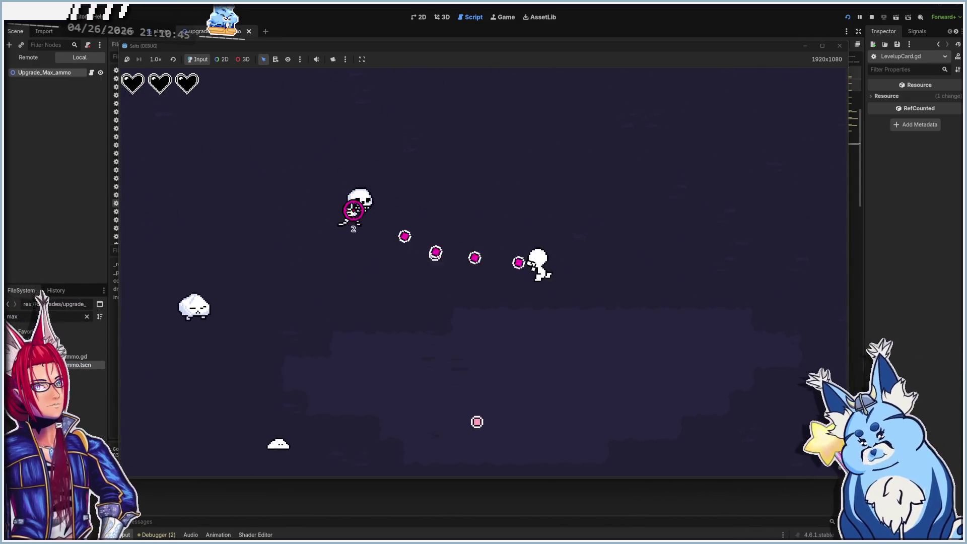
pyautogui.press('r')
pyautogui.click(375, 345)
pyautogui.click(390, 346)
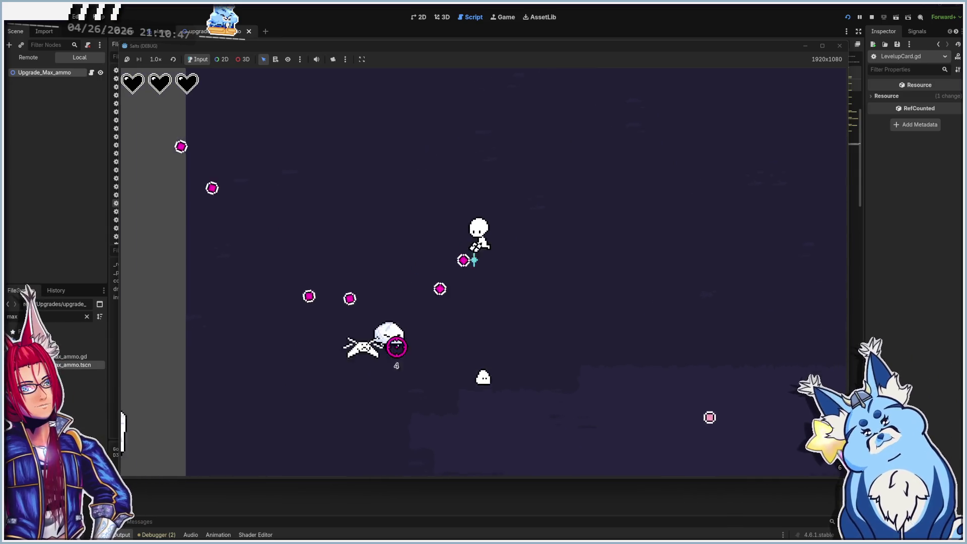
pyautogui.press('r')
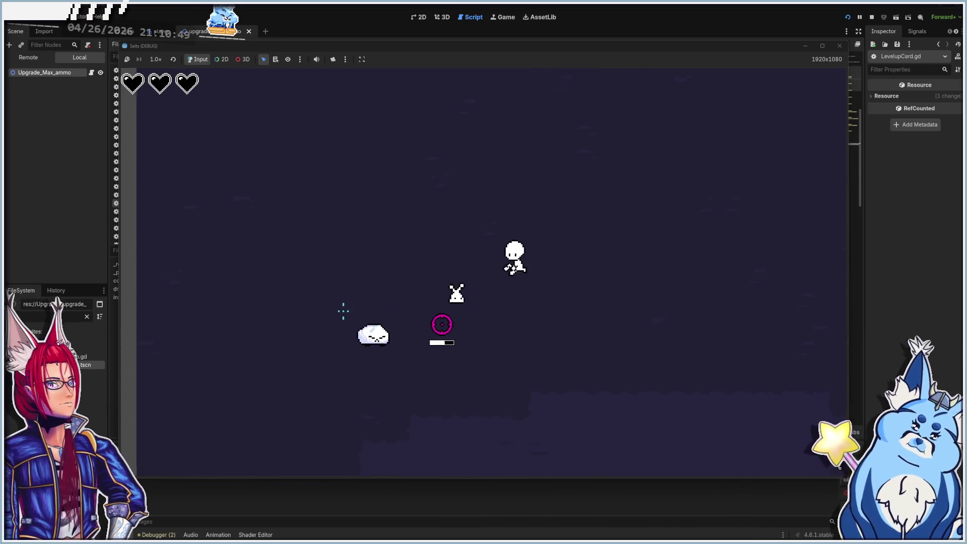
pyautogui.click(483, 280)
pyautogui.click(478, 282)
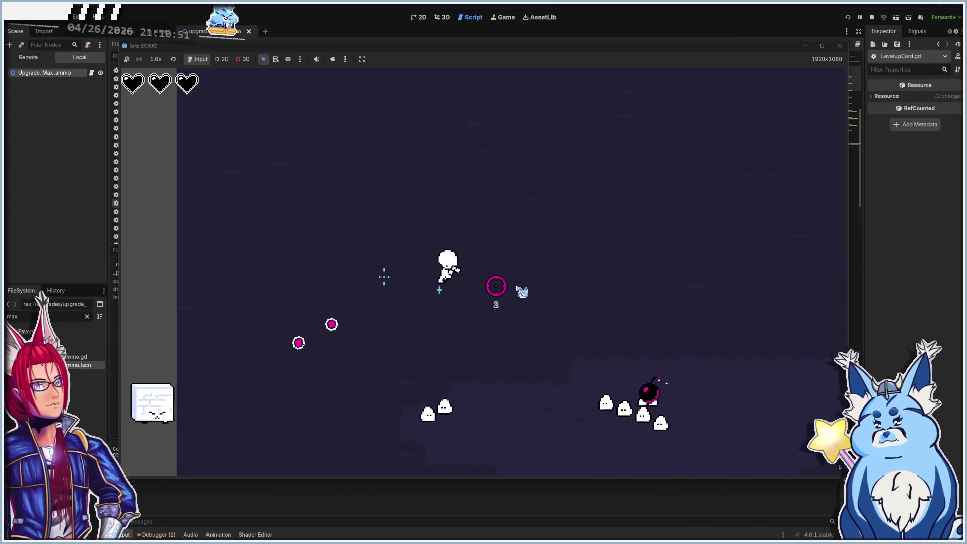
# - Choose the Max Ammo Up level-up card, then keep moving, shooting and reloading
pyautogui.click(278, 288)
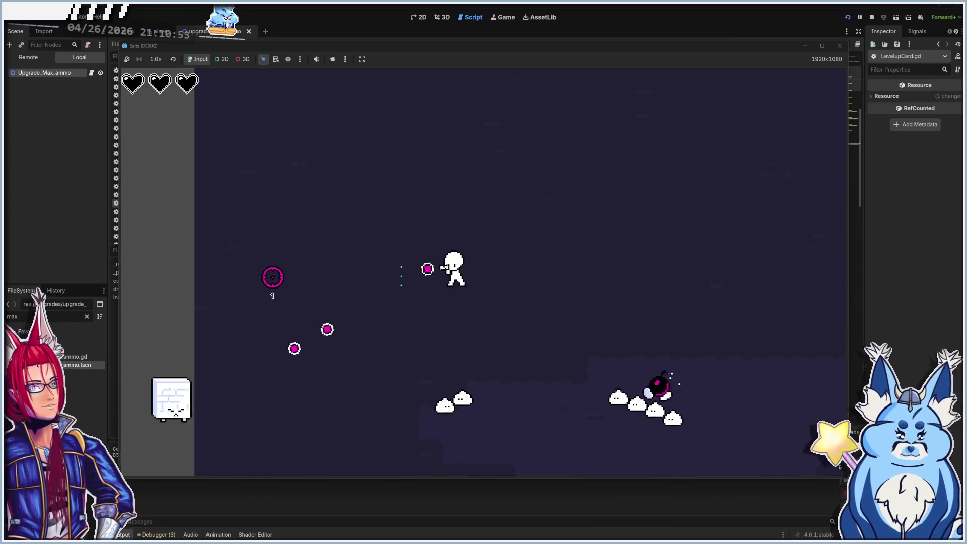
pyautogui.press('a')
pyautogui.click(485, 222)
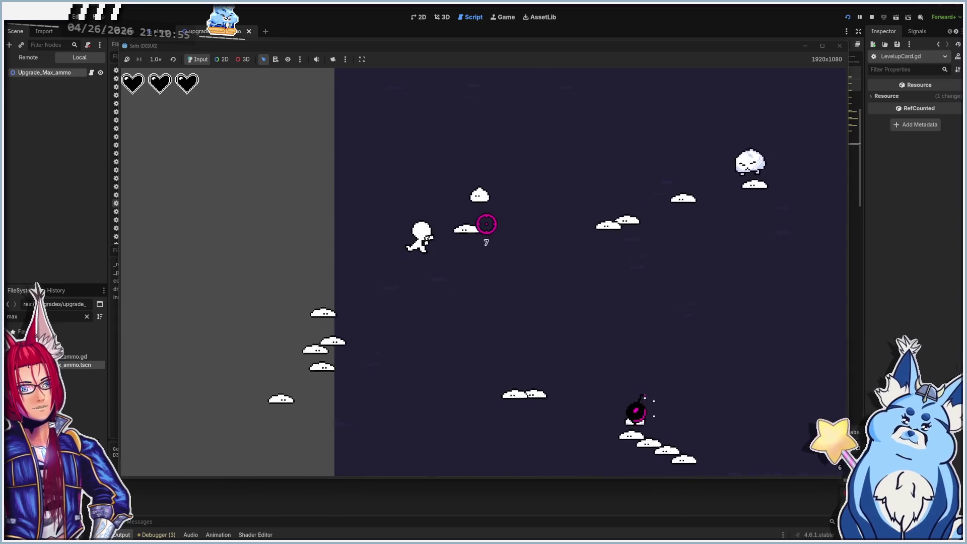
pyautogui.click(509, 259)
pyautogui.click(522, 255)
pyautogui.click(607, 263)
pyautogui.press('s')
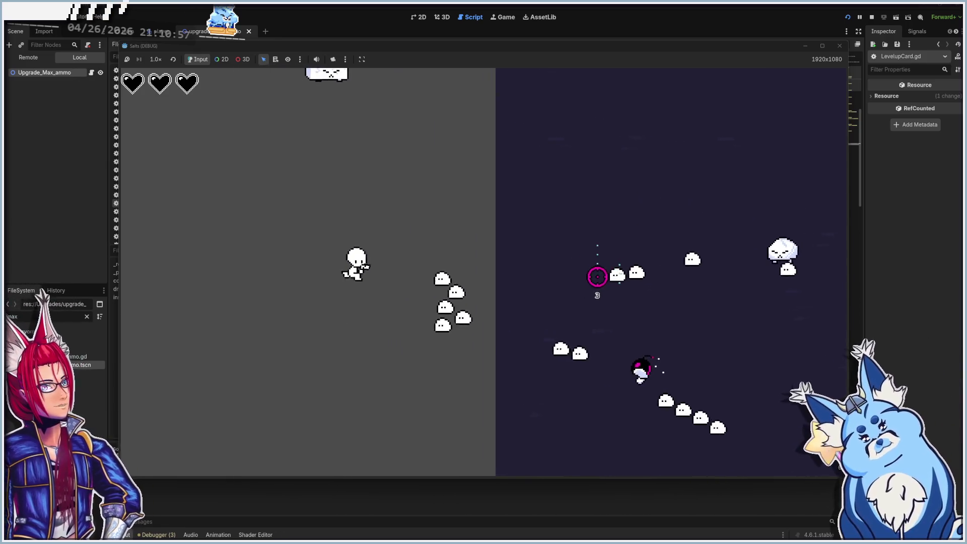
pyautogui.press('r')
pyautogui.press('d')
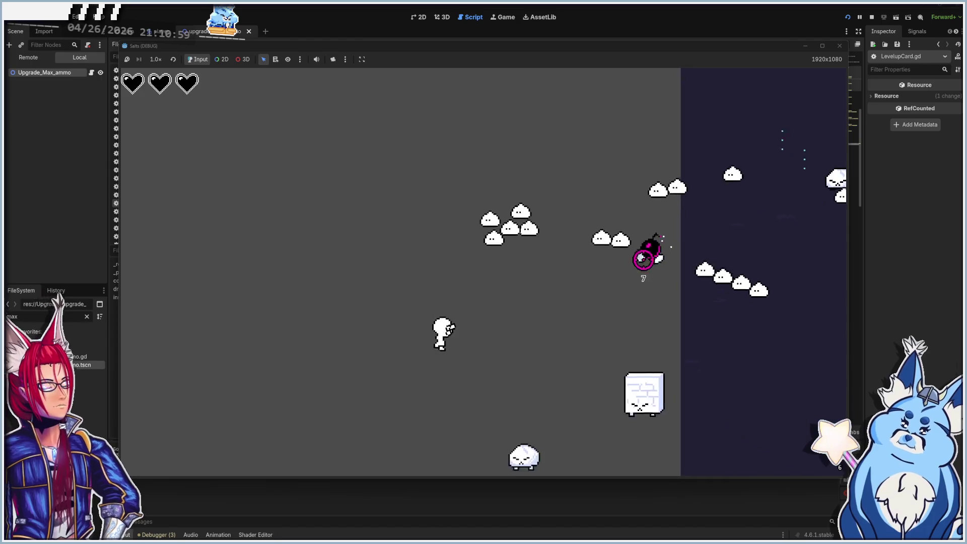
pyautogui.click(561, 211)
pyautogui.click(562, 209)
pyautogui.click(562, 206)
pyautogui.press('a')
pyautogui.press('d')
pyautogui.press('s')
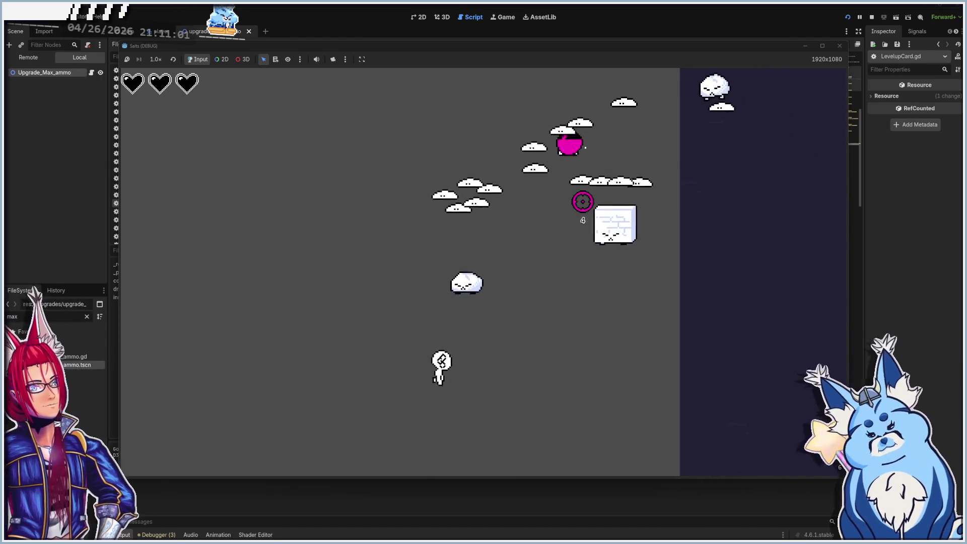
pyautogui.press('d')
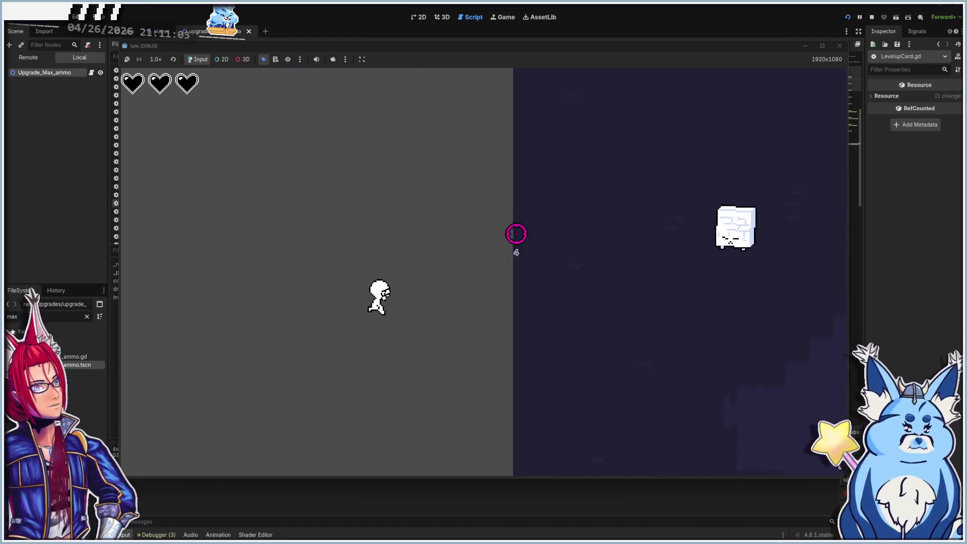
# - Keep dodging and shooting the enemies, then stop the running game
pyautogui.click(426, 153)
pyautogui.press('s')
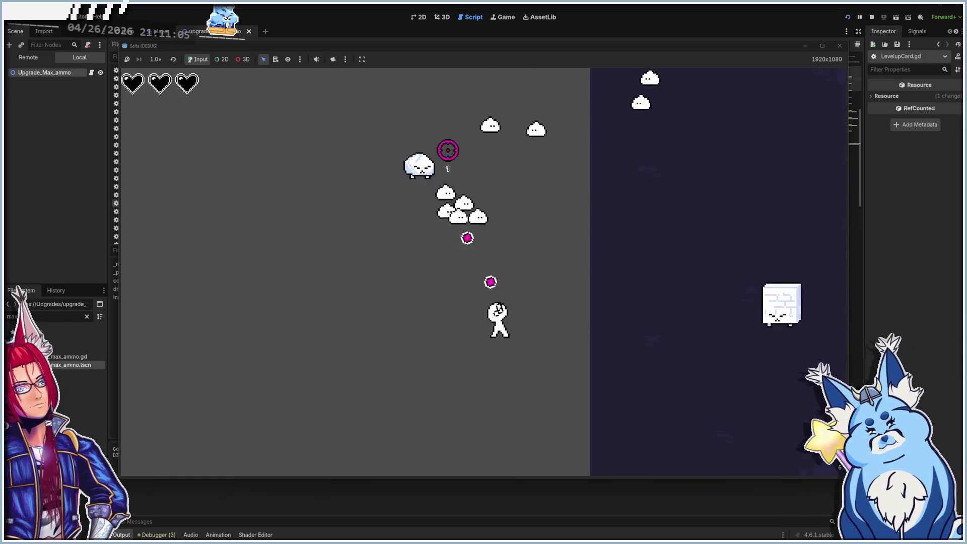
pyautogui.press('a')
pyautogui.press('a')
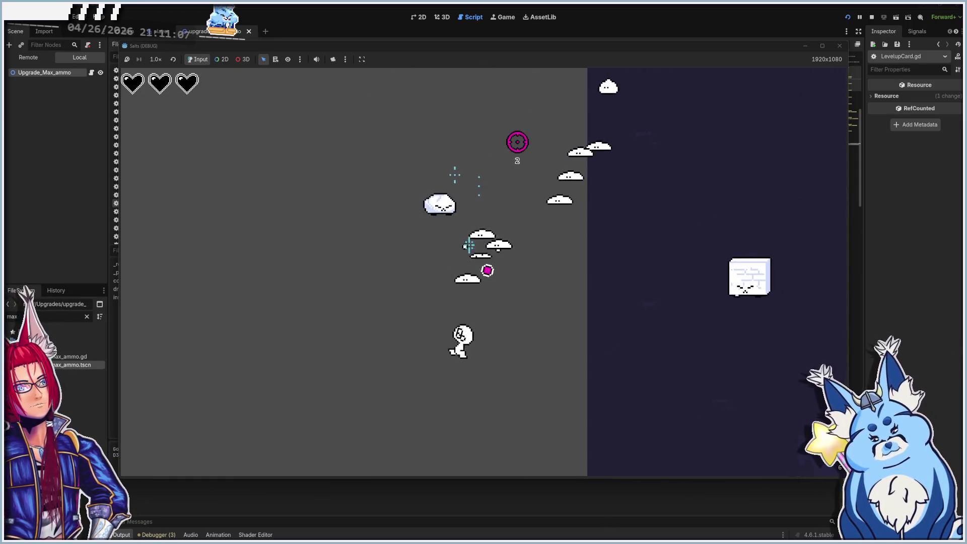
pyautogui.press('d')
pyautogui.press('w')
pyautogui.press('d')
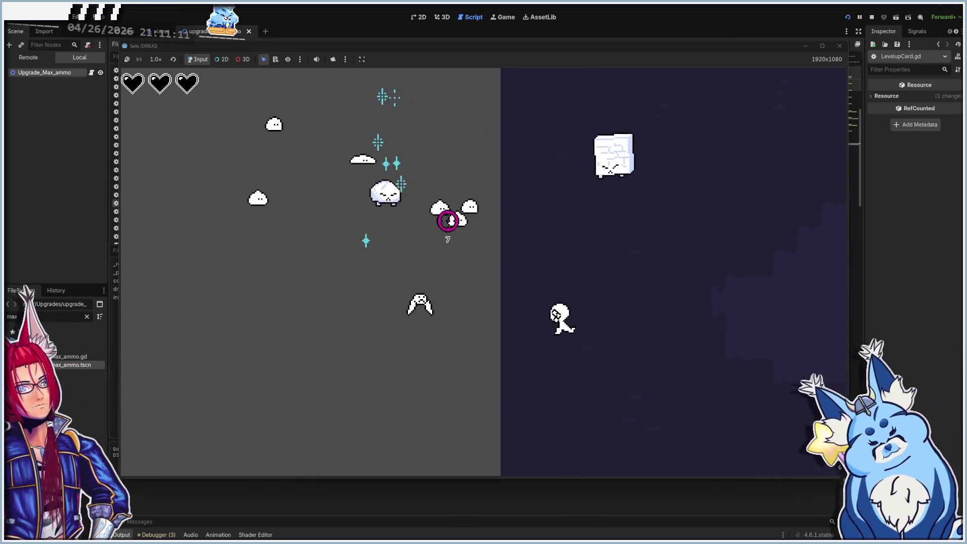
pyautogui.click(447, 253)
pyautogui.click(435, 251)
pyautogui.press('a')
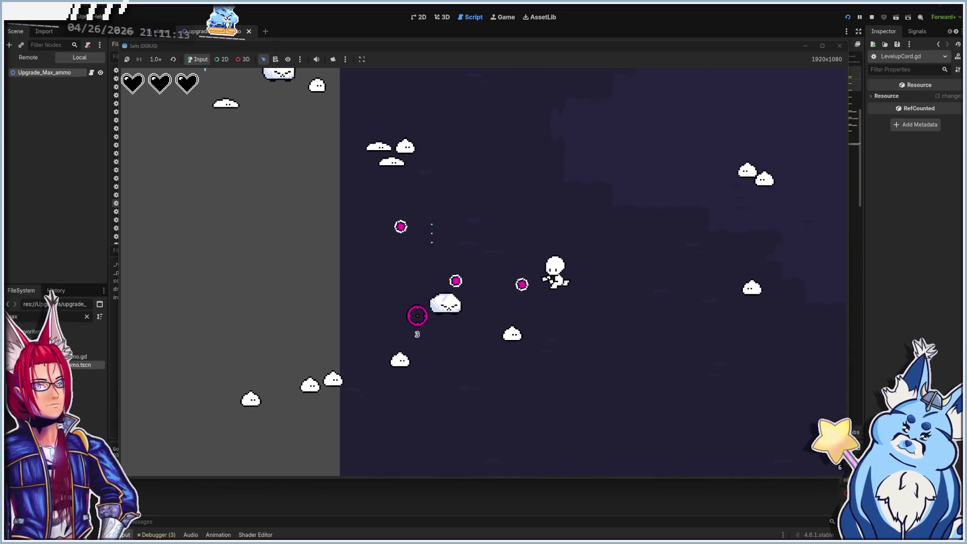
pyautogui.press('s')
pyautogui.press('s')
pyautogui.click(384, 270)
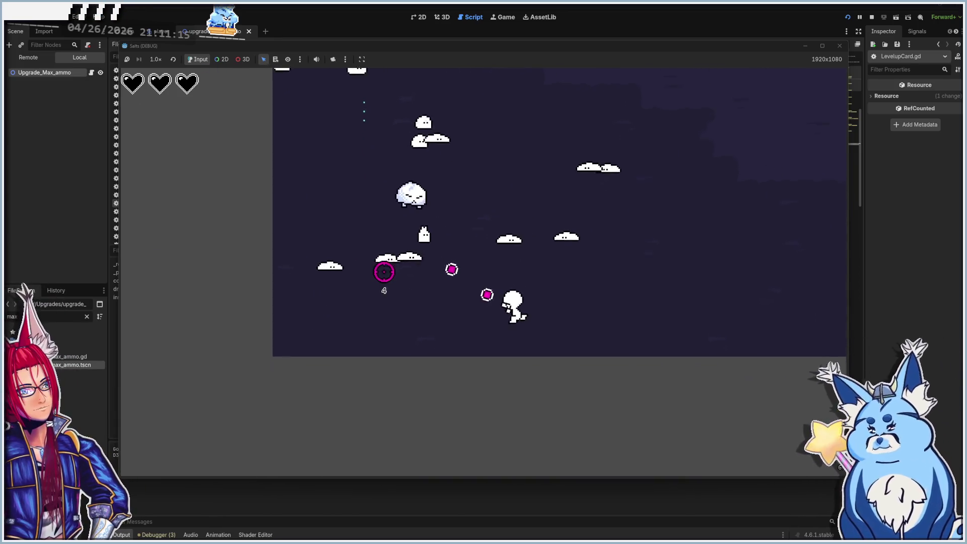
pyautogui.press('a')
pyautogui.press('s')
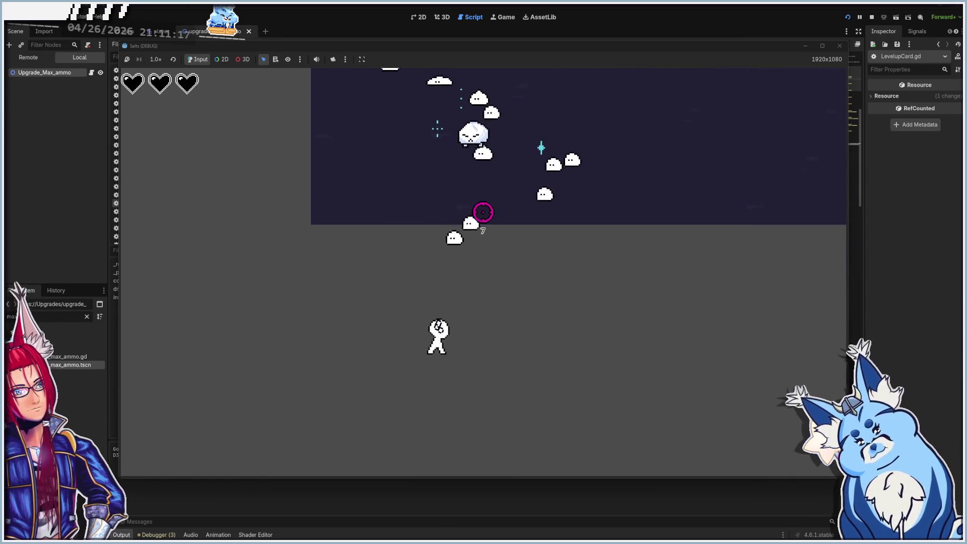
pyautogui.click(505, 206)
pyautogui.press('s')
pyautogui.press('a')
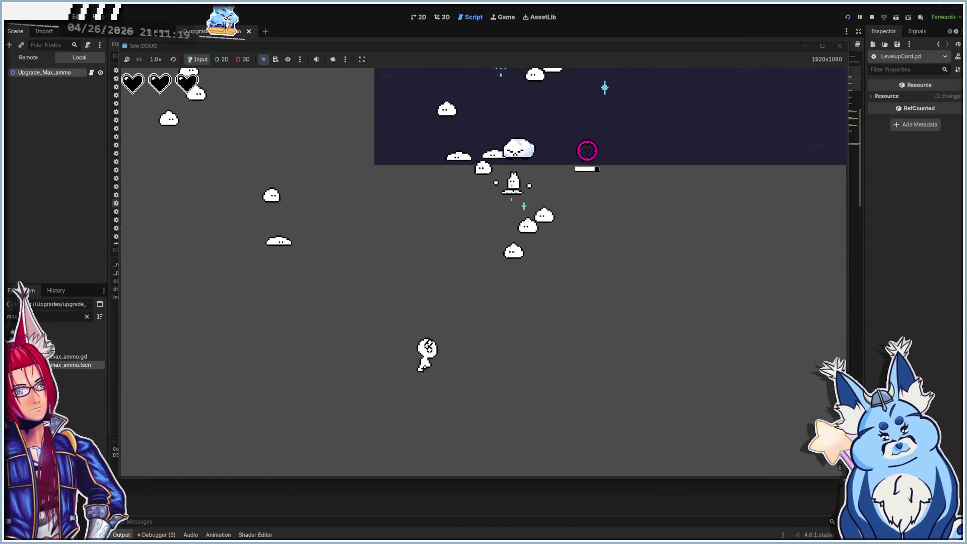
pyautogui.click(526, 128)
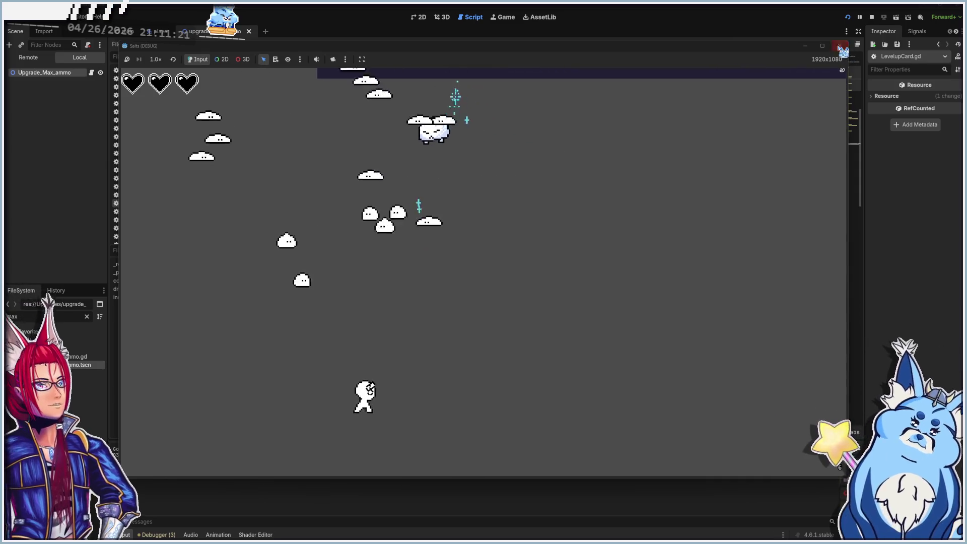
pyautogui.click(838, 46)
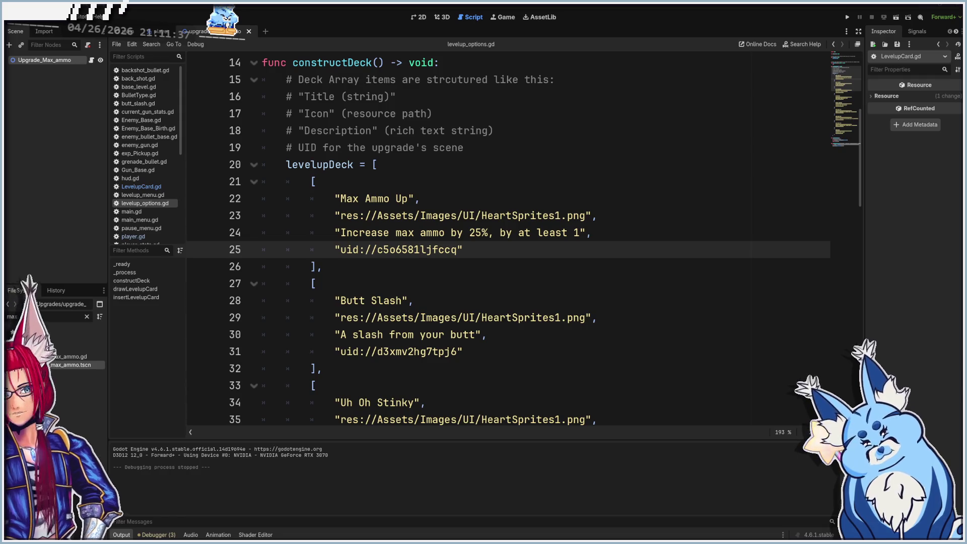
pyautogui.click(558, 260)
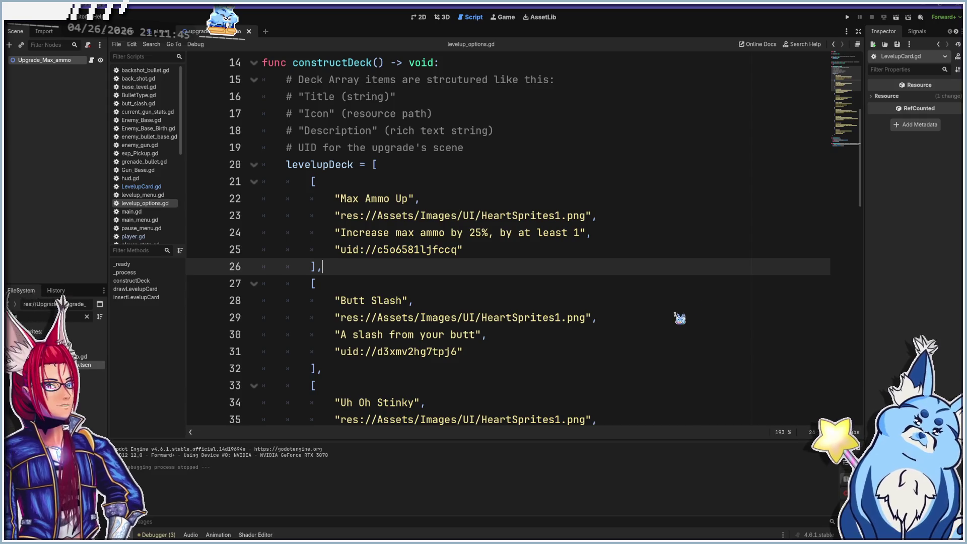
pyautogui.scroll(-3)
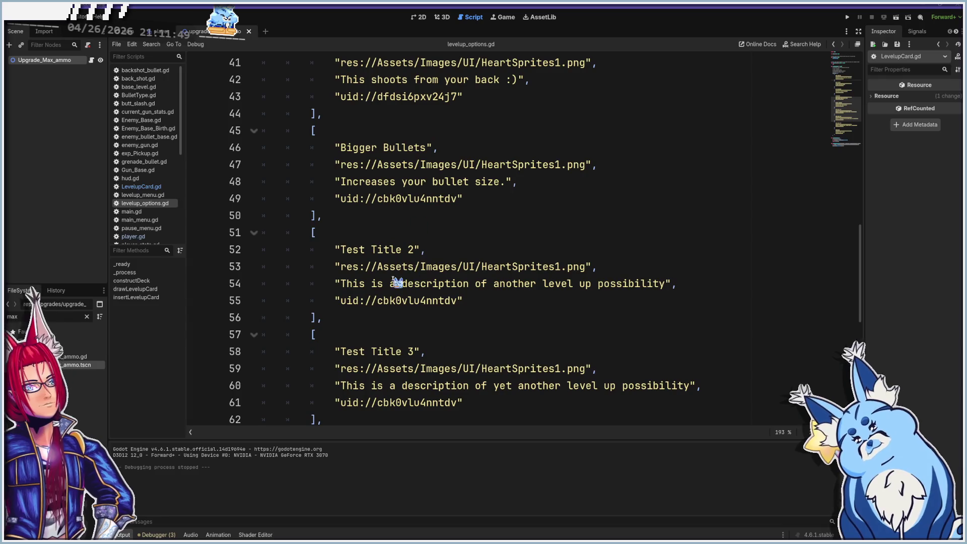
pyautogui.click(302, 236)
pyautogui.scroll(-3)
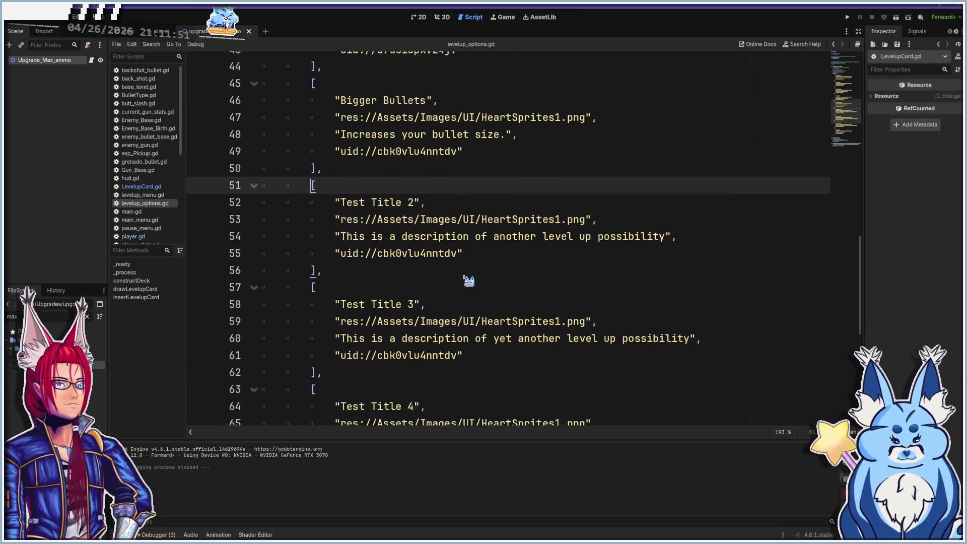
pyautogui.scroll(3)
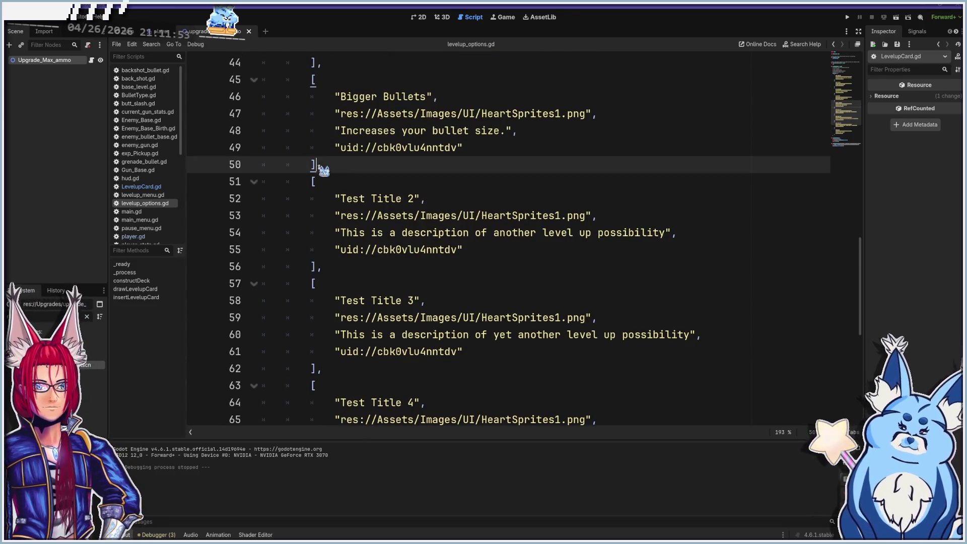
pyautogui.scroll(-3)
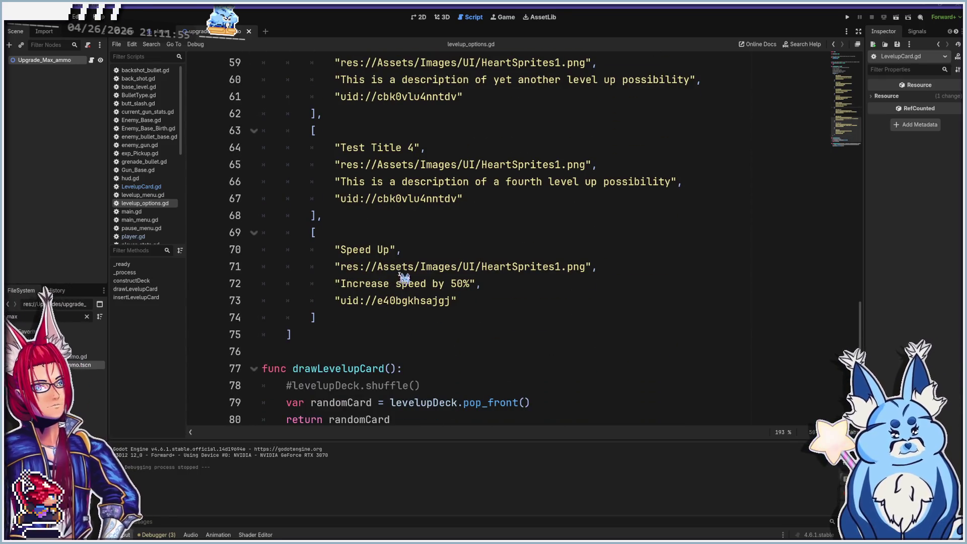
pyautogui.click(388, 198)
# - Delete the leftover Test Title card entries, add a comma after the Bigger Bullets block, and save
pyautogui.click(384, 215)
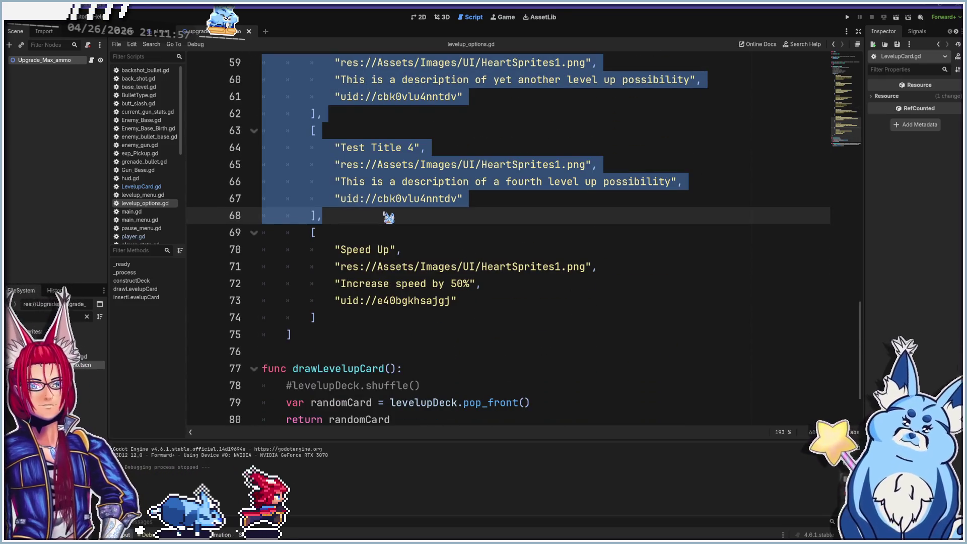
pyautogui.press('BackSpace')
pyautogui.scroll(3)
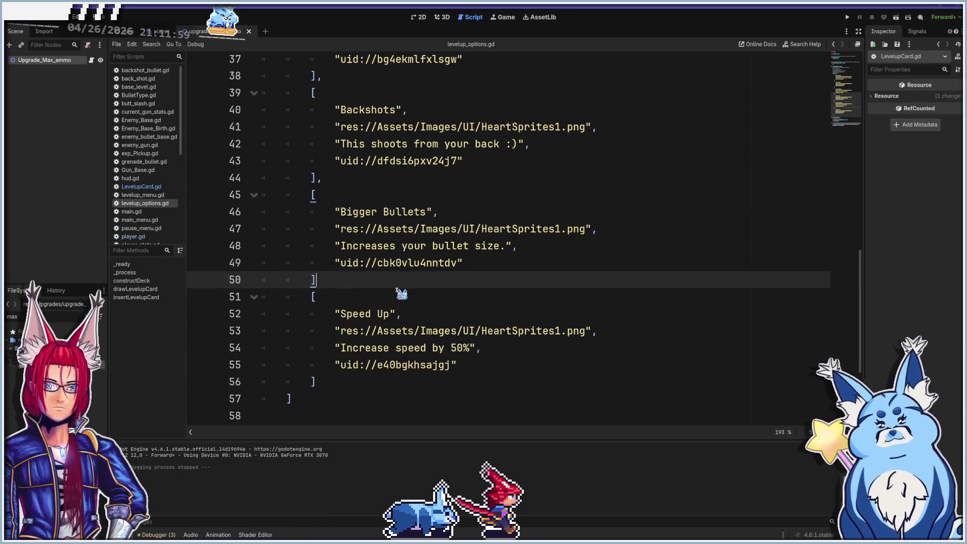
pyautogui.write(',')
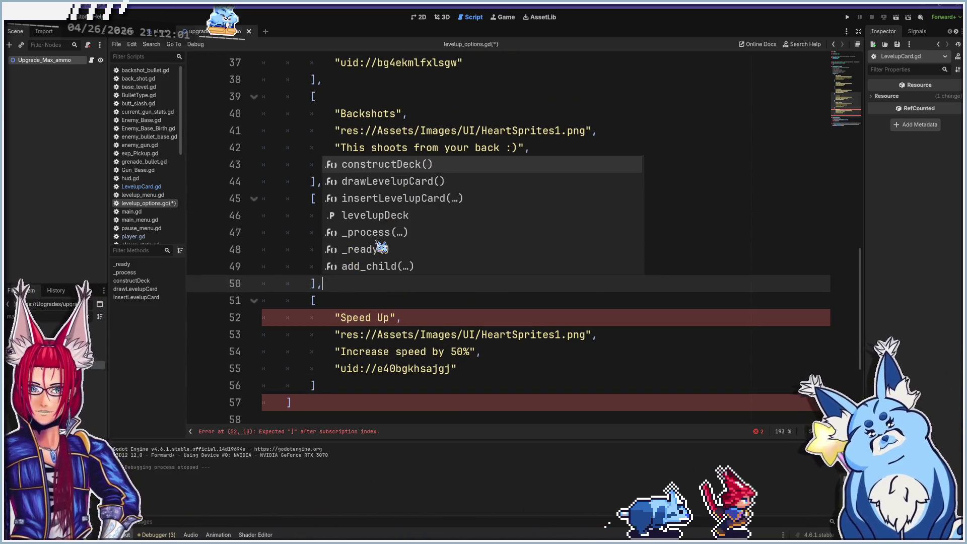
pyautogui.press('Escape')
pyautogui.hotkey('ctrl', 's')
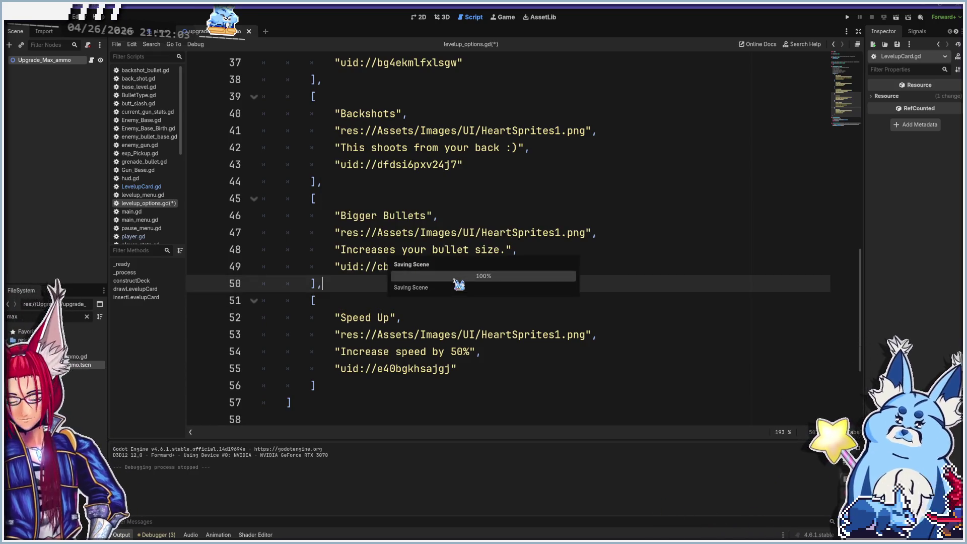
pyautogui.scroll(3)
pyautogui.scroll(-3)
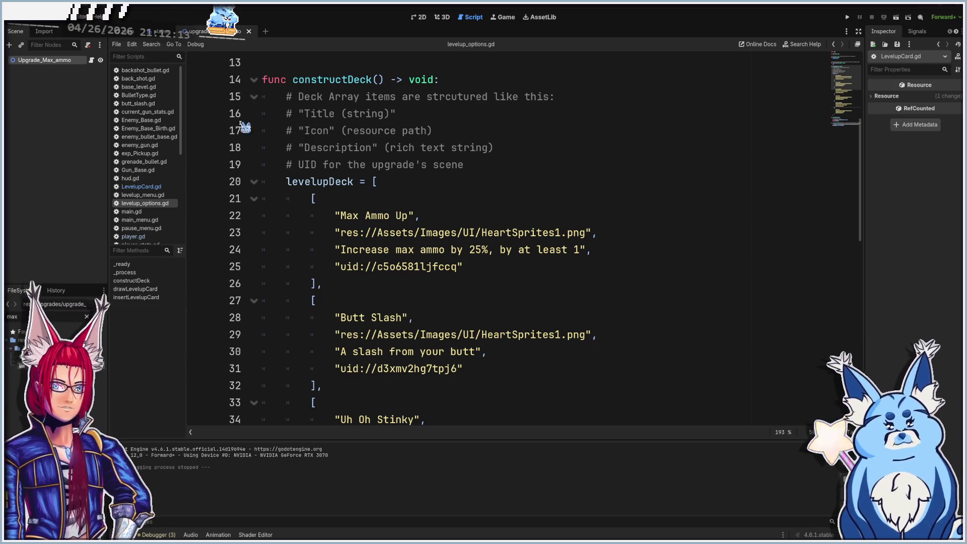
pyautogui.click(265, 31)
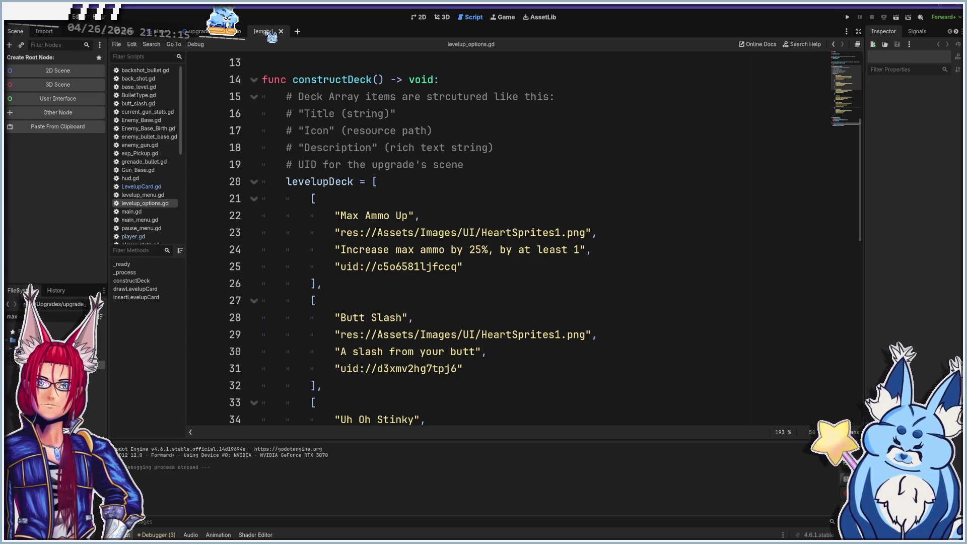
# - Create a 2D Scene and rename its Node2D root to Upgrade_Dmg
pyautogui.click(419, 17)
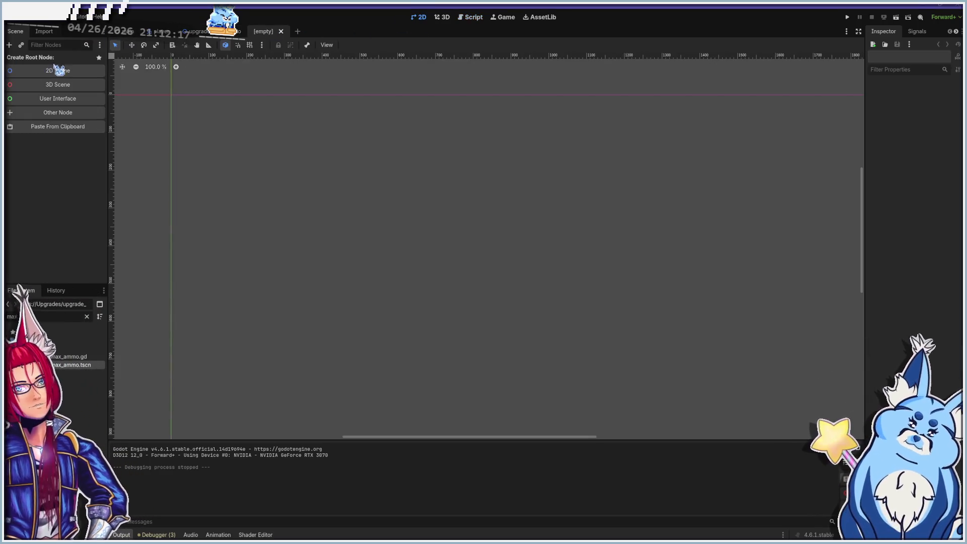
pyautogui.click(60, 70)
pyautogui.doubleClick(46, 60)
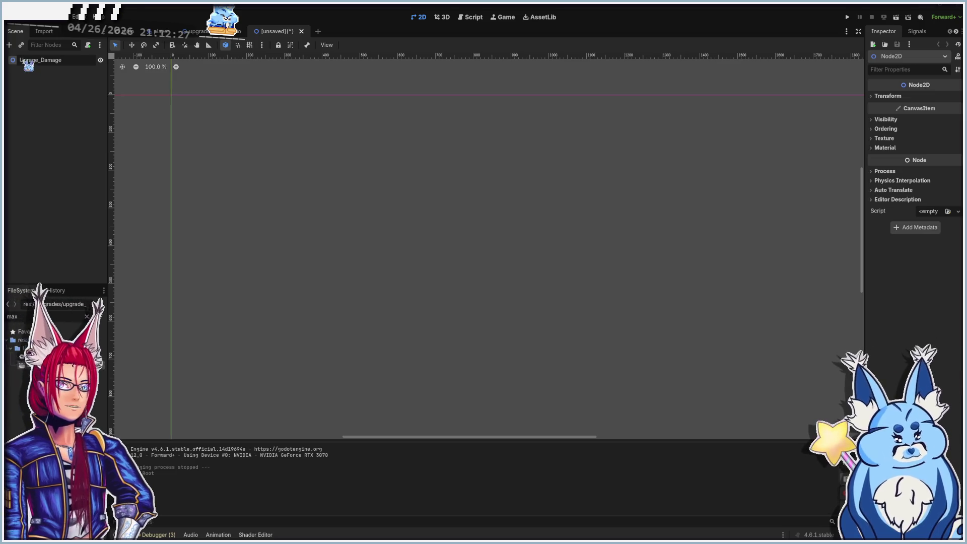
pyautogui.moveTo(85, 61); pyautogui.dragTo(12, 67)
pyautogui.write('Up')
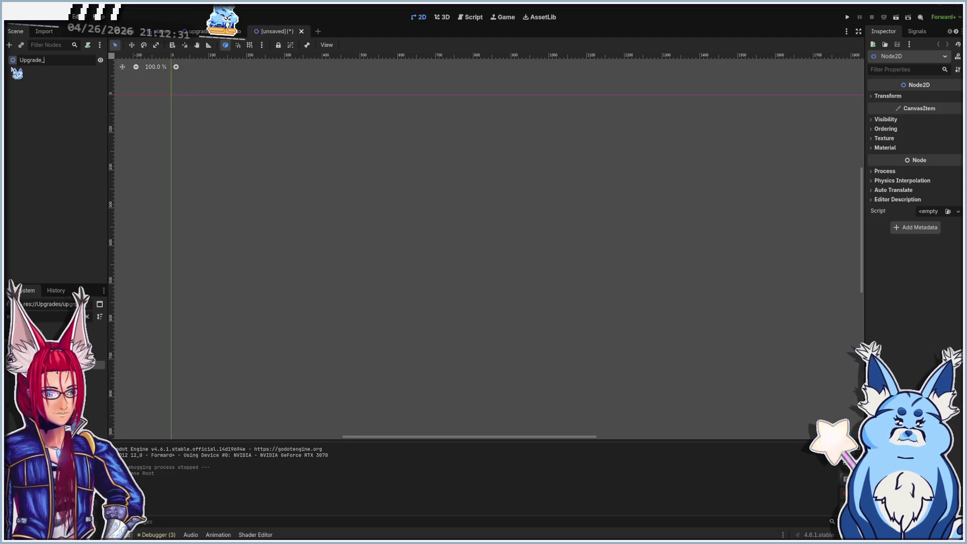
pyautogui.press('Return')
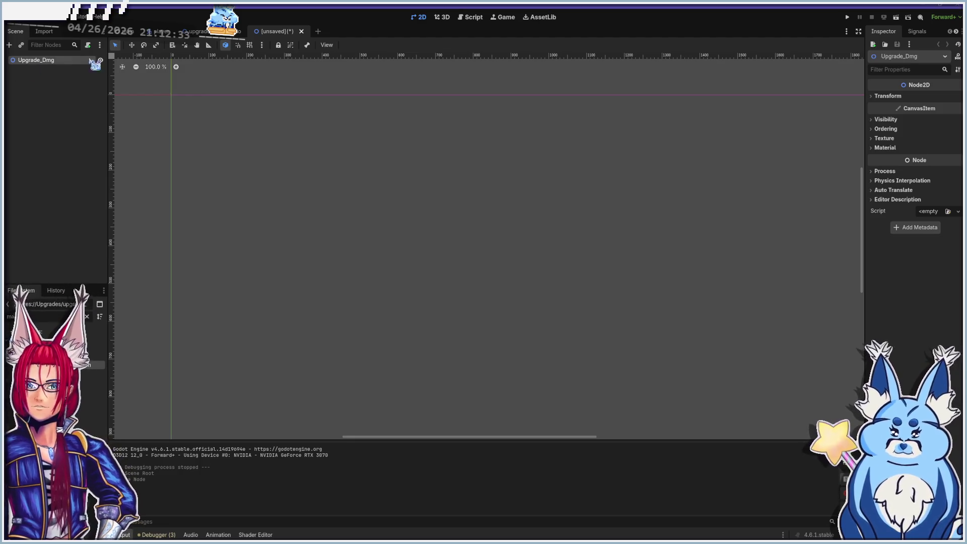
# - Attach a new upgrade_dmg.gd script to the root node, saved in res://Upgrades
pyautogui.click(88, 46)
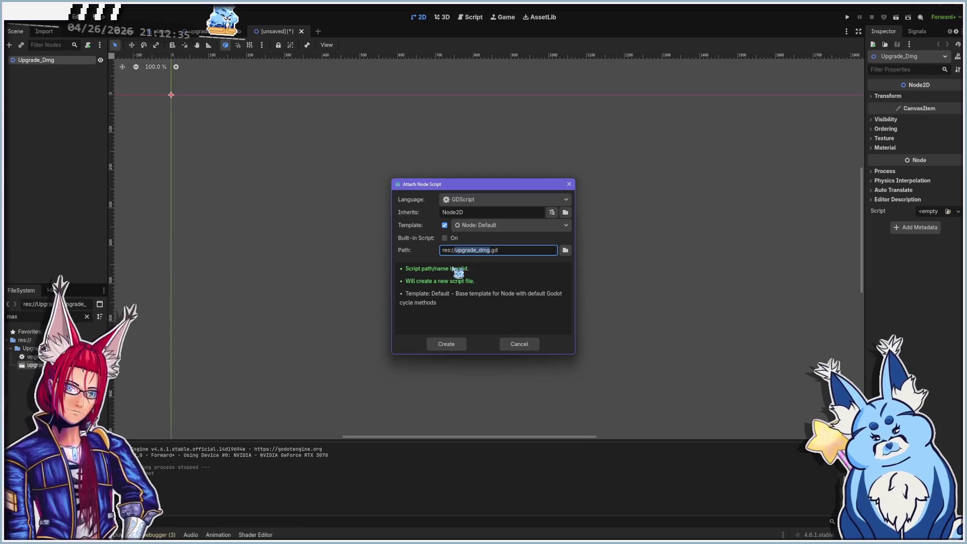
pyautogui.click(565, 250)
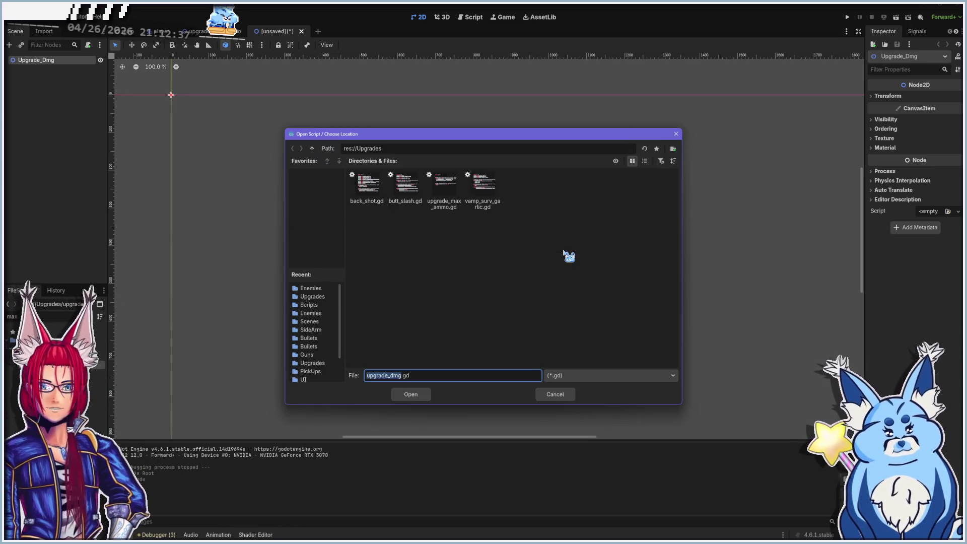
pyautogui.click(407, 395)
pyautogui.click(446, 344)
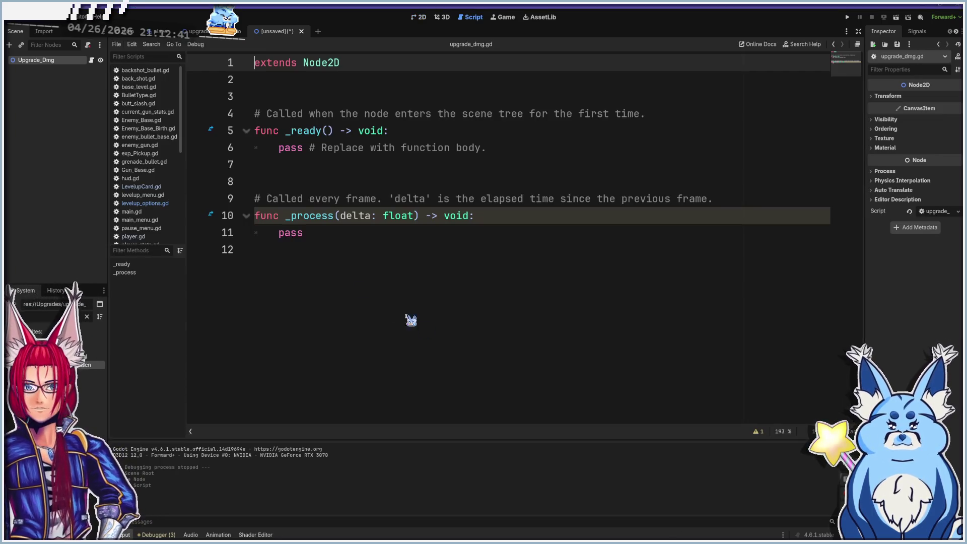
# - Replace the _ready pass line with the CurrentGunStats.strength += strength * 0.25 boost and save
pyautogui.click(483, 147)
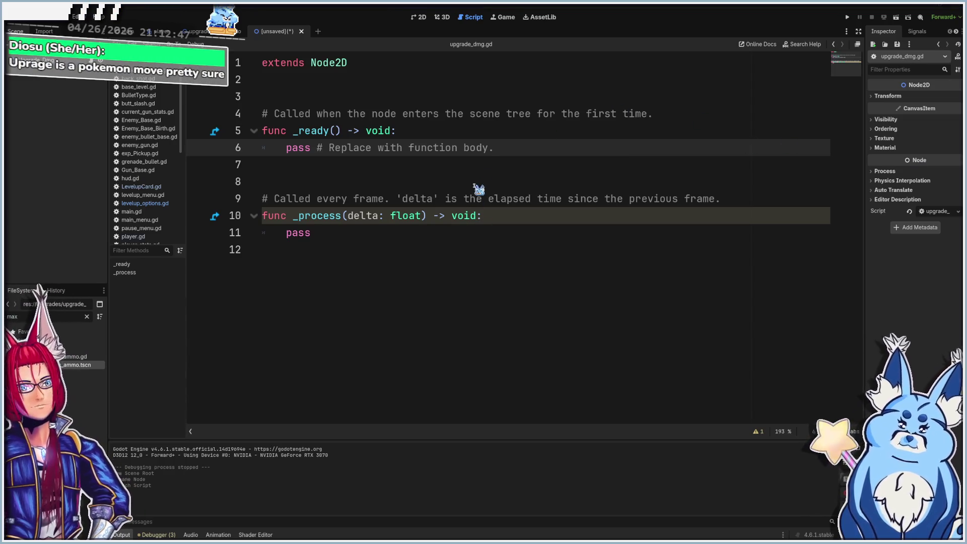
pyautogui.hotkey('shift', 'Home')
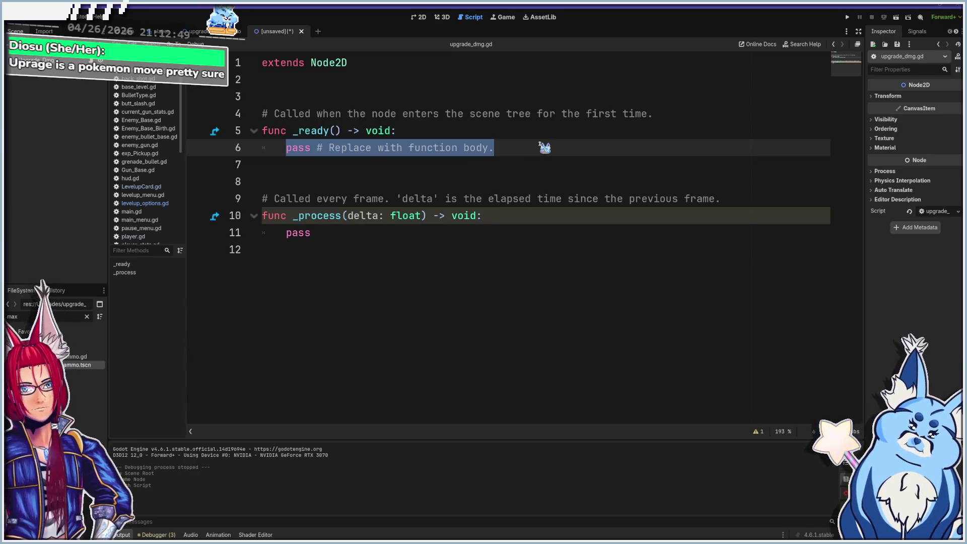
pyautogui.write('CurrentGunStats.strength += CurrentGunStats.strength * 0.25')
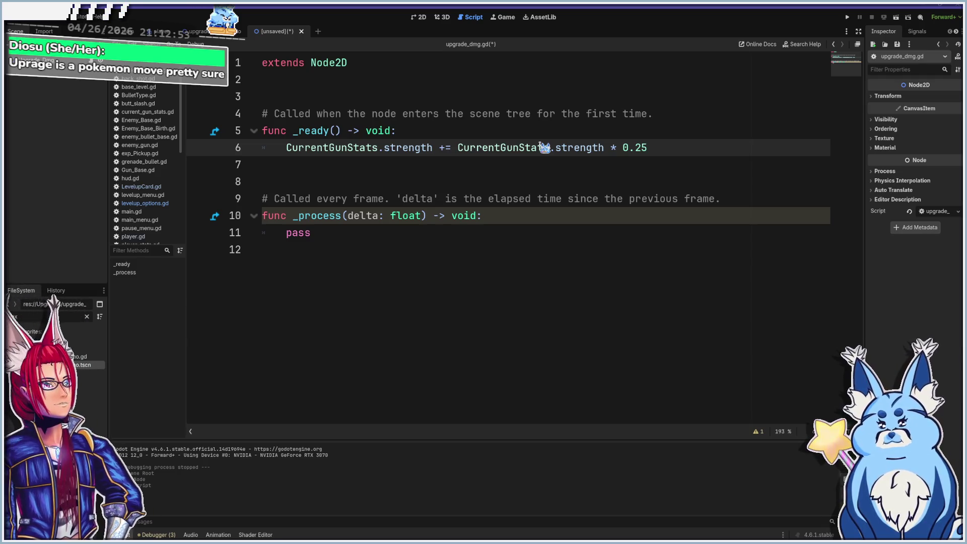
pyautogui.hotkey('ctrl', 's')
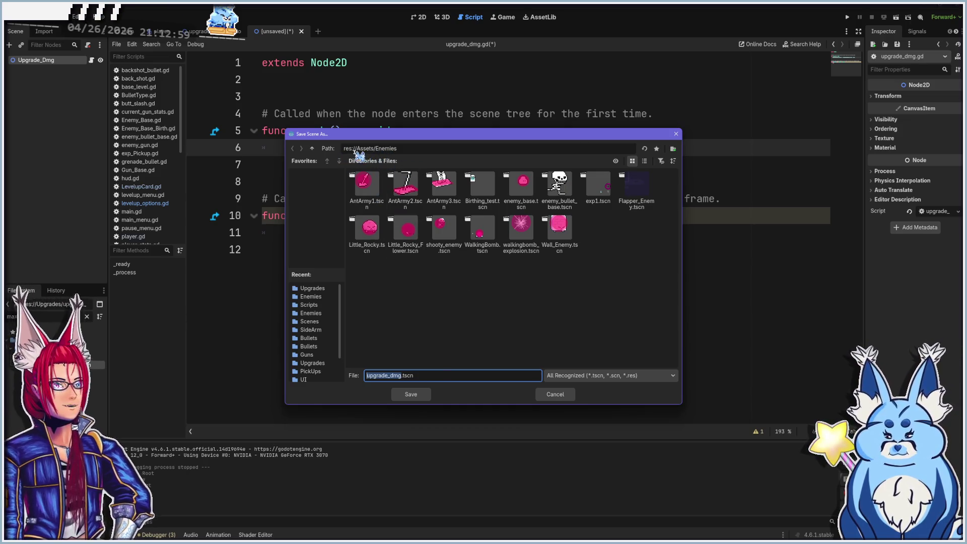
# - Save the scene as upgrade_dmg.tscn in res://Upgrades, then return to levelup_options.gd
pyautogui.click(312, 148)
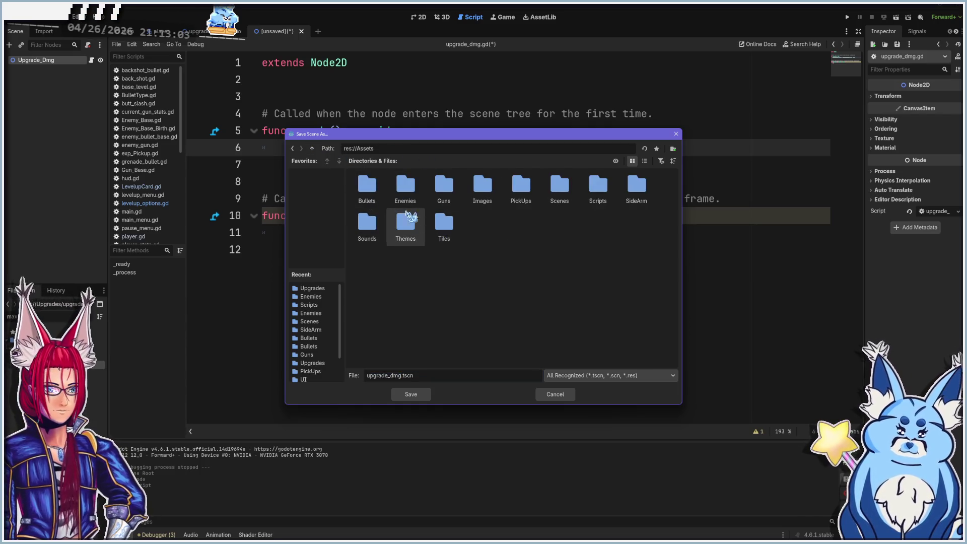
pyautogui.click(312, 148)
pyautogui.doubleClick(444, 186)
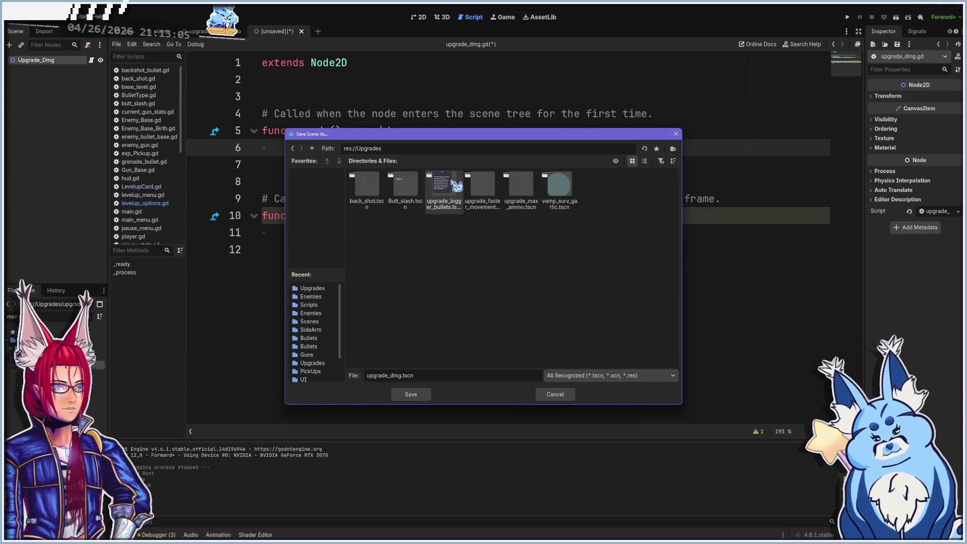
pyautogui.click(416, 396)
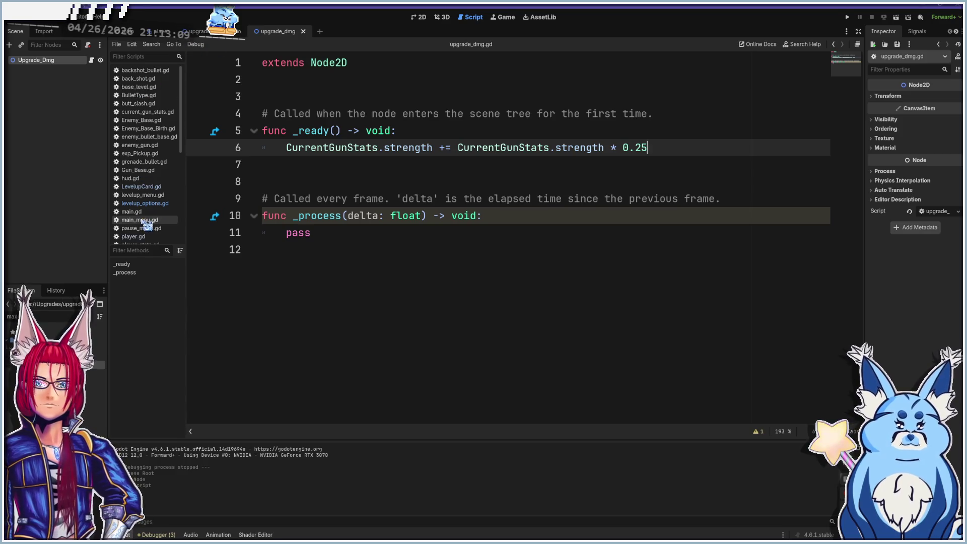
pyautogui.click(143, 203)
# - Duplicate the Max Ammo Up entry as a new first entry in the level-up deck
pyautogui.click(328, 282)
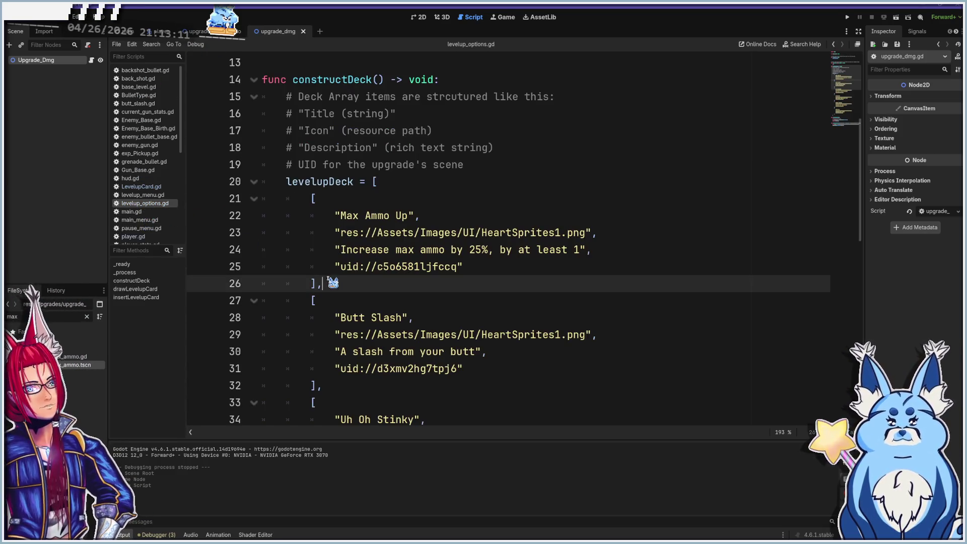
pyautogui.click(269, 201)
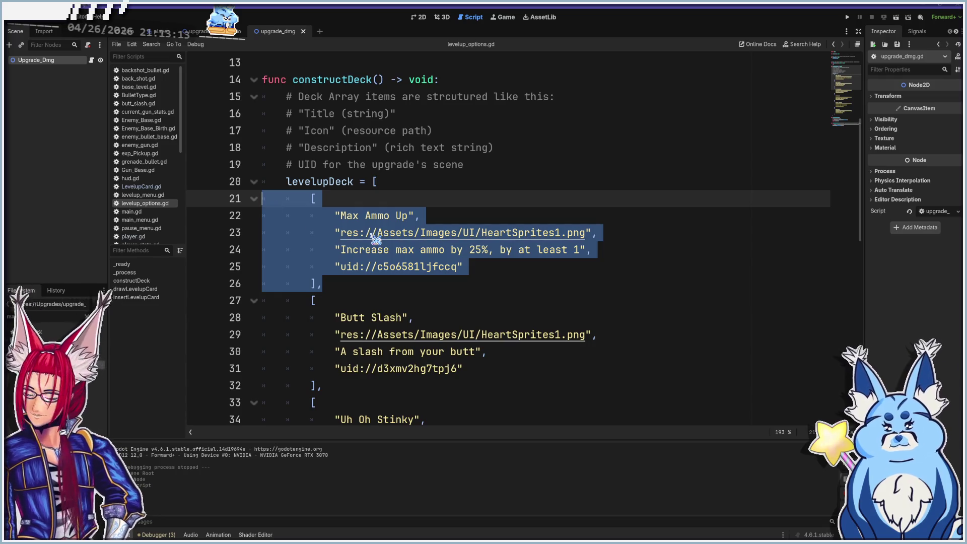
pyautogui.click(407, 186)
pyautogui.press('Return')
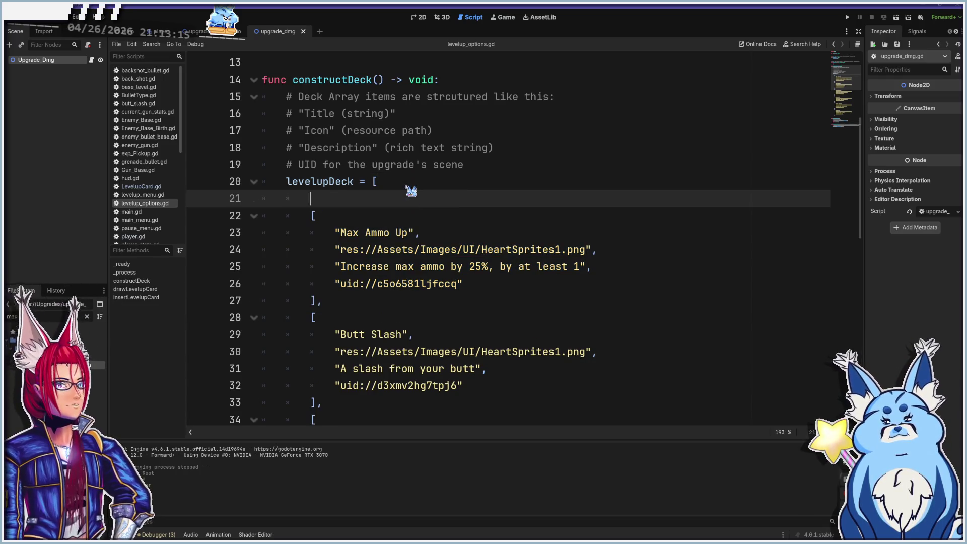
pyautogui.write('[ \t\t\t"Max Ammo Up", \t\t\t"res://Assets/Images/UI/HeartSprites1.png", \t\t\t"Increase max ammo by 25%, by at least 1", \t\t\t"uid://c5o6581ljfccq" \t\t],')
pyautogui.press('Up')
pyautogui.press('Up')
pyautogui.press('Up')
pyautogui.press('BackSpace')
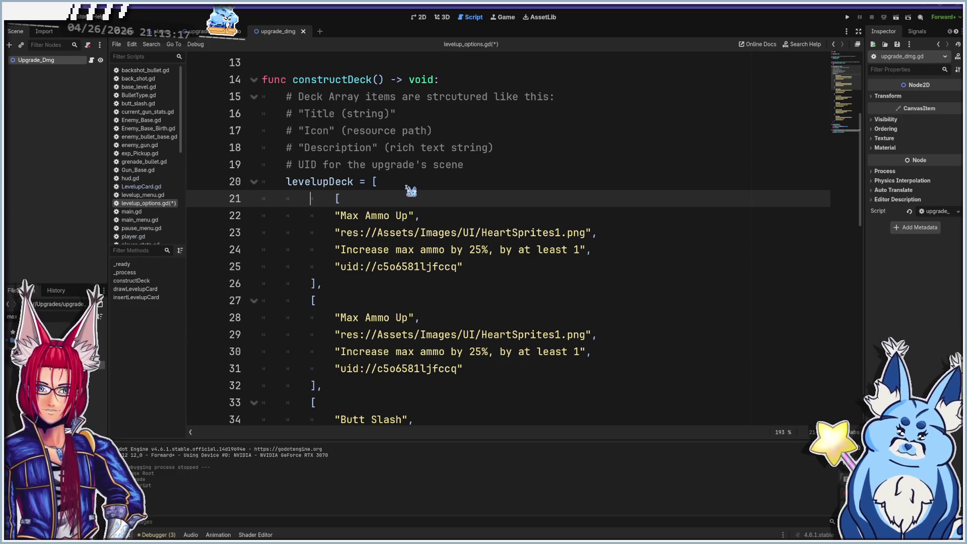
# - Retitle the copied entry Damage Up and describe it as increasing damage by 25%
pyautogui.click(343, 217)
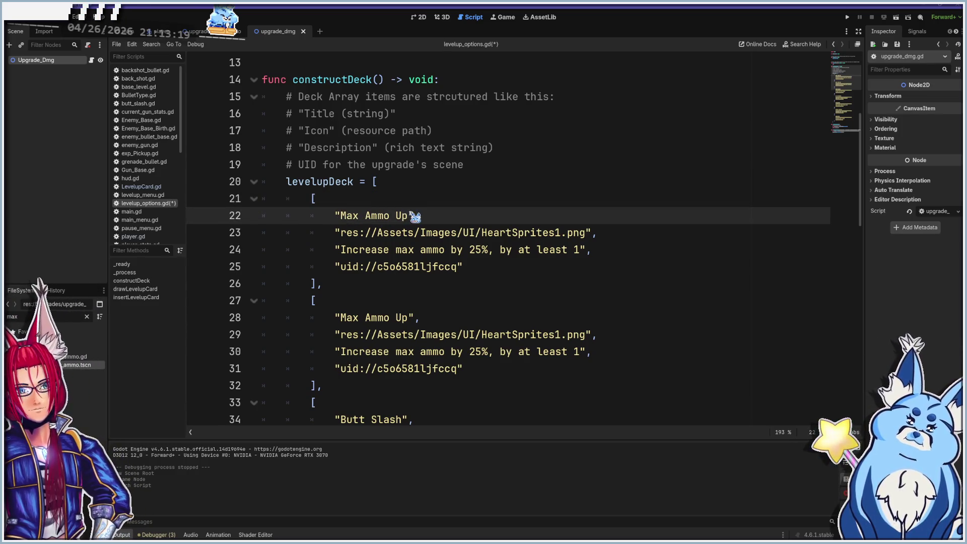
pyautogui.click(409, 215)
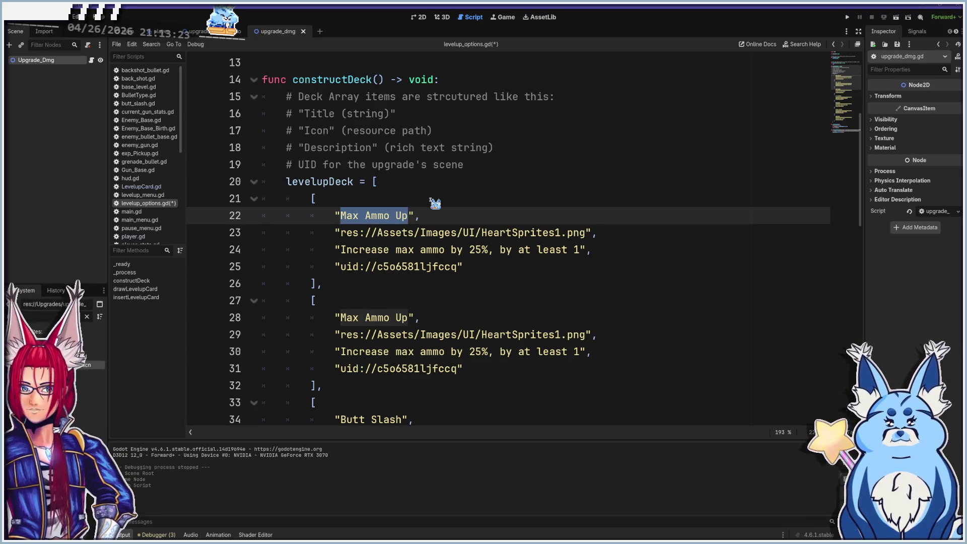
pyautogui.write('Damage')
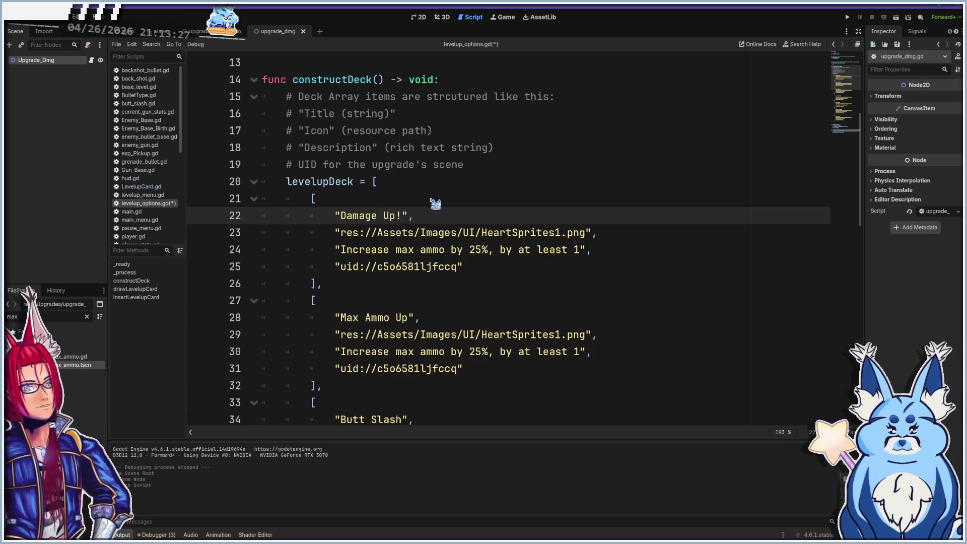
pyautogui.click(339, 249)
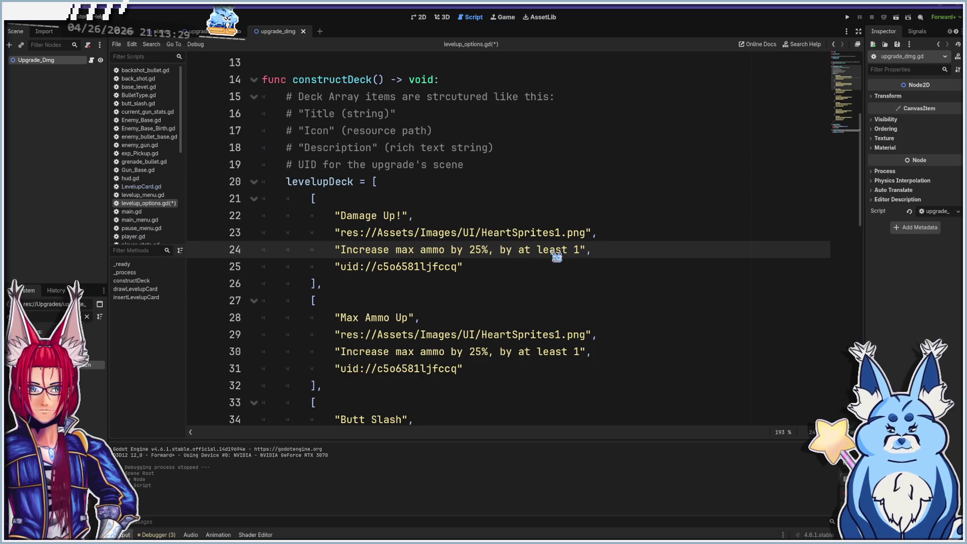
pyautogui.click(580, 250)
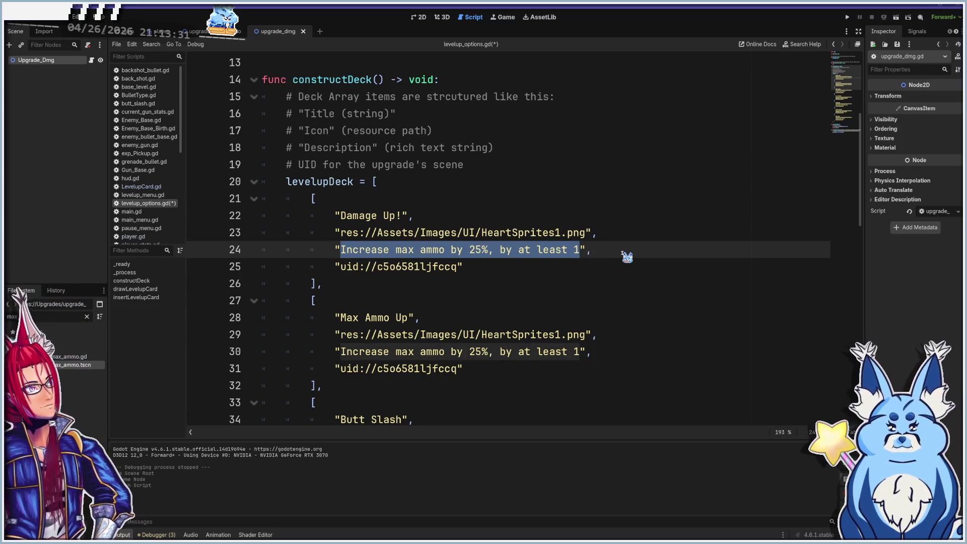
pyautogui.write('Increase Gun damage ')
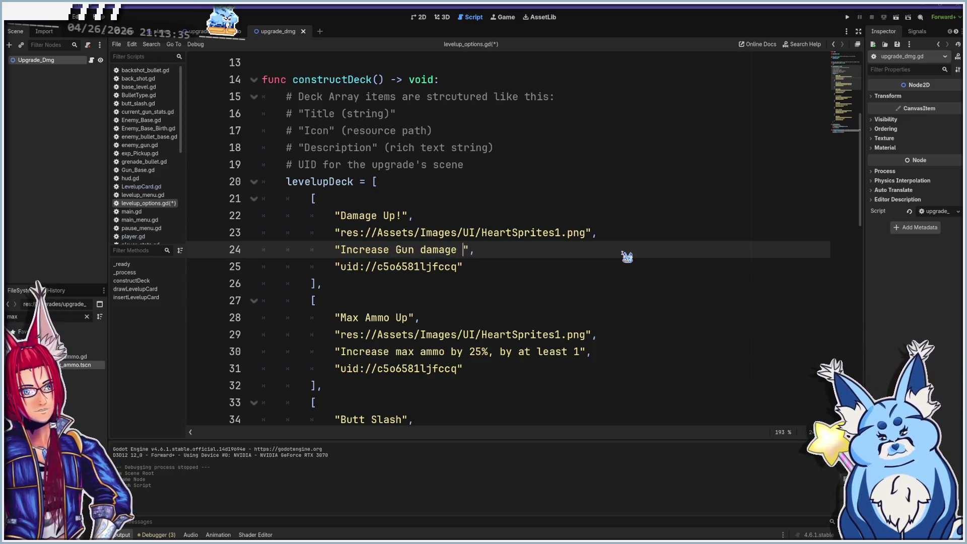
pyautogui.write('25')
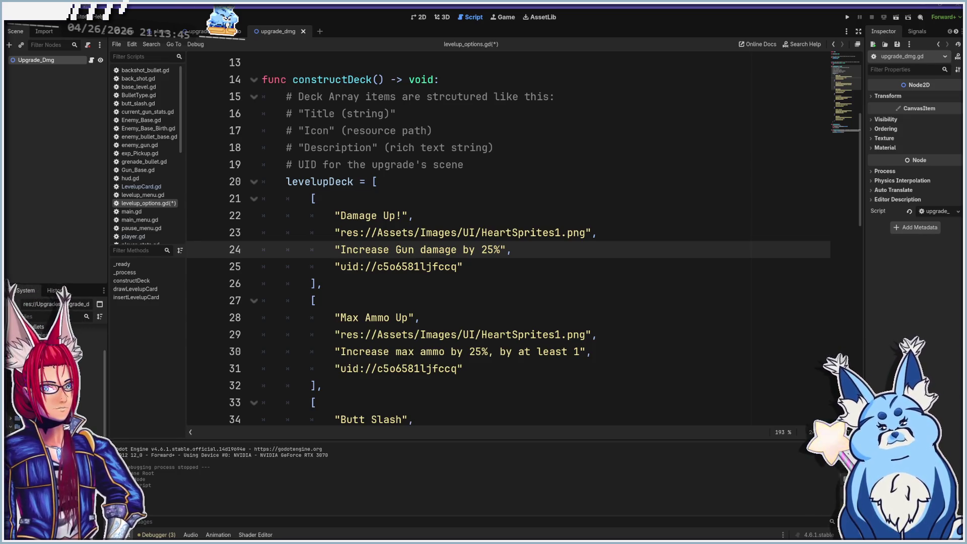
# - Replace line 25's UID with upgrade_dmg.tscn's UID, save the script, and run the game
pyautogui.rightClick(60, 366)
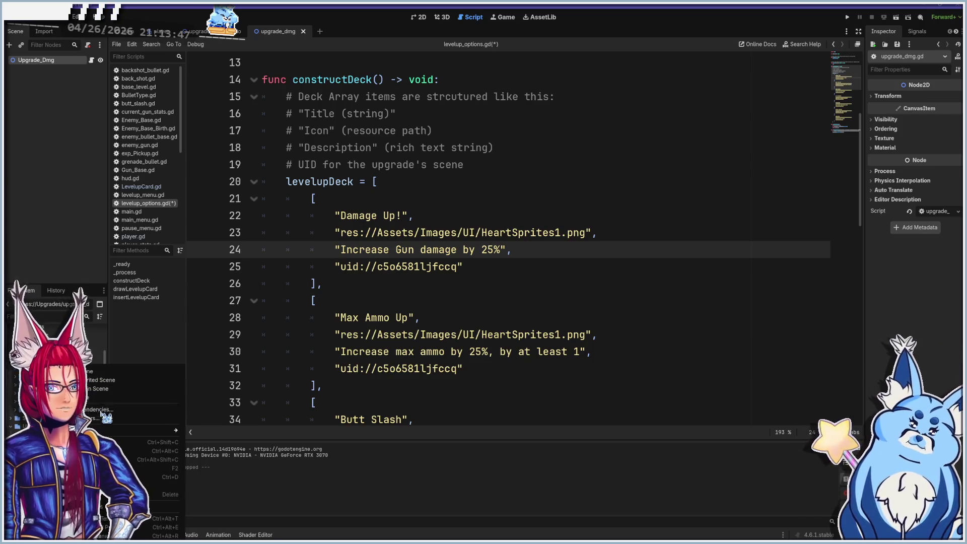
pyautogui.click(156, 460)
pyautogui.click(352, 269)
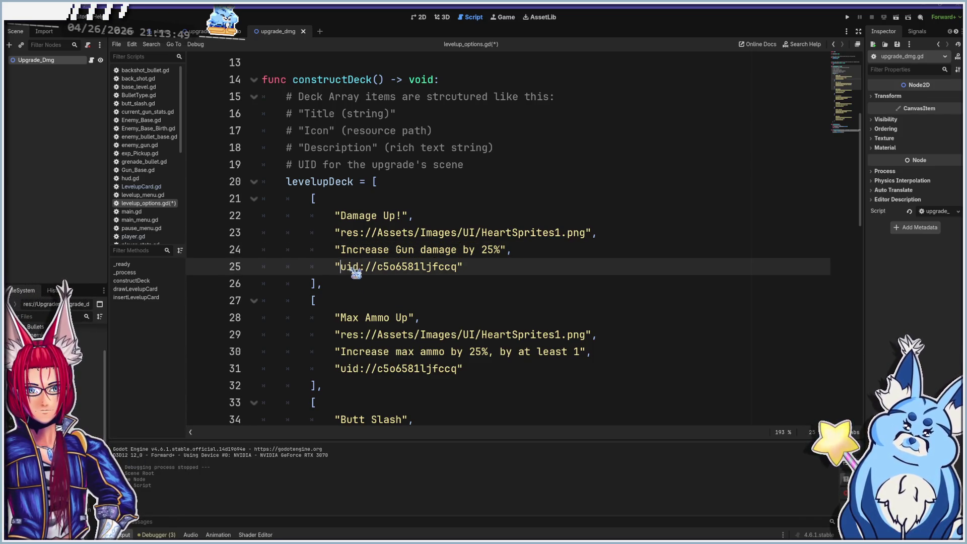
pyautogui.moveTo(458, 267); pyautogui.dragTo(340, 267)
pyautogui.write('uid://dpsq3wjh0qcr')
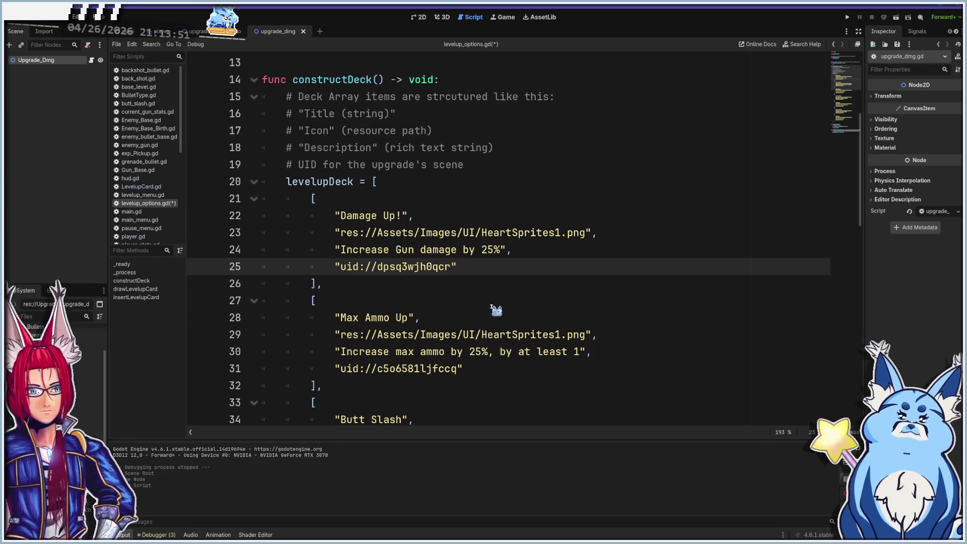
pyautogui.hotkey('ctrl', 's')
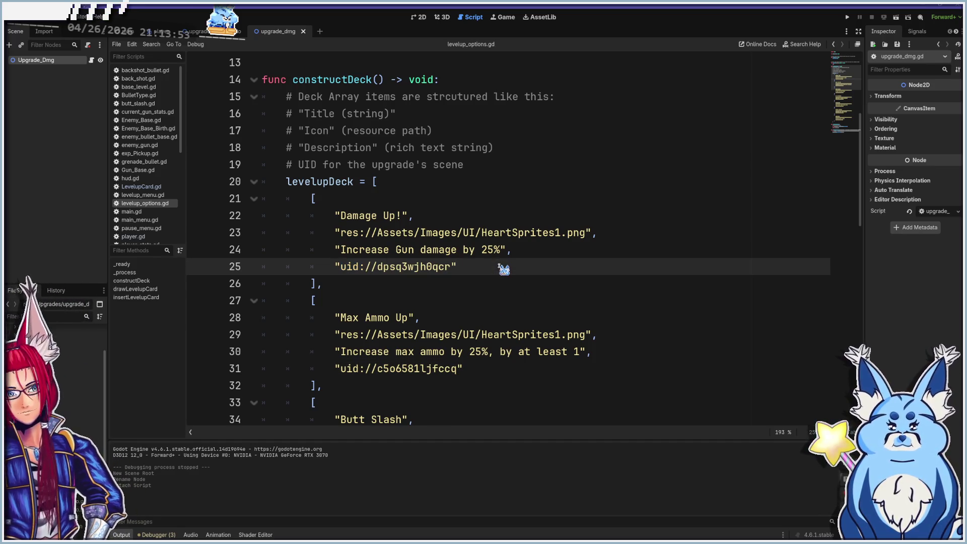
pyautogui.press('F5')
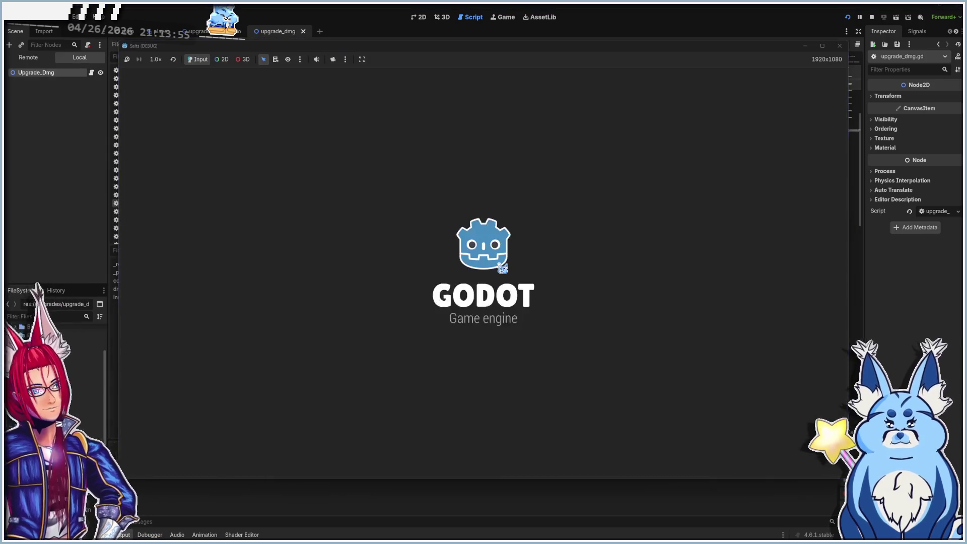
# - Start a new game with a weapon, move around the arena and shoot the bird enemy
pyautogui.click(488, 355)
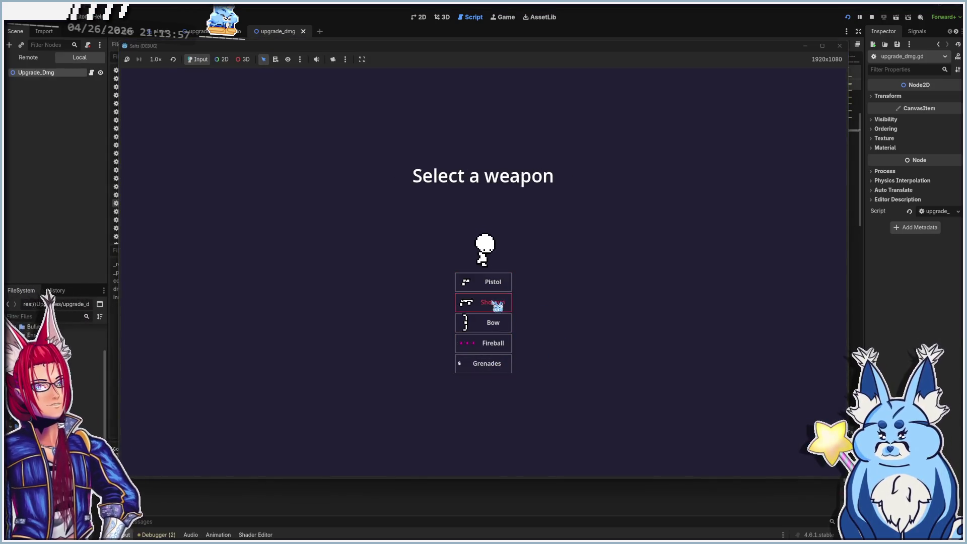
pyautogui.click(476, 304)
pyautogui.press('d')
pyautogui.press('a')
pyautogui.press('d')
pyautogui.press('a')
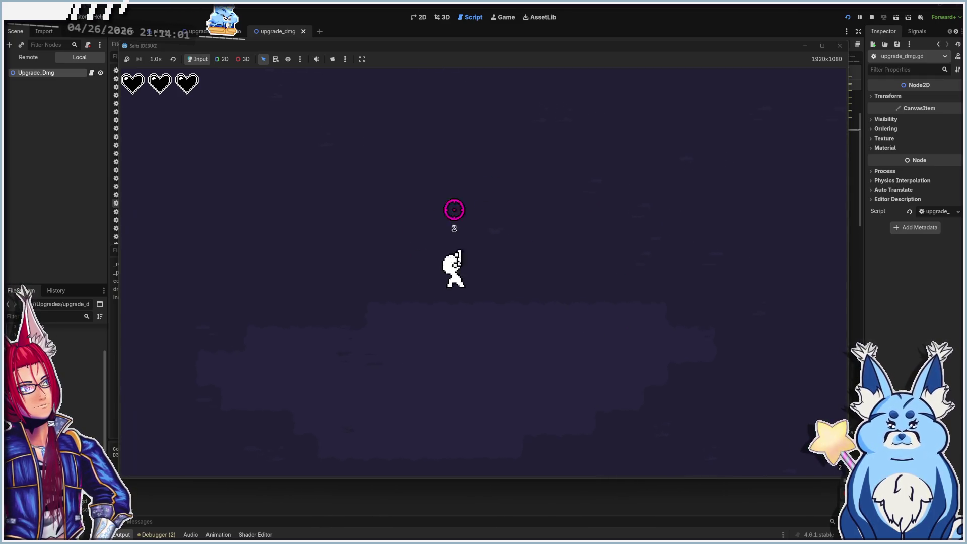
pyautogui.press('d')
pyautogui.press('a')
pyautogui.press('d')
pyautogui.click(536, 246)
pyautogui.press('d')
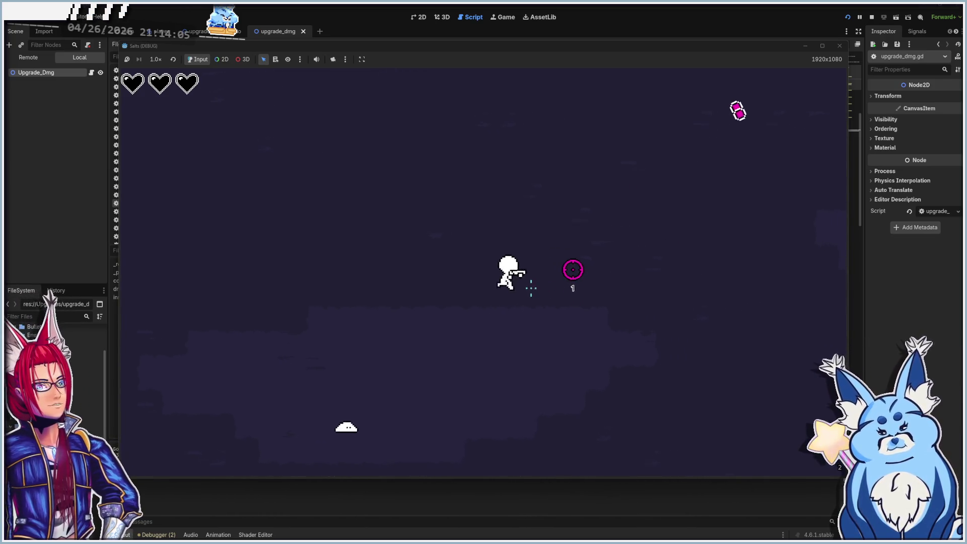
pyautogui.press('w')
pyautogui.press('a')
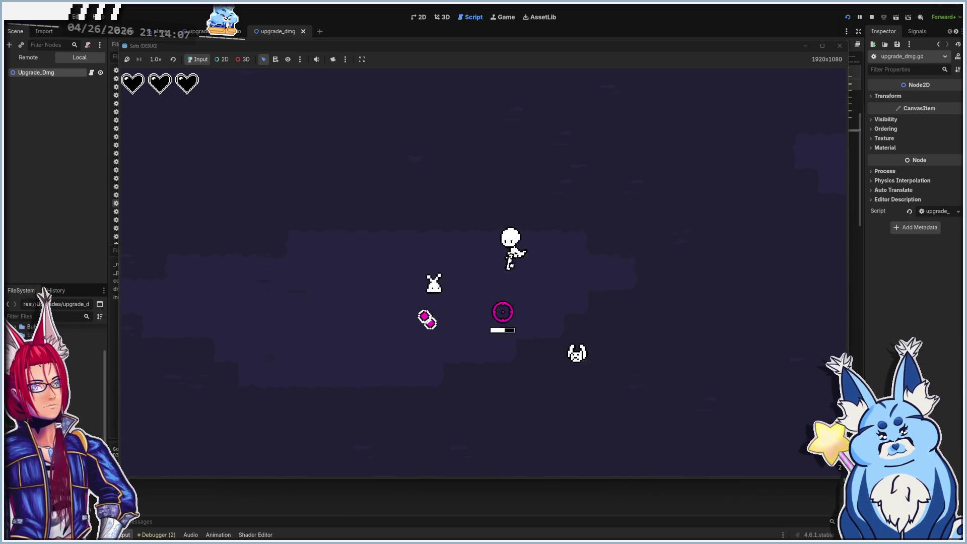
pyautogui.press('s')
pyautogui.press('d')
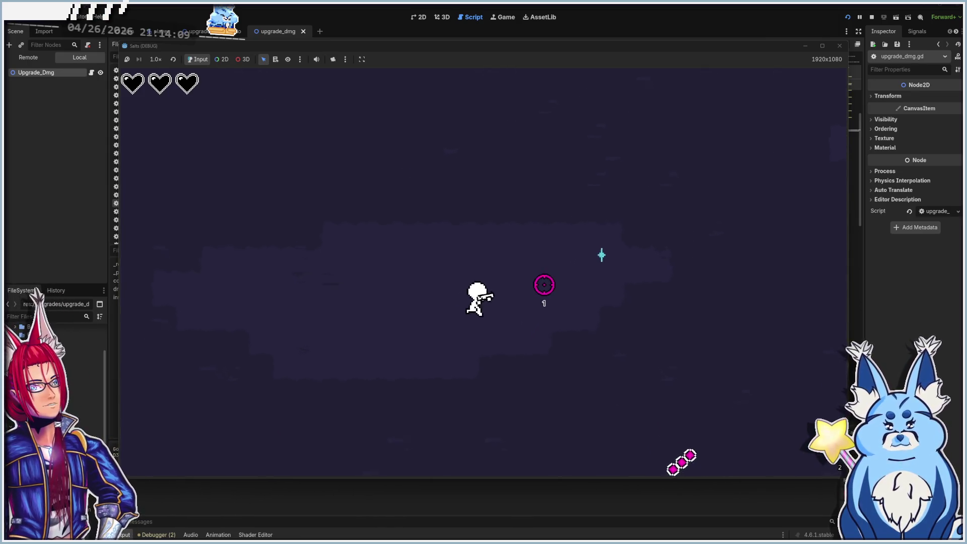
pyautogui.press('s')
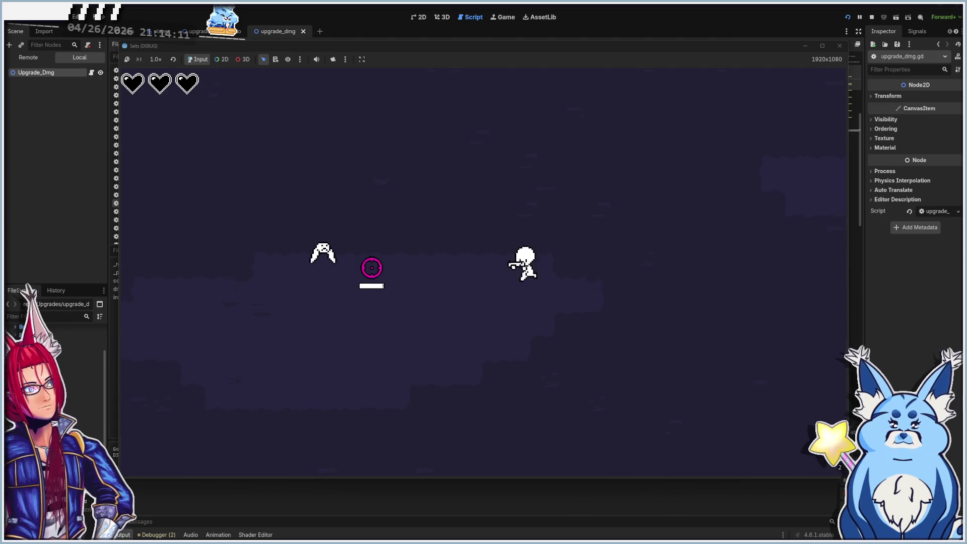
pyautogui.press('a')
pyautogui.press('w')
pyautogui.press('a')
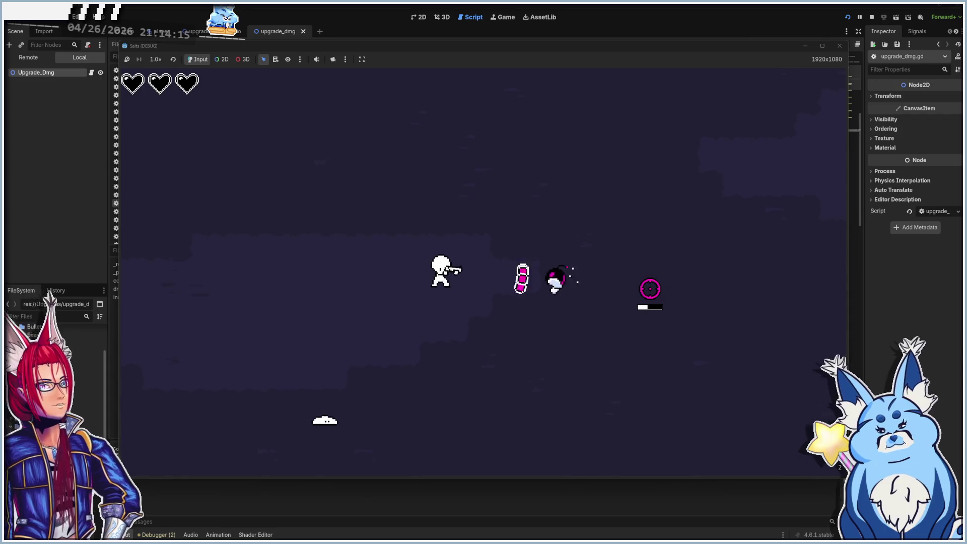
pyautogui.press('d')
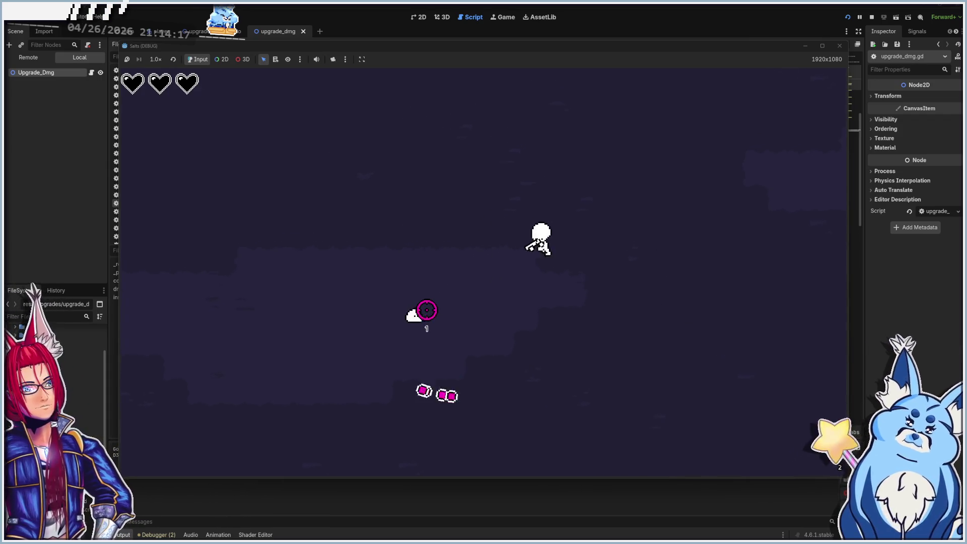
pyautogui.press('a')
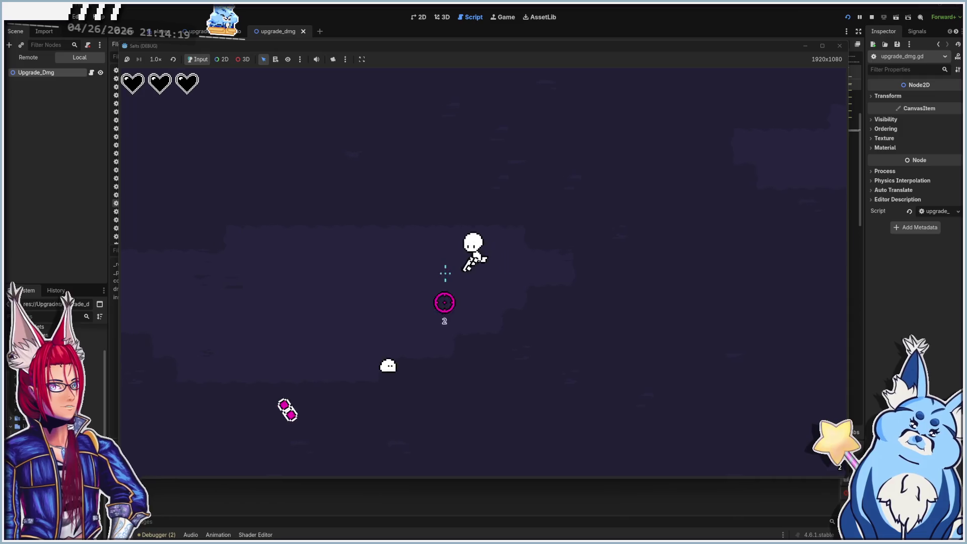
# - Take the Damage Up card at level-up and keep dodging enemies around the arena
pyautogui.click(255, 314)
pyautogui.press('d')
pyautogui.press('a')
pyautogui.press('s')
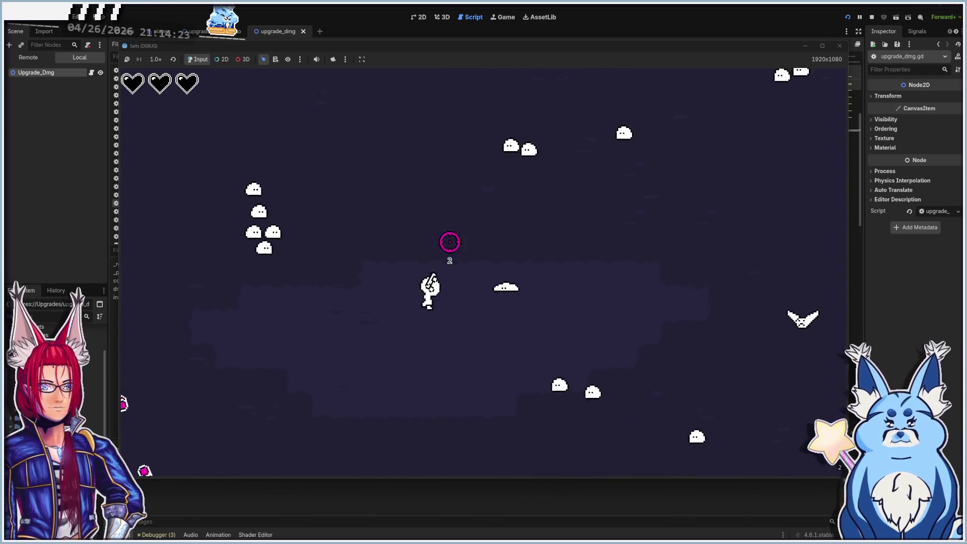
pyautogui.press('a')
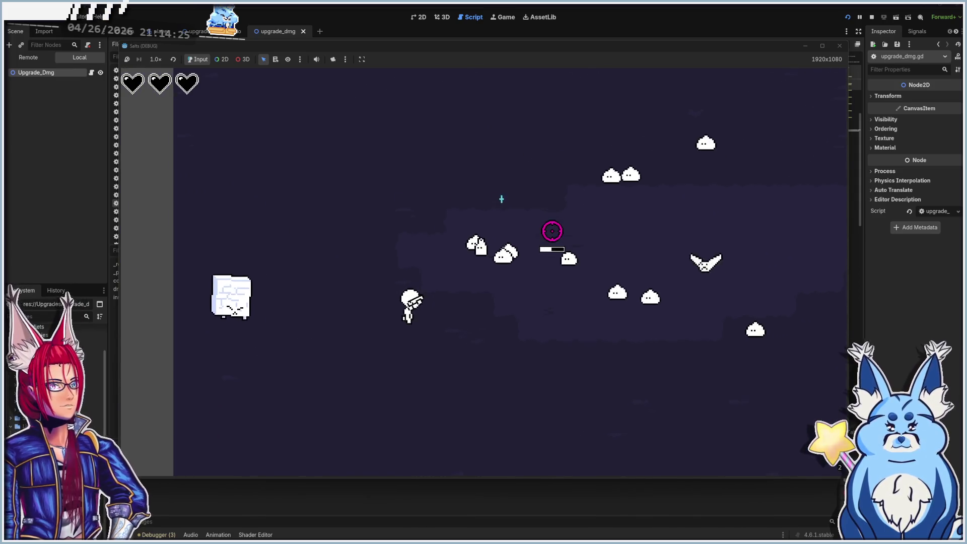
pyautogui.press('s')
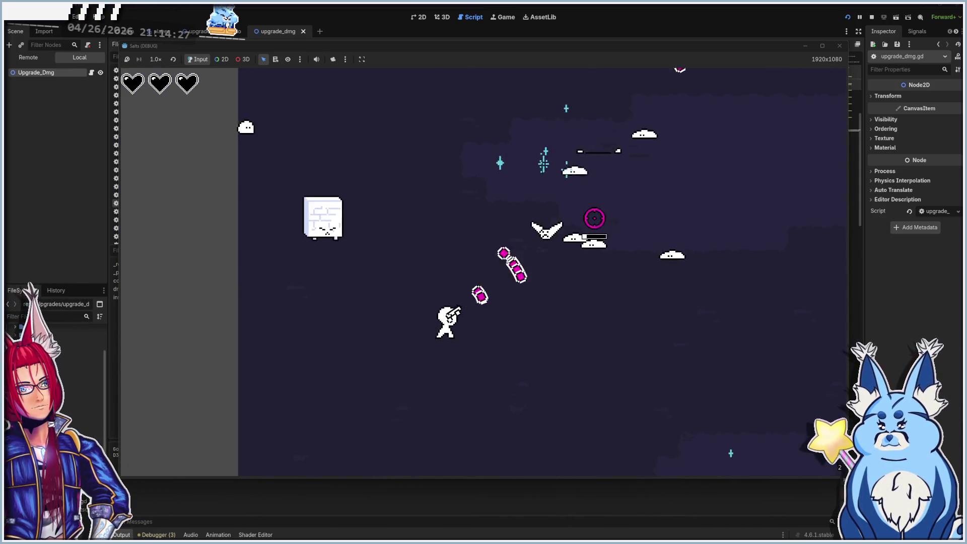
pyautogui.press('a')
pyautogui.press('a')
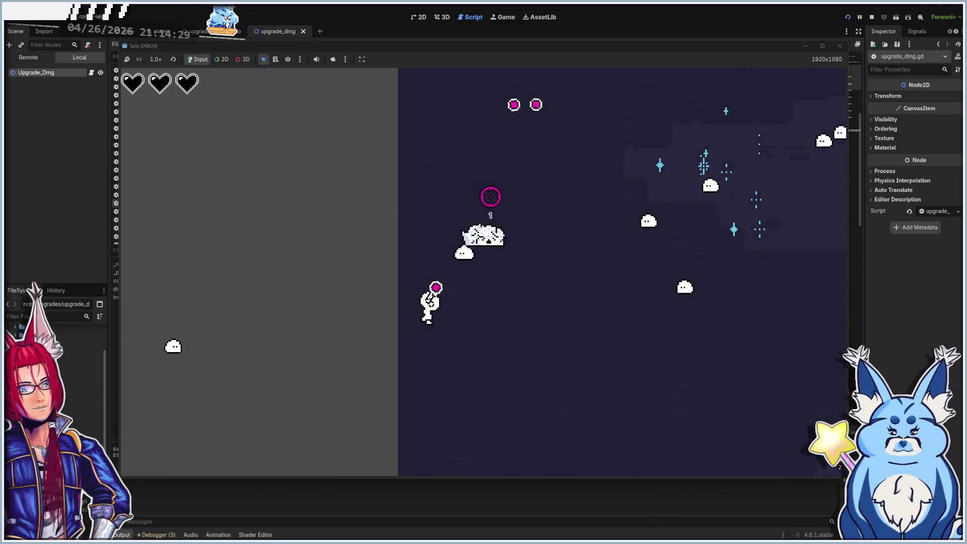
pyautogui.press('d')
pyautogui.press('s')
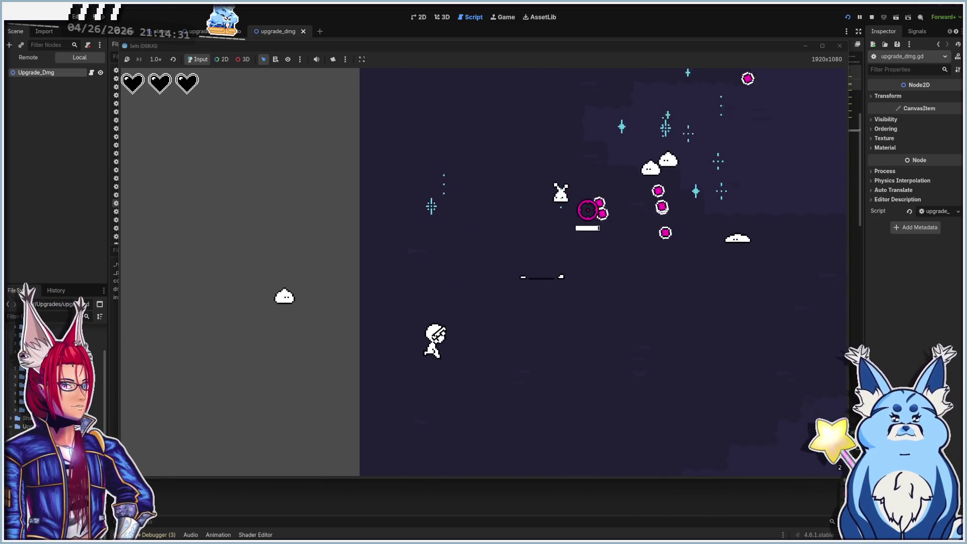
pyautogui.press('w')
pyautogui.press('d')
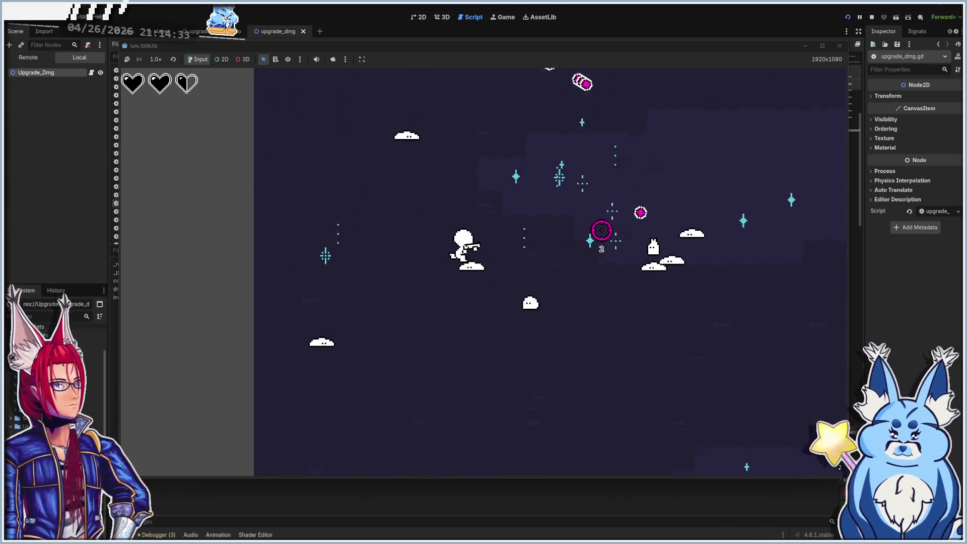
pyautogui.press('w')
pyautogui.press('d')
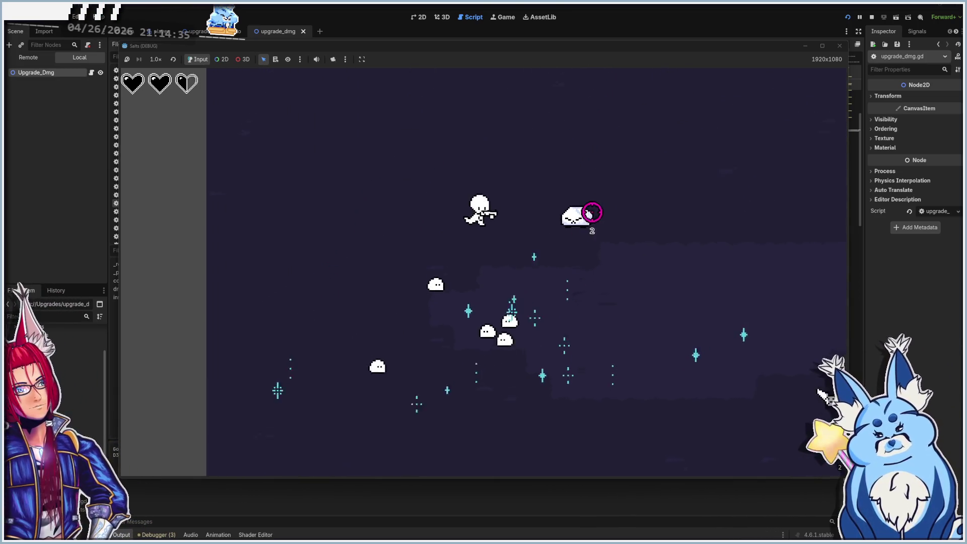
pyautogui.press('d')
pyautogui.press('w')
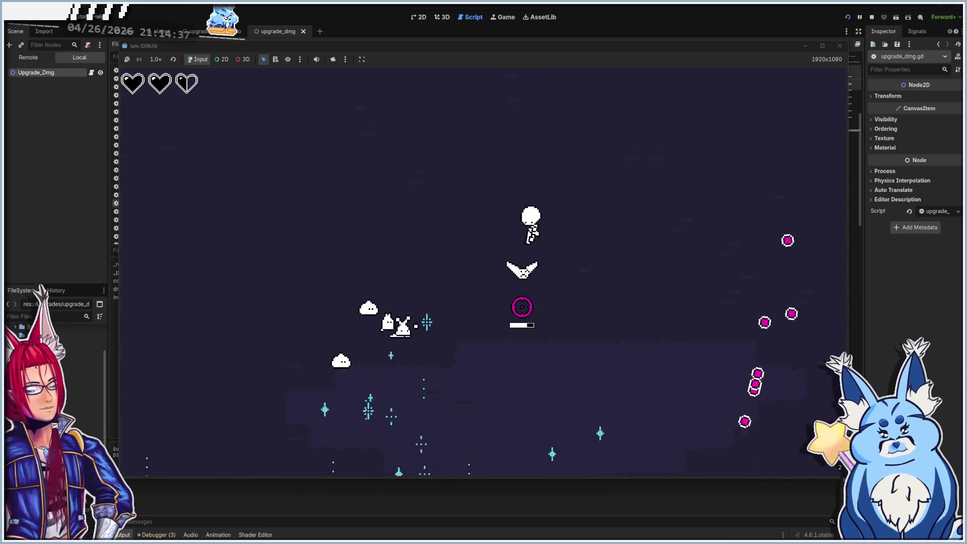
pyautogui.press('s')
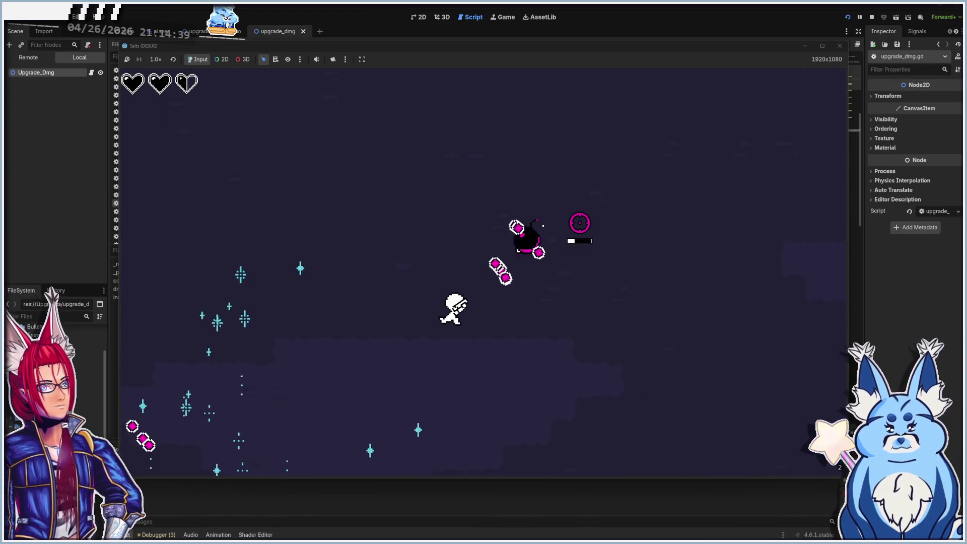
pyautogui.press('w')
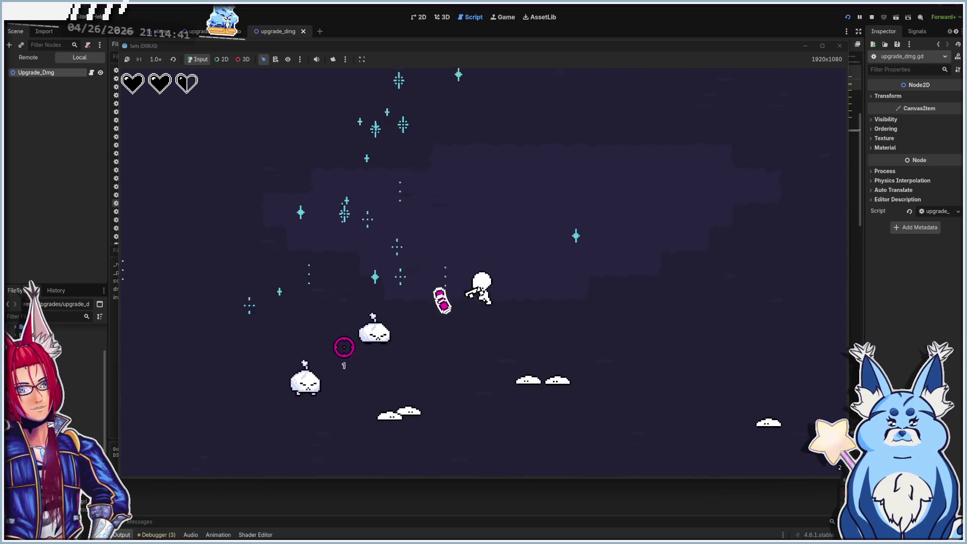
# - Pick two more level-up upgrades, walk a bit, then stop the playtest with F8
pyautogui.click(434, 333)
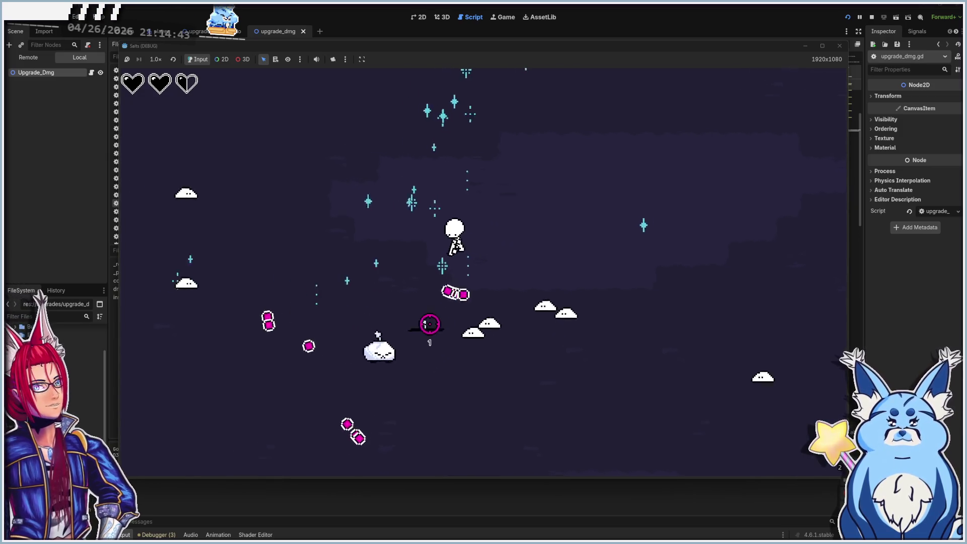
pyautogui.click(434, 347)
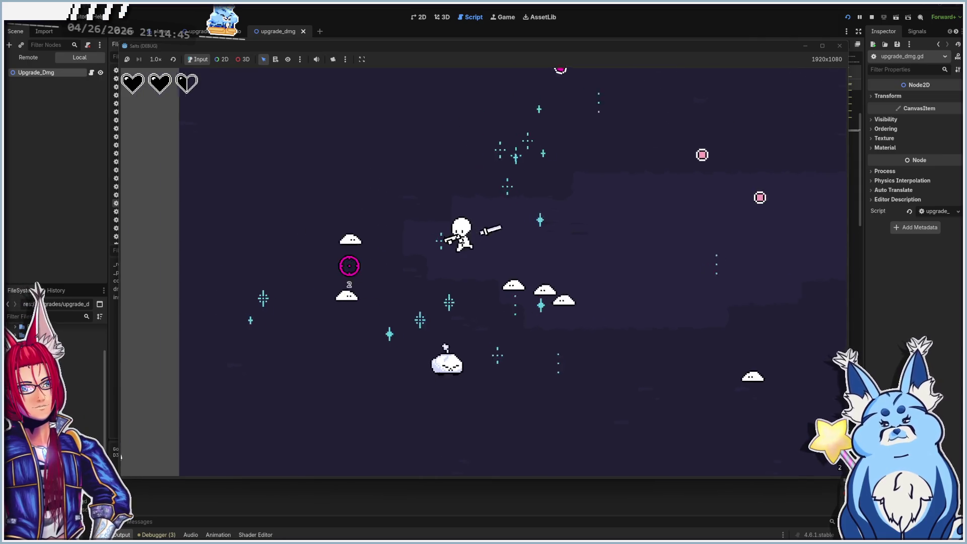
pyautogui.press('a')
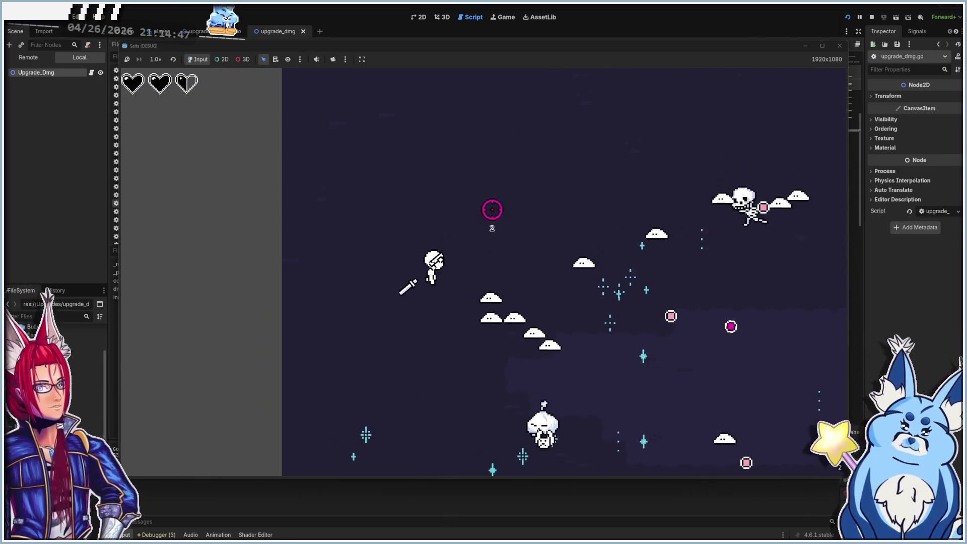
pyautogui.press('a')
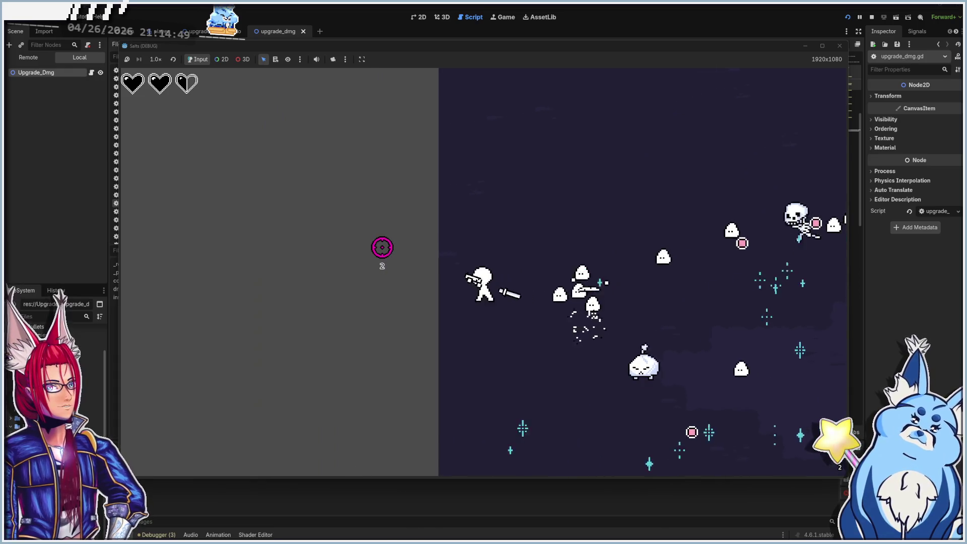
pyautogui.press('d')
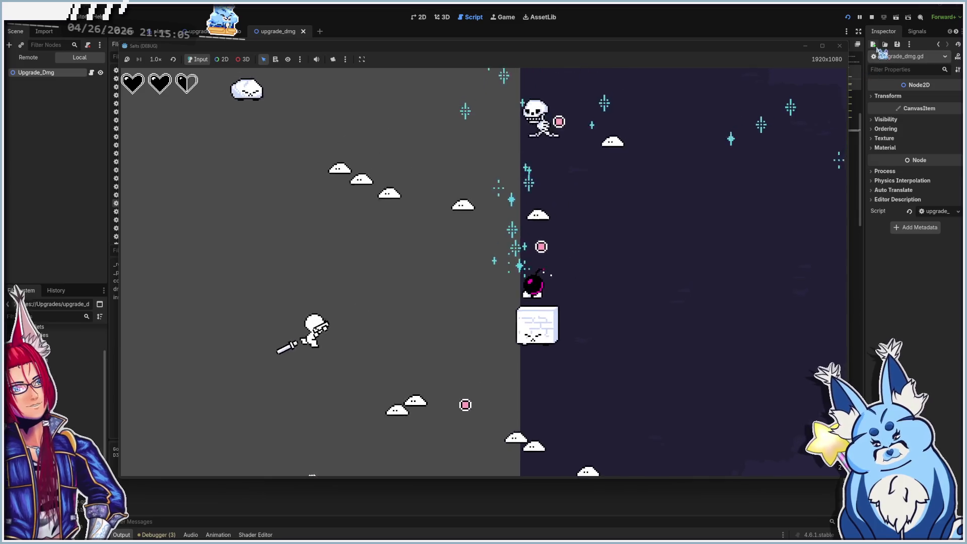
pyautogui.press('F8')
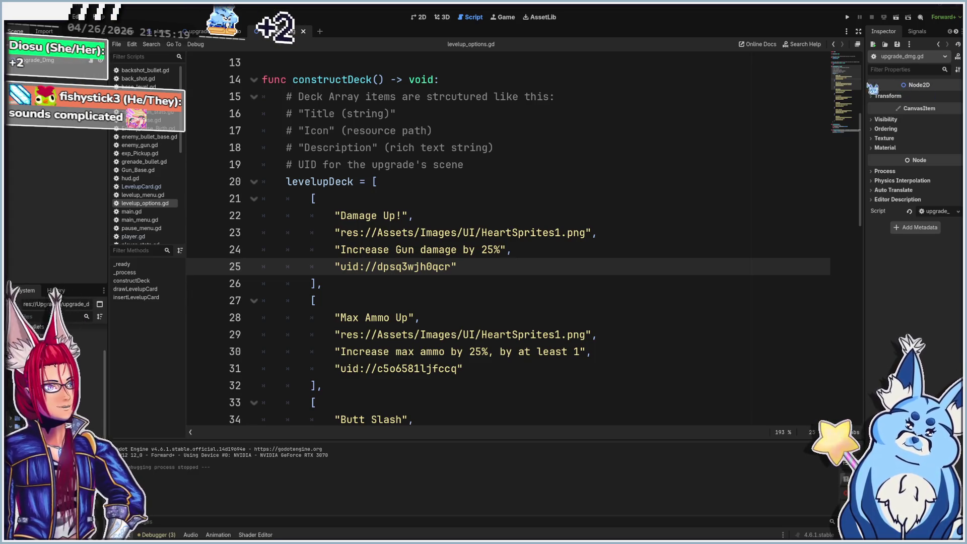
# - Create a new scene with a Node2D root named Upgrade_ReloadTime
pyautogui.click(318, 31)
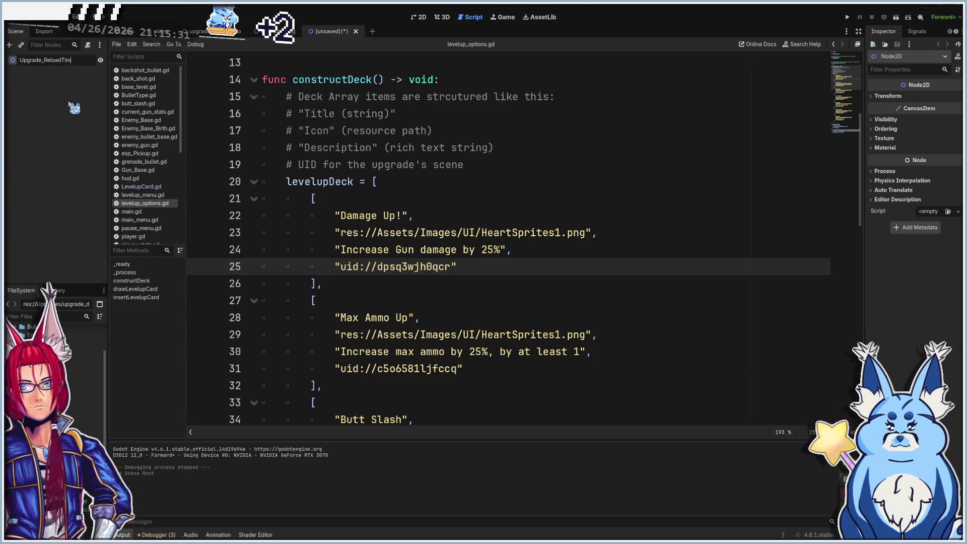
pyautogui.write('e')
pyautogui.press('Return')
# - Attach a new script saved as res://Upgrades/upgrade_reload_time.gd to the root node
pyautogui.click(89, 45)
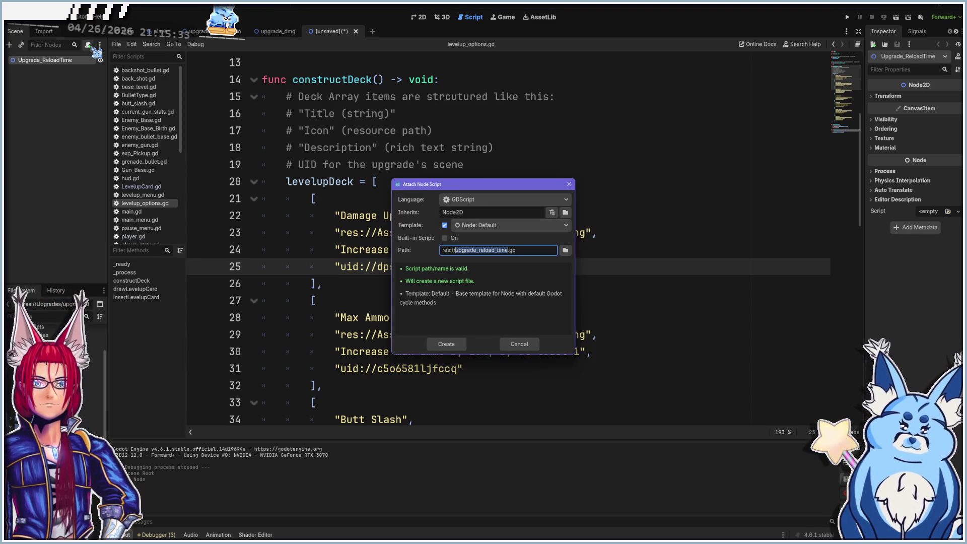
pyautogui.click(562, 249)
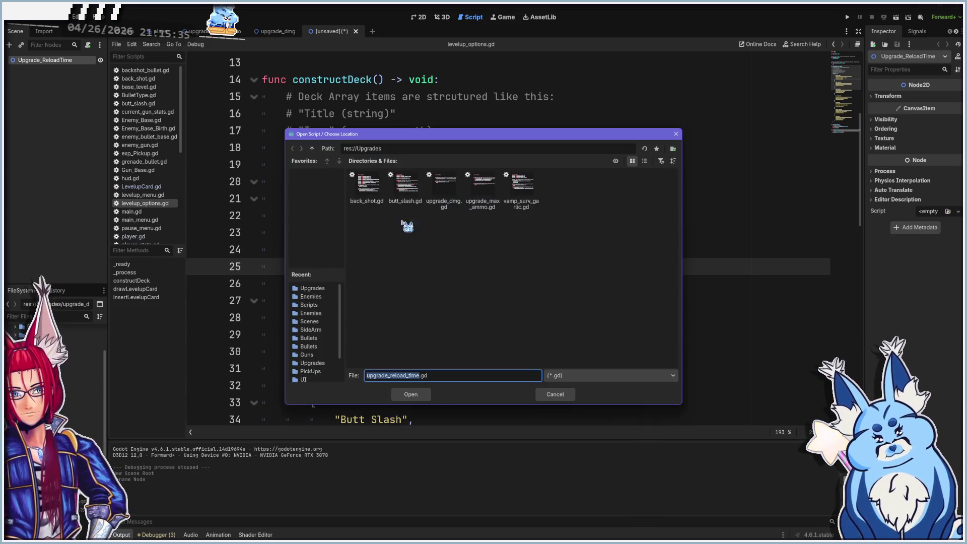
pyautogui.click(410, 394)
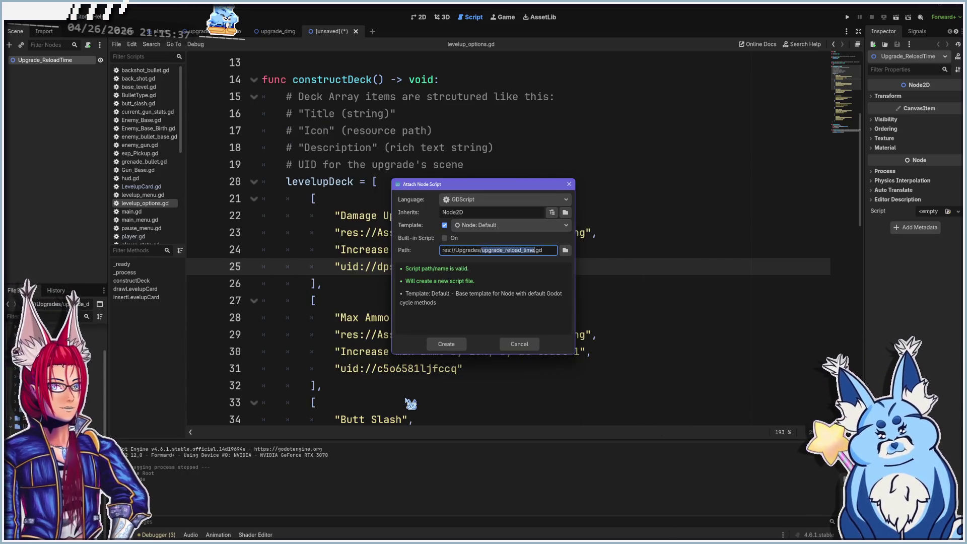
pyautogui.click(446, 344)
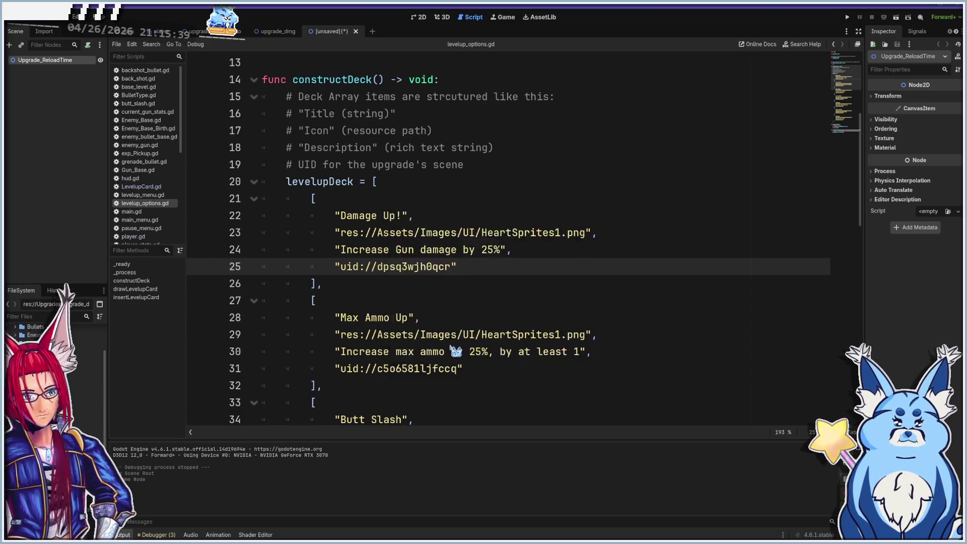
pyautogui.click(528, 149)
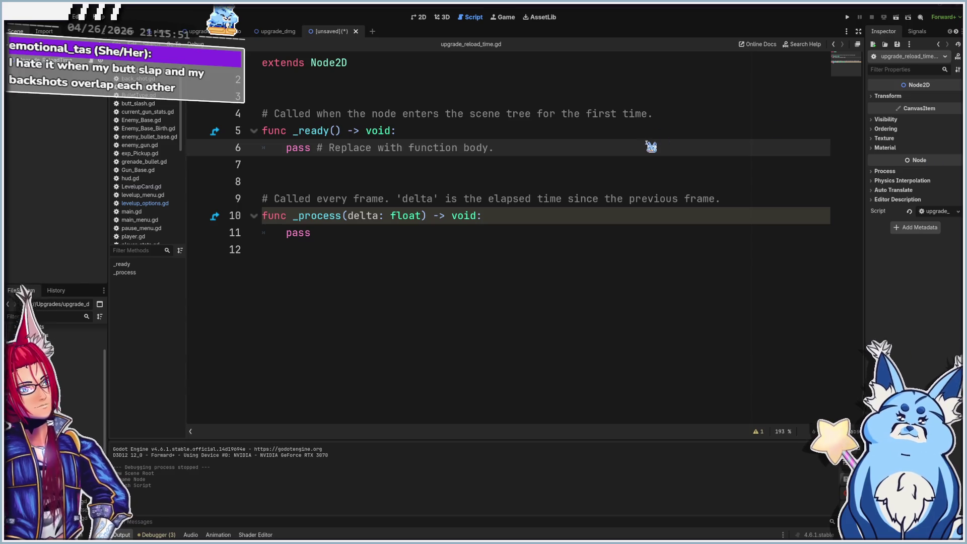
# - Replace _ready's pass with a 25% reloadTime cut and save as upgrade_reload_time.tscn
pyautogui.hotkey('shift', 'Home')
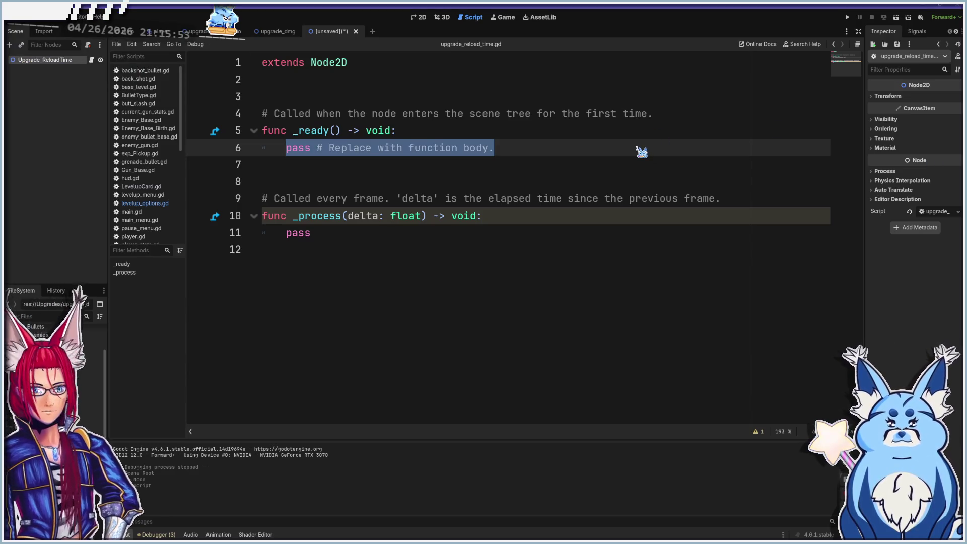
pyautogui.write('CurrentGunStats.reloadTime -= CurrentGunStats.reloadTime * 0.25')
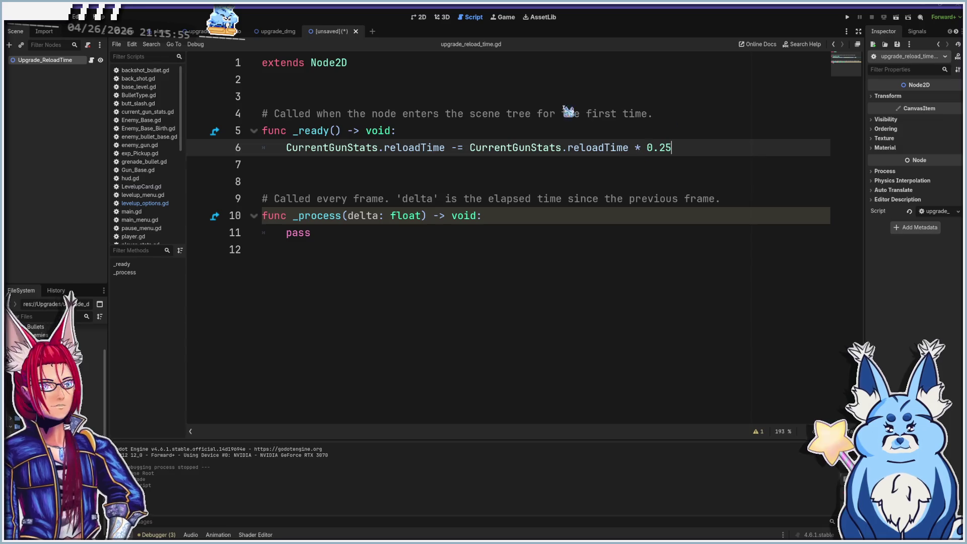
pyautogui.hotkey('ctrl', 's')
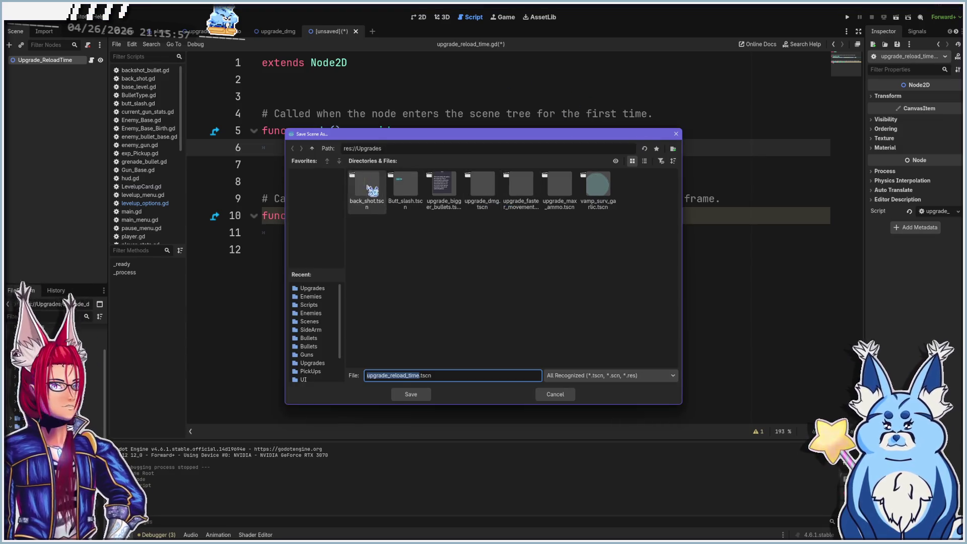
pyautogui.click(410, 396)
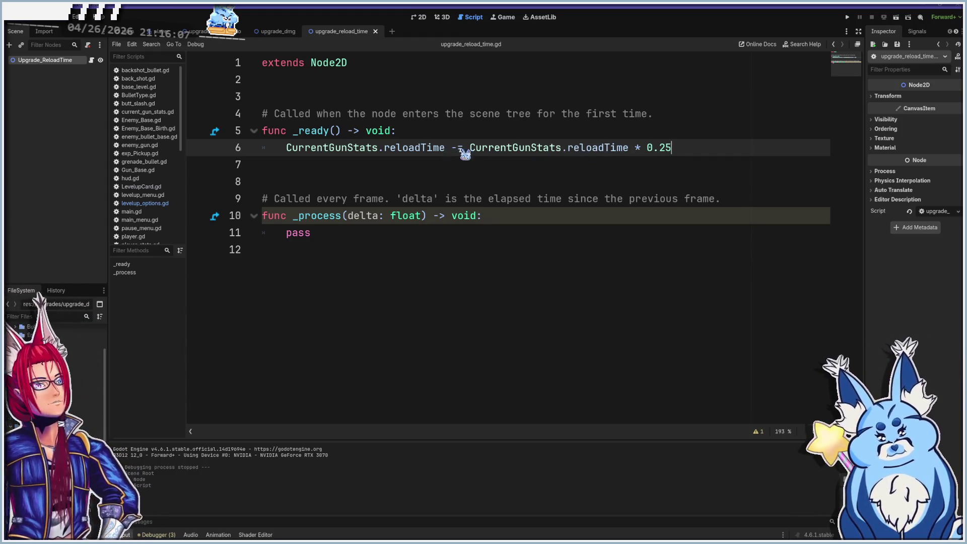
pyautogui.hotkey('ctrl', 's')
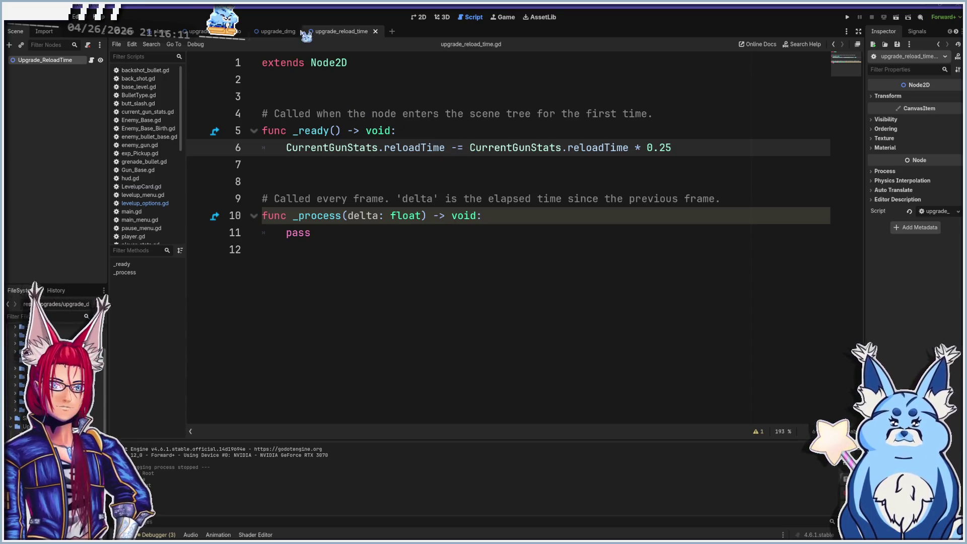
# - In levelup_options.gd, copy the Damage Up! entry to the top of levelupDeck
pyautogui.click(143, 204)
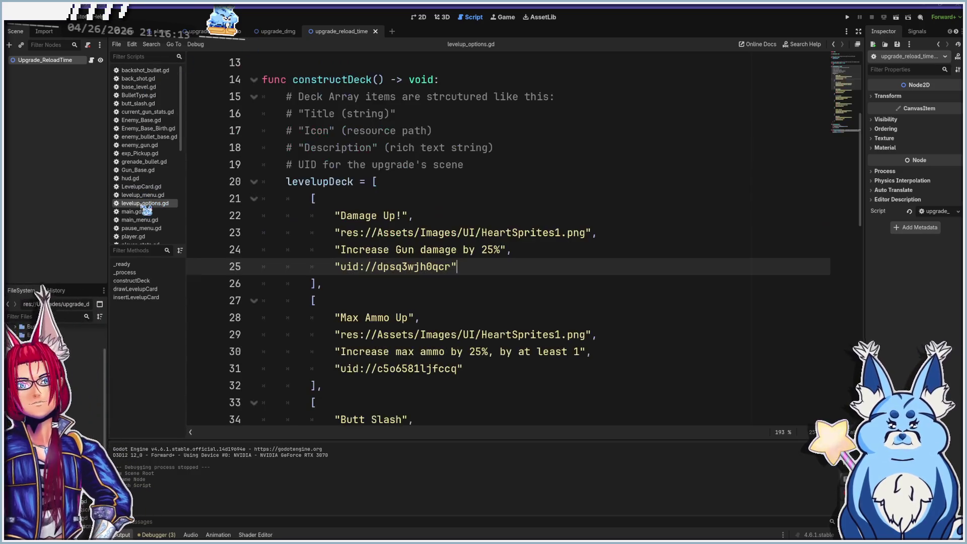
pyautogui.moveTo(343, 288); pyautogui.dragTo(219, 200)
pyautogui.click(423, 187)
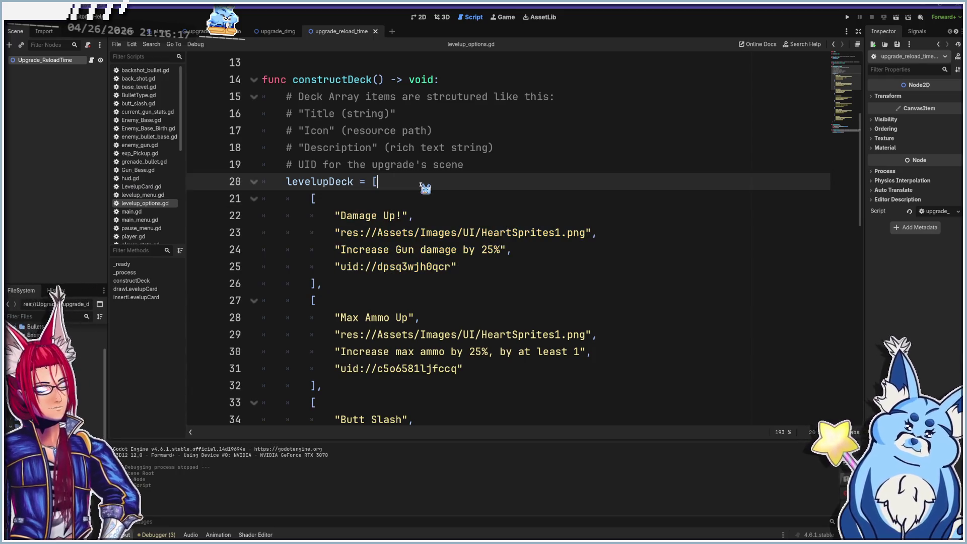
pyautogui.press('Return')
pyautogui.hotkey('ctrl', 'v')
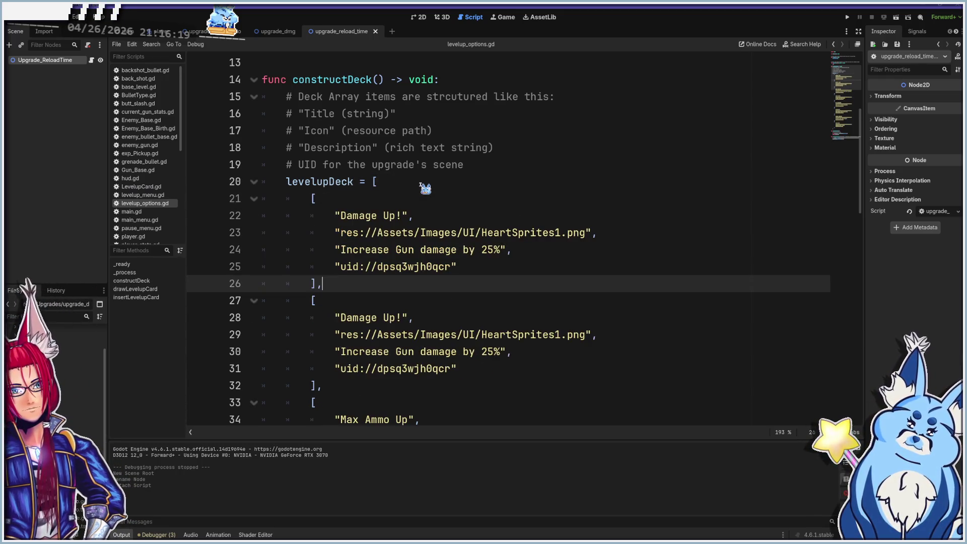
# - Retitle the copy Faster Reload with description 'Reloads are 25% faster'
pyautogui.moveTo(340, 215); pyautogui.dragTo(402, 217)
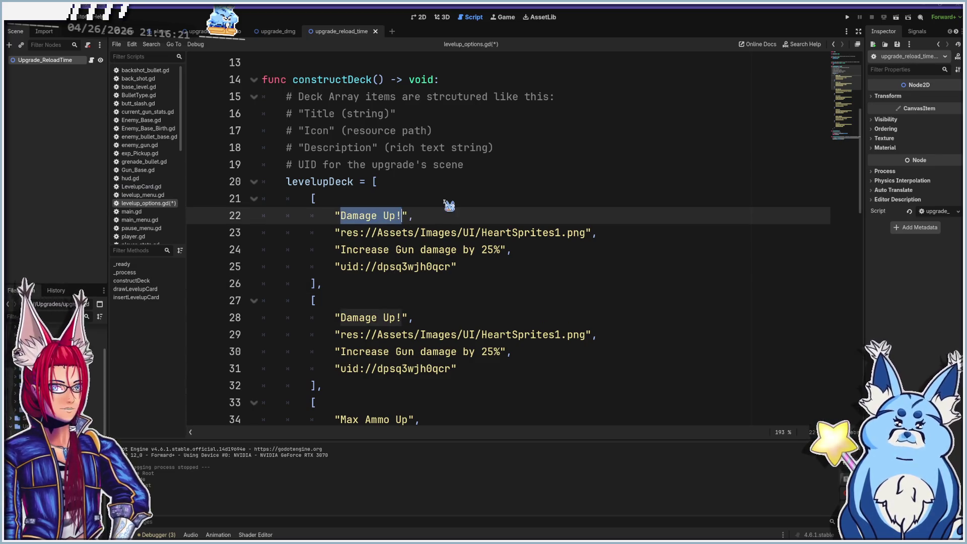
pyautogui.write('Bet')
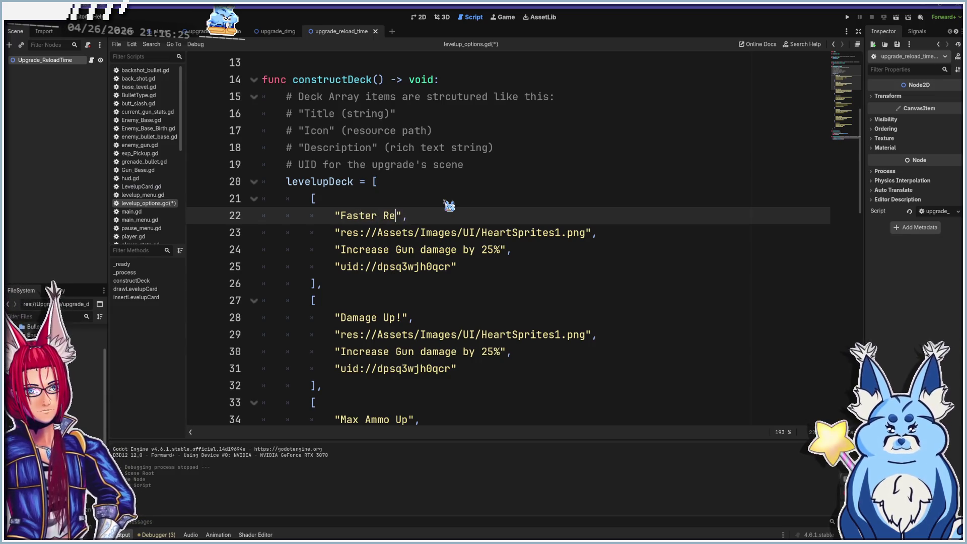
pyautogui.moveTo(341, 250); pyautogui.dragTo(501, 250)
pyautogui.write('Reloads are 25% faster')
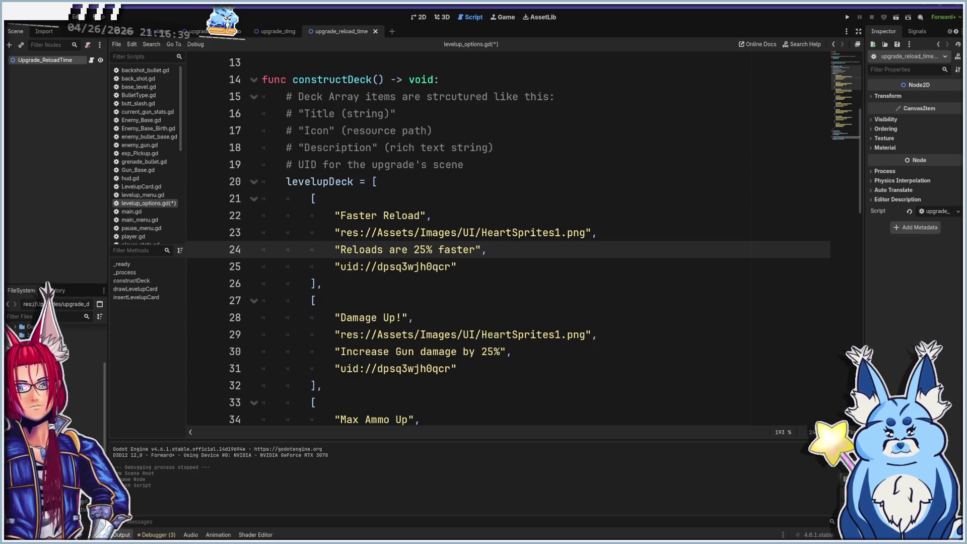
# - Point the new card at upgrade_reload_time.tscn's UID, uid://daqnjjmwpp7n5
pyautogui.rightClick(121, 365)
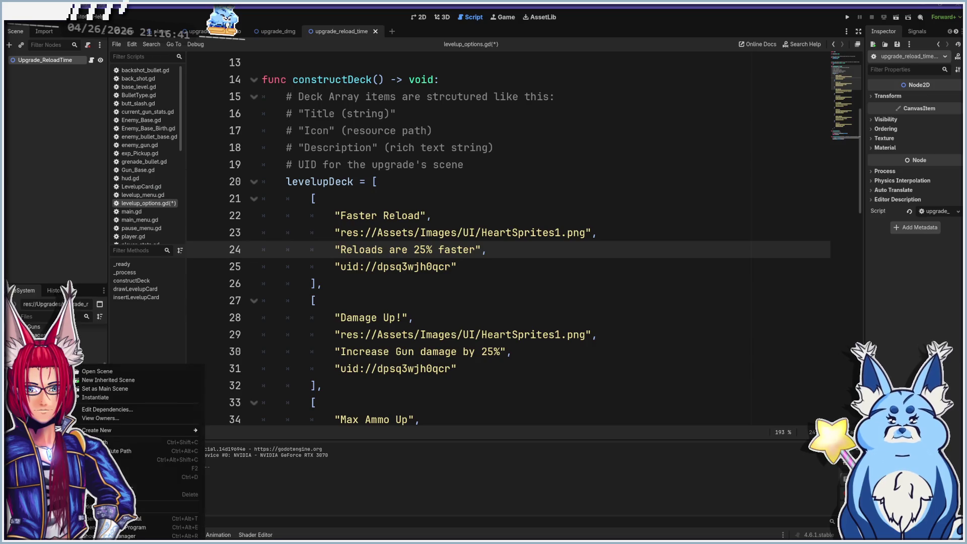
pyautogui.click(182, 459)
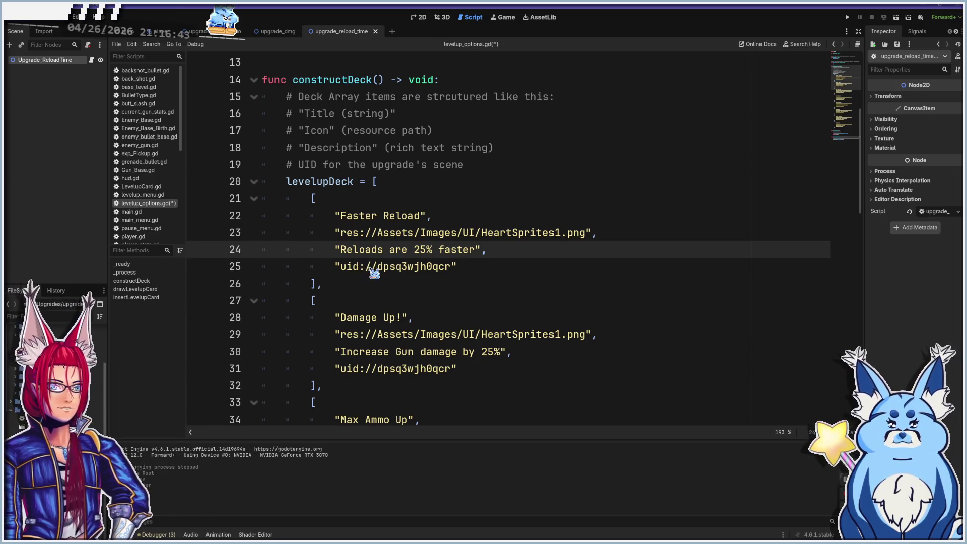
pyautogui.click(341, 267)
pyautogui.click(451, 267)
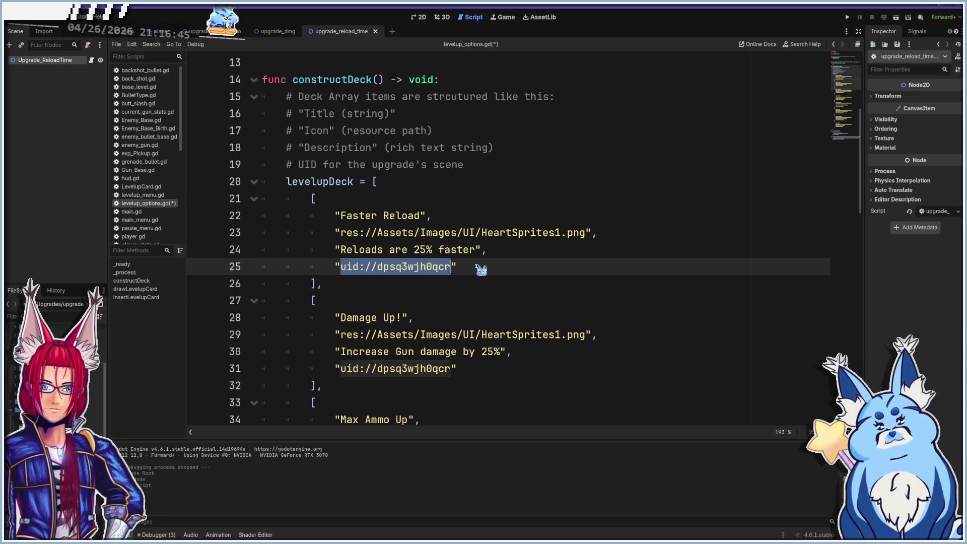
pyautogui.write('uid://daqnjjmwpp7n5')
# - Run the game and start a playtest with the Fireball weapon
pyautogui.press('F5')
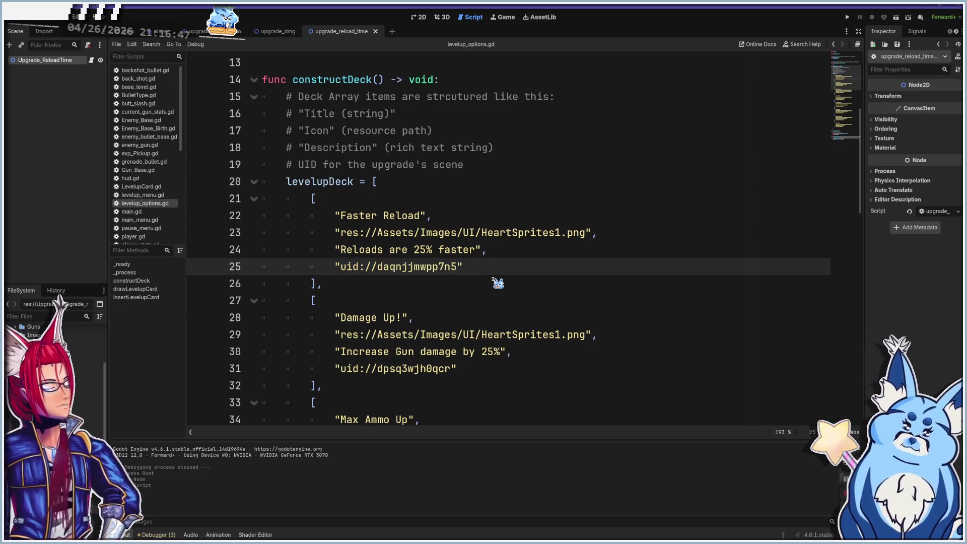
pyautogui.click(487, 355)
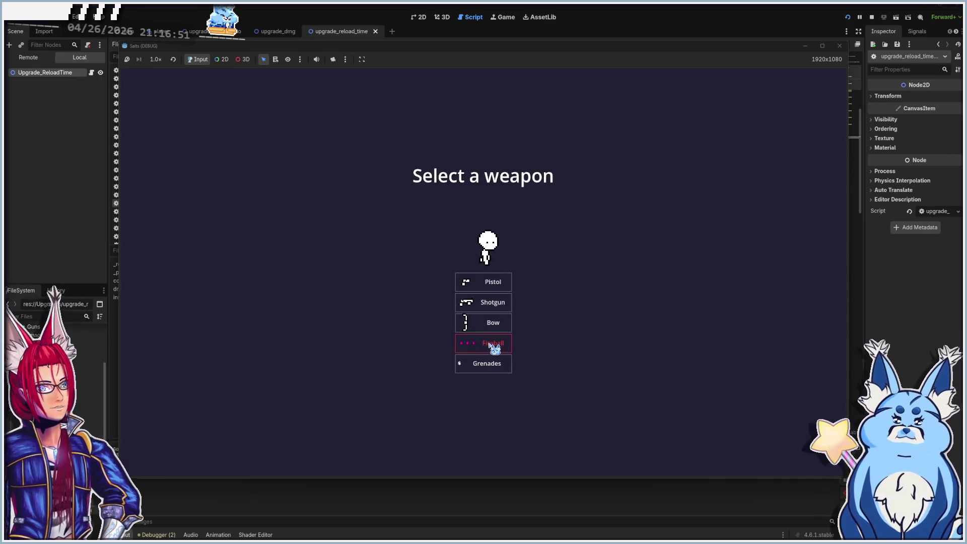
pyautogui.click(495, 347)
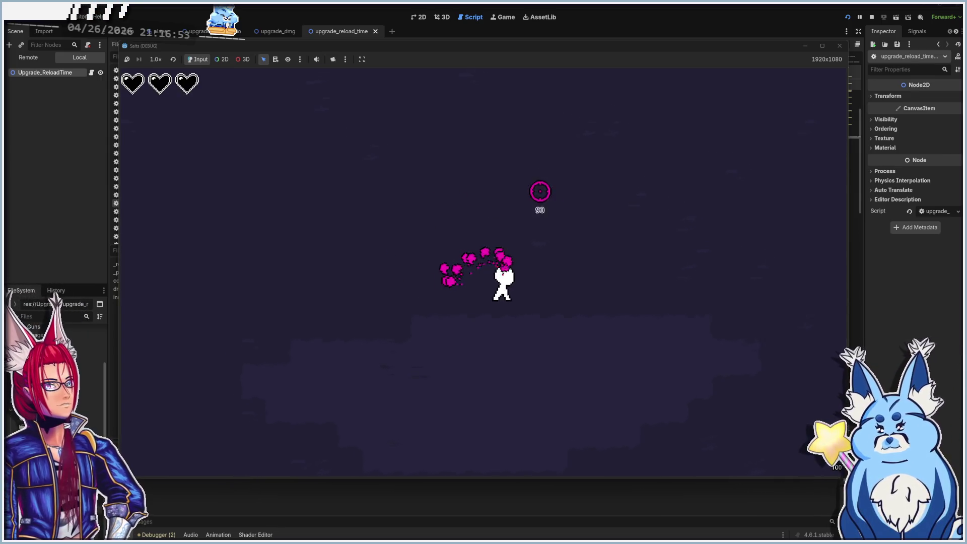
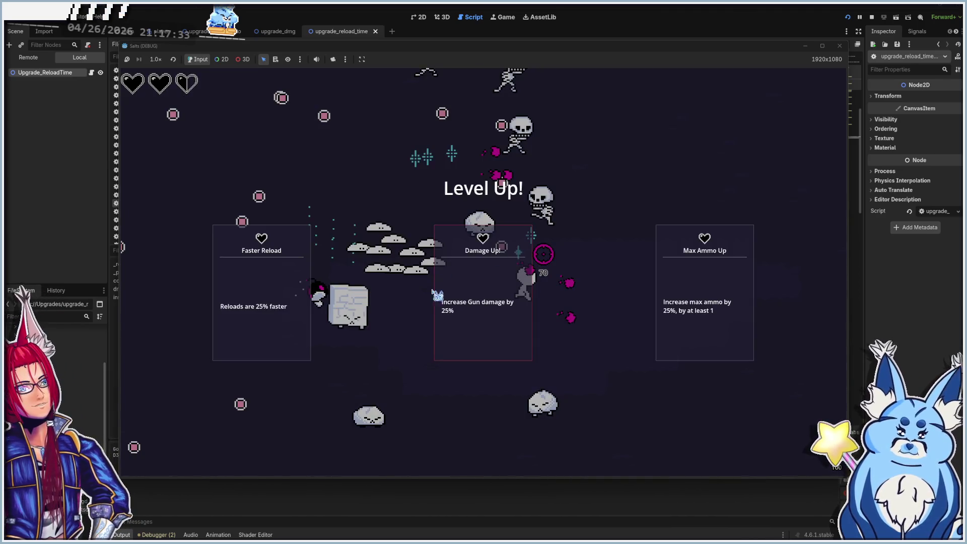
# - Take the Faster Reload card on the Level Up screen, then stop the test run
pyautogui.click(270, 313)
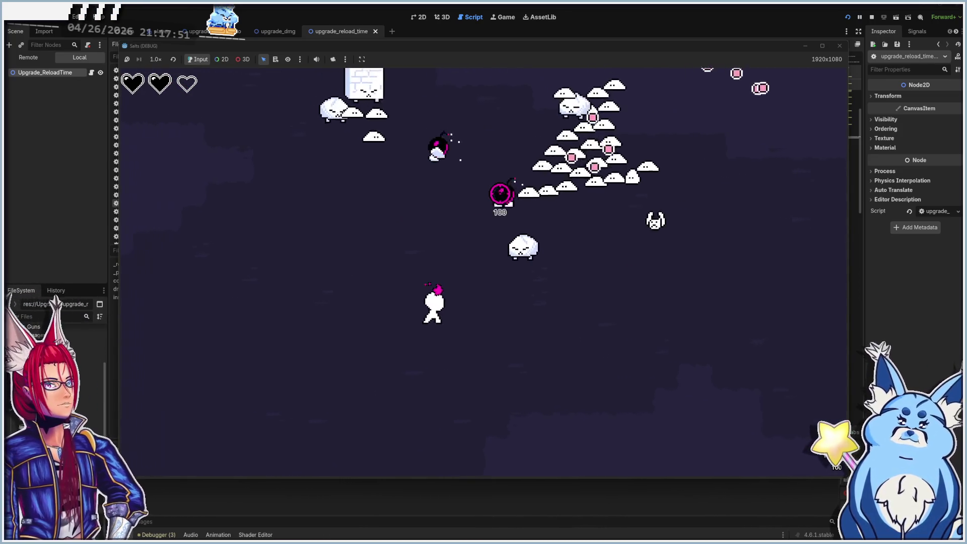
pyautogui.press('F8')
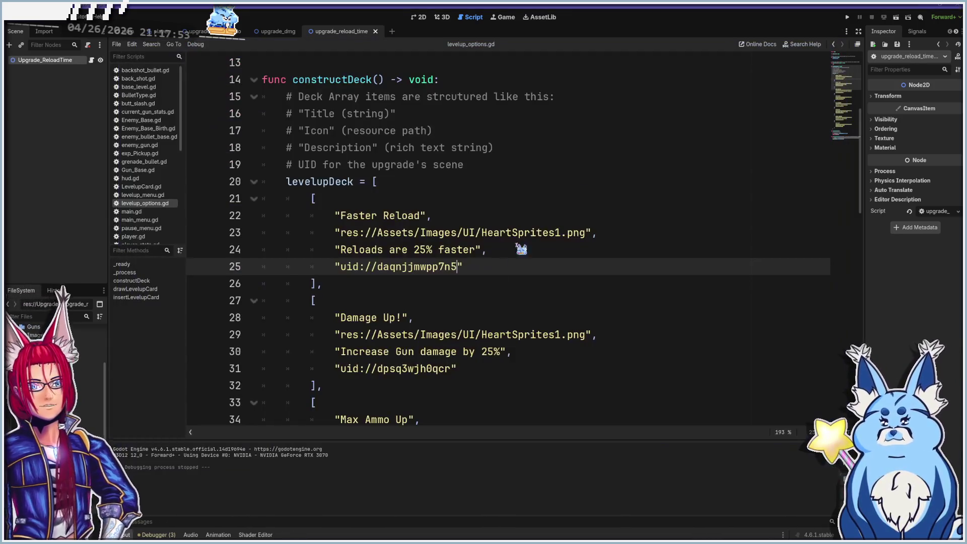
pyautogui.press('F5')
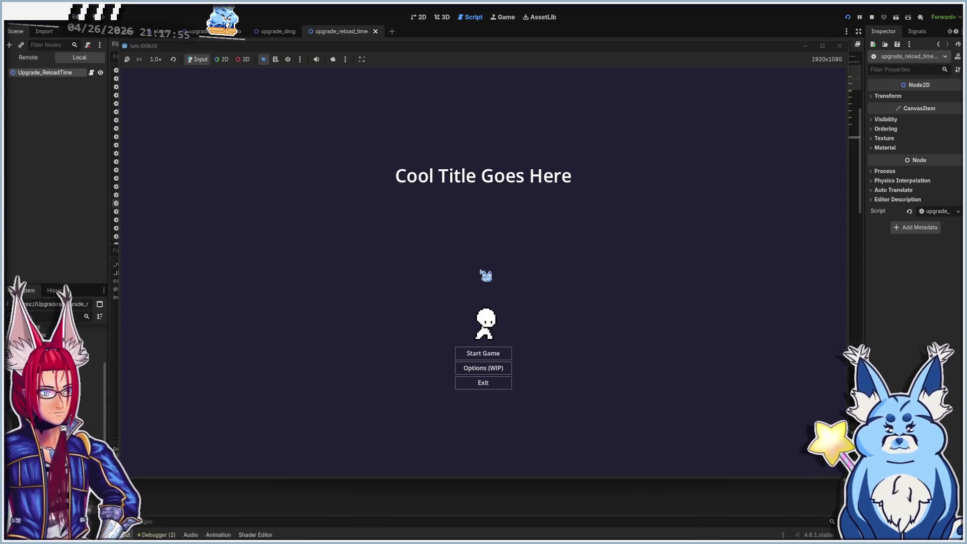
pyautogui.click(486, 352)
pyautogui.click(492, 343)
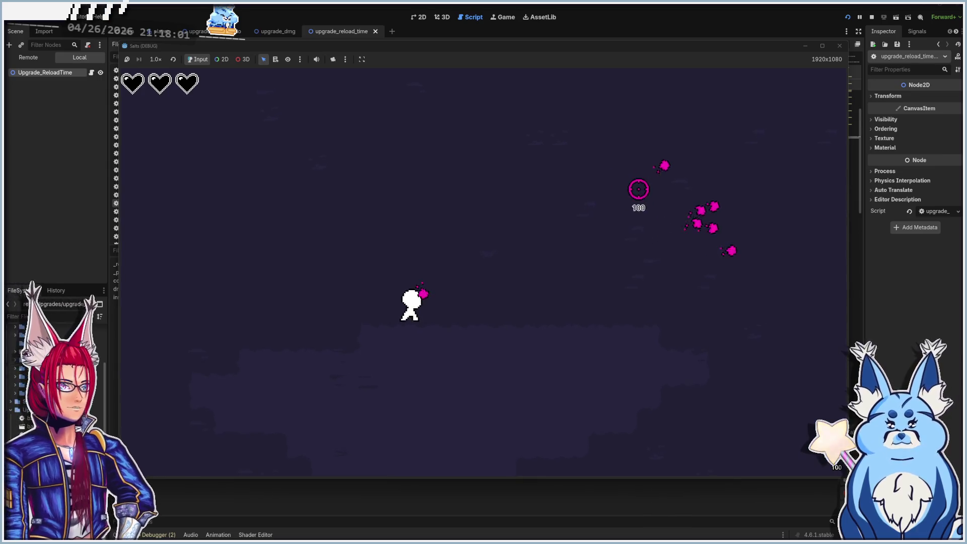
pyautogui.press('F8')
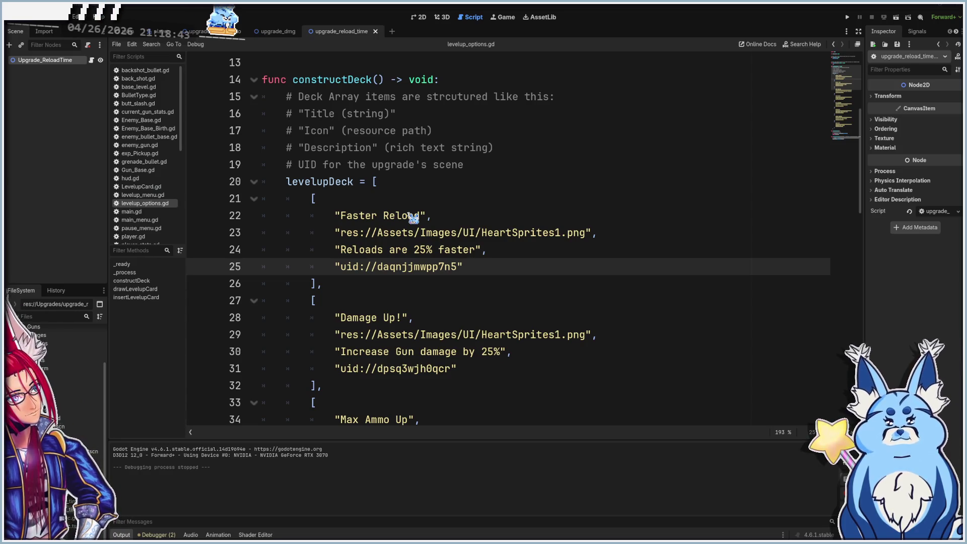
# - Scroll down through the levelup_options.gd script ahead of the new test run
pyautogui.scroll(-3)
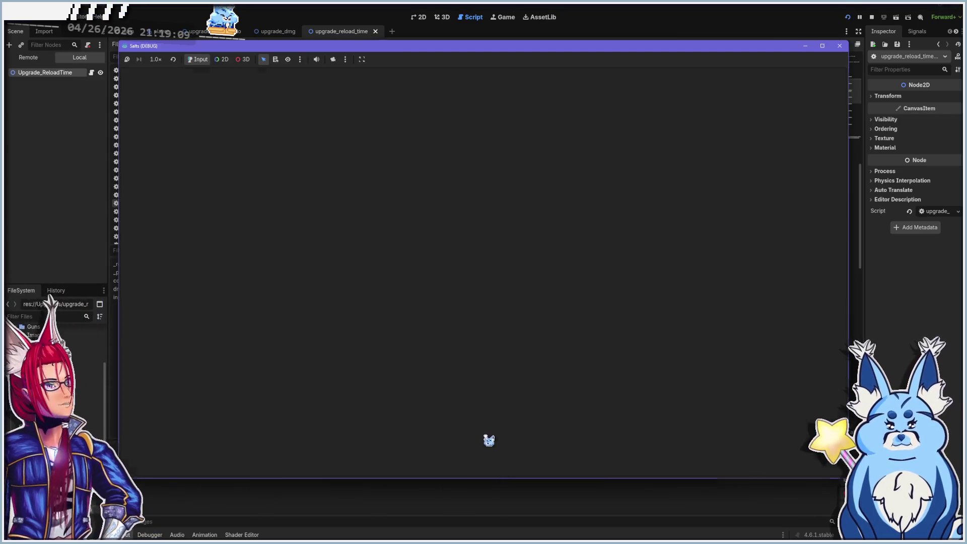
# - Start a new game with a weapon and move and shoot enemies until reaching Level Up
pyautogui.click(480, 353)
pyautogui.click(485, 339)
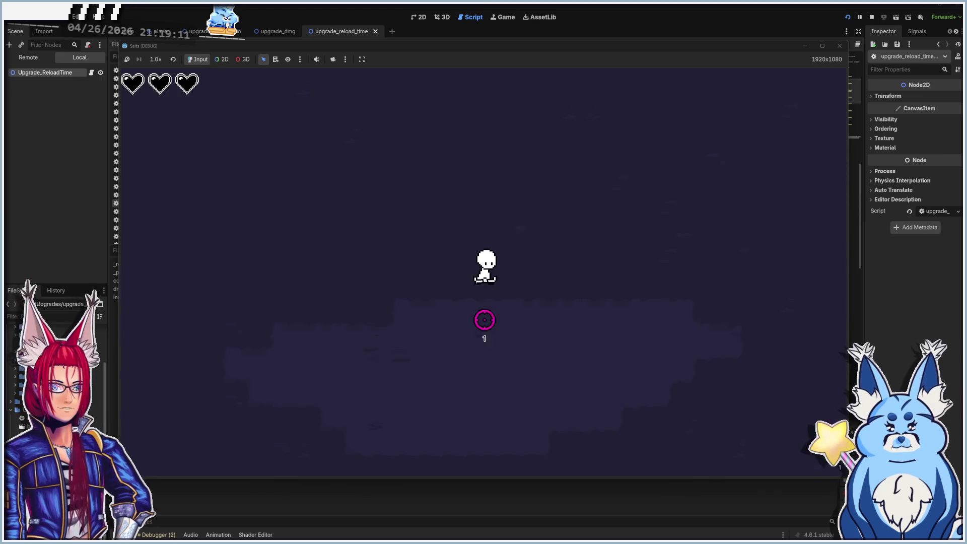
pyautogui.press('a')
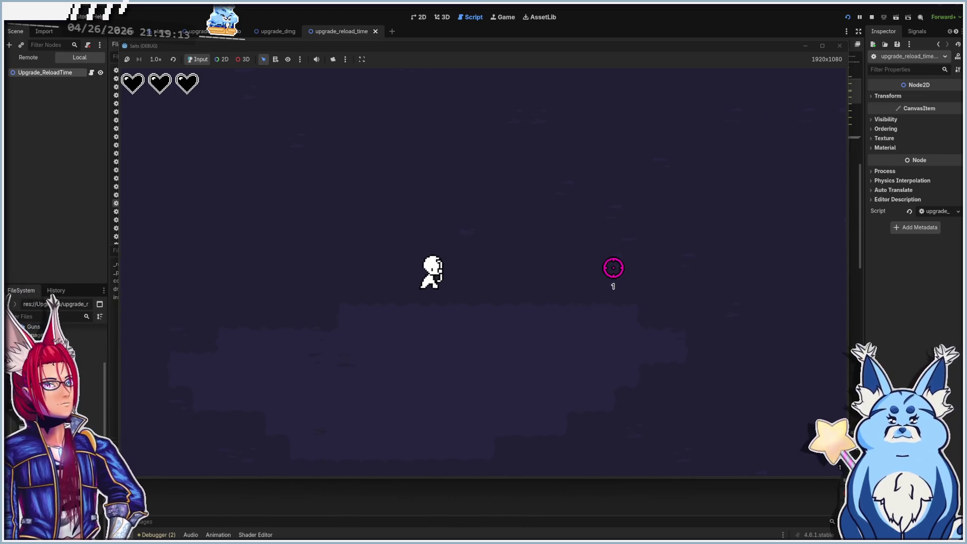
pyautogui.click(584, 223)
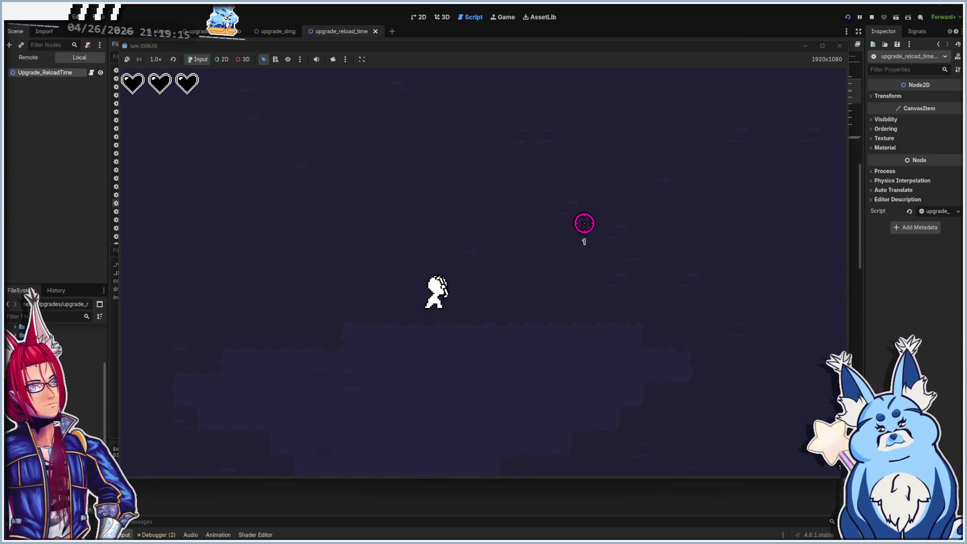
pyautogui.click(598, 237)
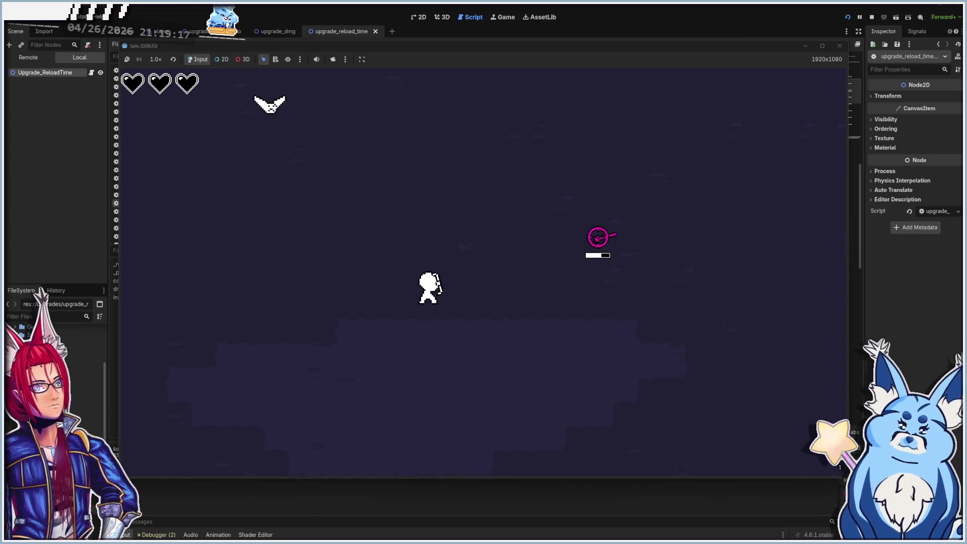
pyautogui.press('s')
pyautogui.press('d')
pyautogui.click(492, 164)
pyautogui.press('w')
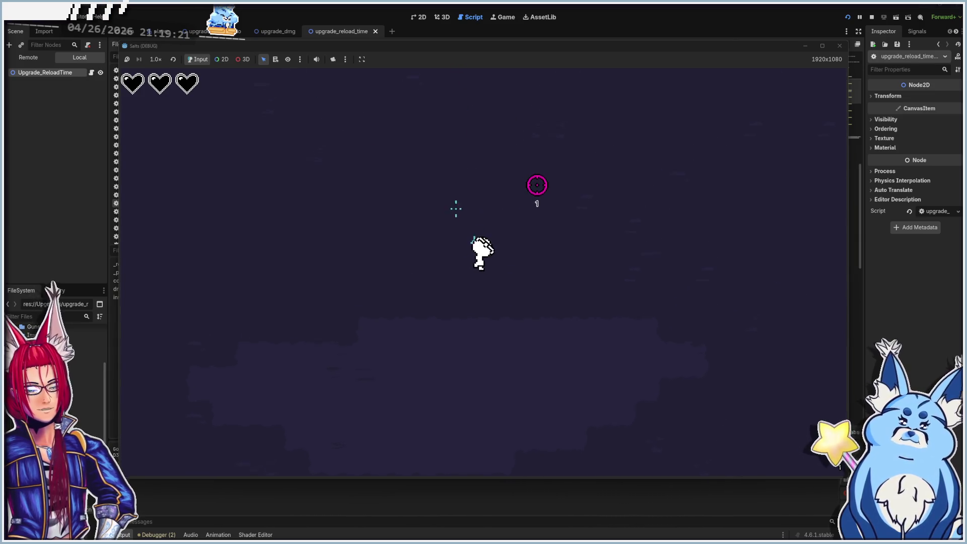
pyautogui.press('a')
pyautogui.press('s')
pyautogui.press('w')
pyautogui.press('d')
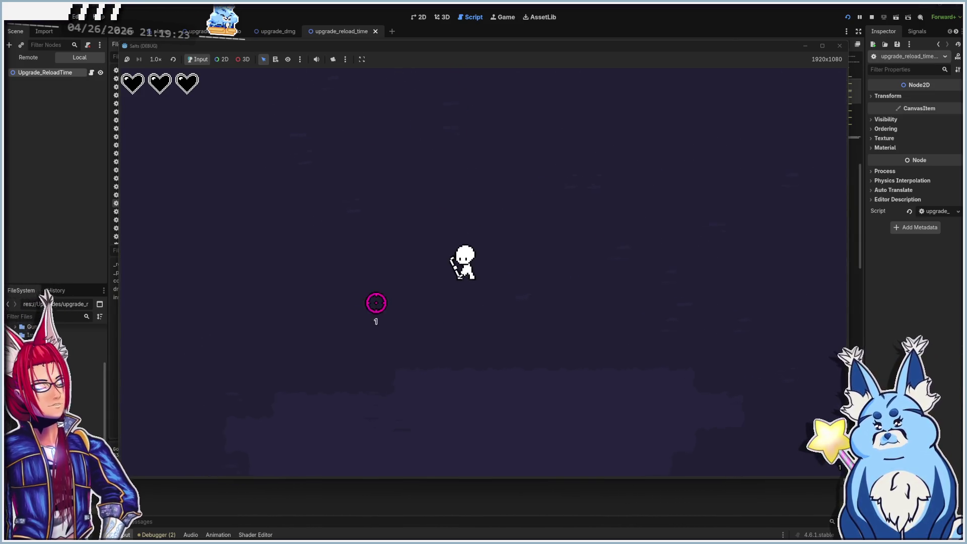
pyautogui.press('s')
pyautogui.press('w')
pyautogui.press('a')
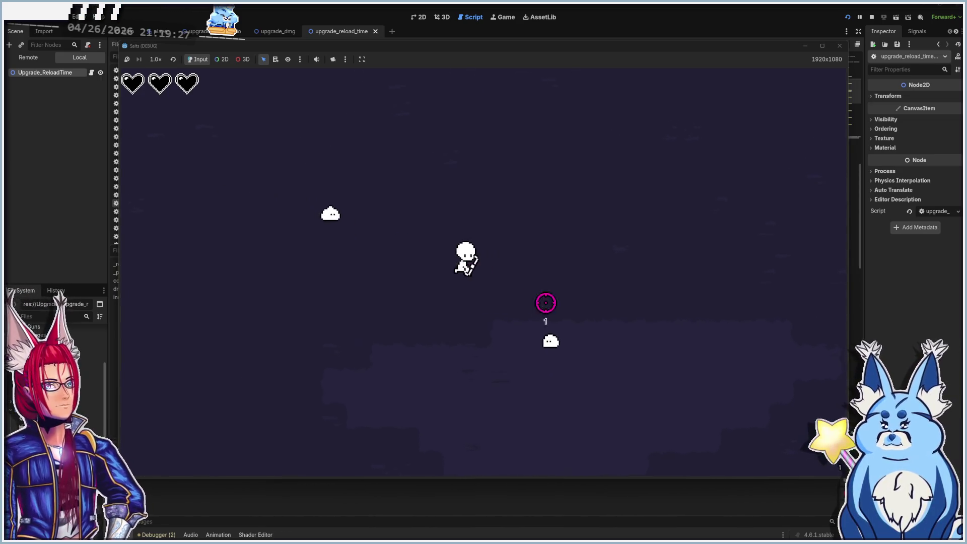
pyautogui.press('s')
pyautogui.click(448, 222)
pyautogui.press('d')
pyautogui.press('a')
pyautogui.press('a')
pyautogui.press('w')
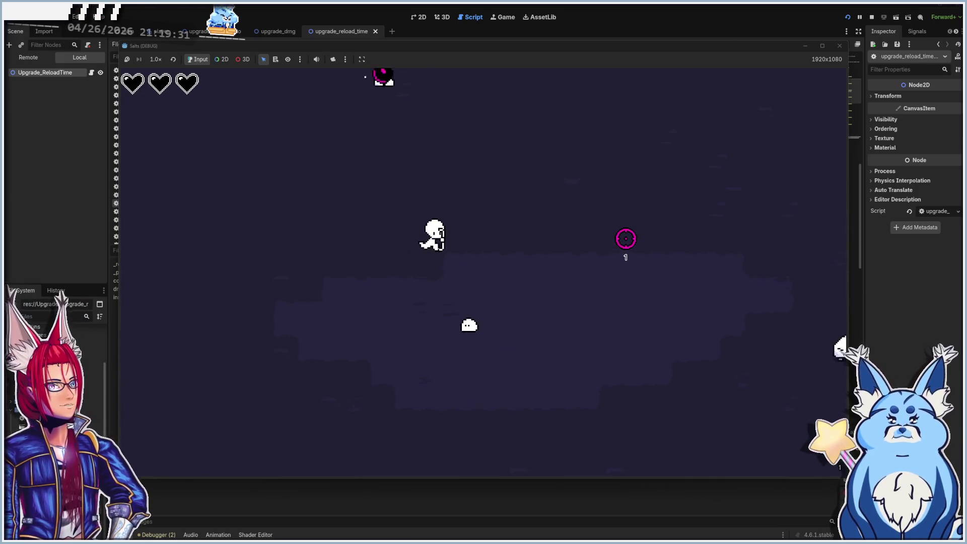
pyautogui.press('s')
pyautogui.press('w')
pyautogui.press('d')
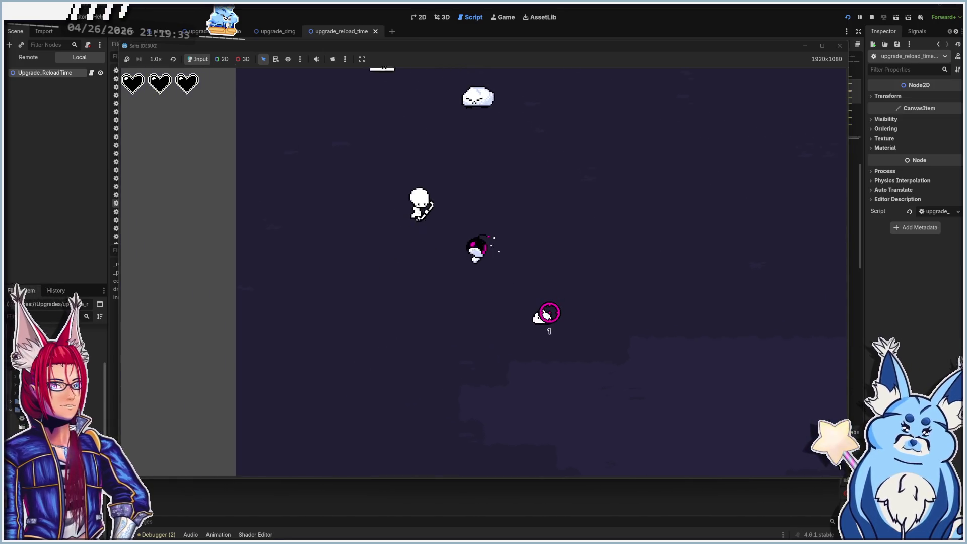
pyautogui.press('s')
pyautogui.press('a')
pyautogui.click(571, 259)
pyautogui.press('d')
pyautogui.press('s')
pyautogui.press('w')
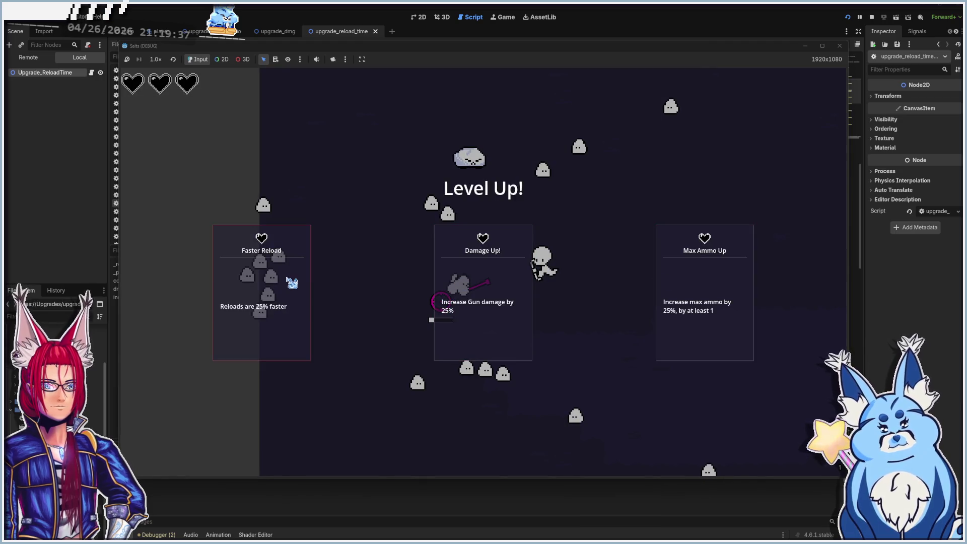
# - Take the Max Ammo Up card, keep playing briefly, then close the game window
pyautogui.click(696, 298)
pyautogui.press('a')
pyautogui.press('d')
pyautogui.press('s')
pyautogui.press('a')
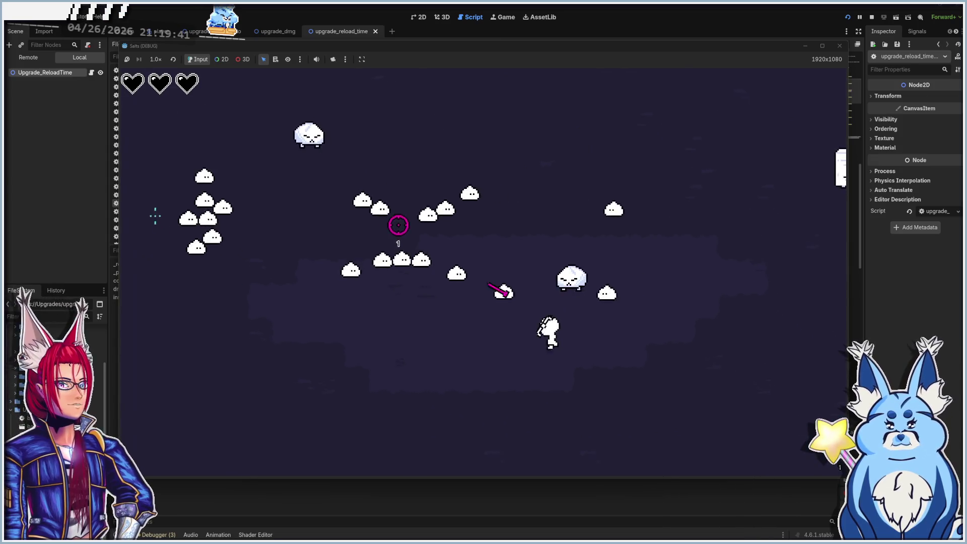
pyautogui.press('a')
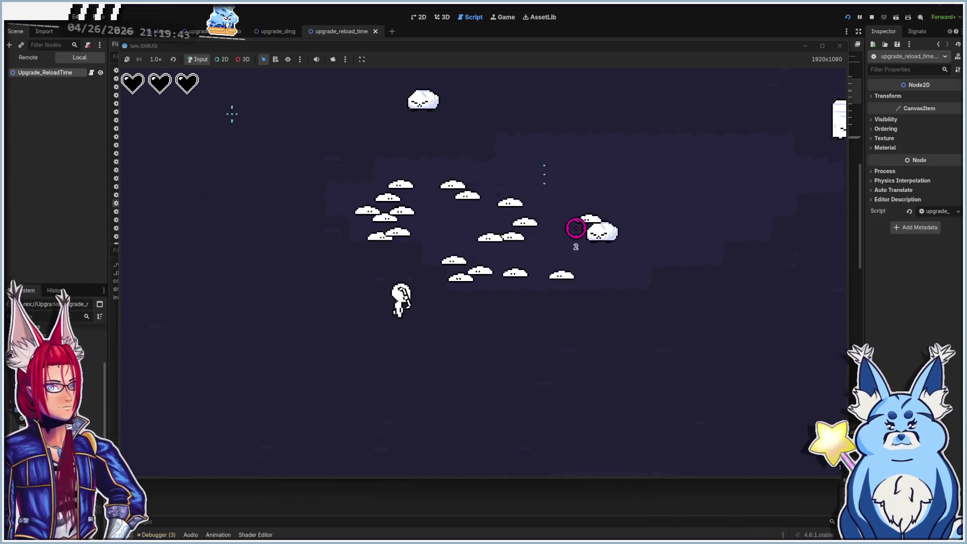
pyautogui.press('w')
pyautogui.press('a')
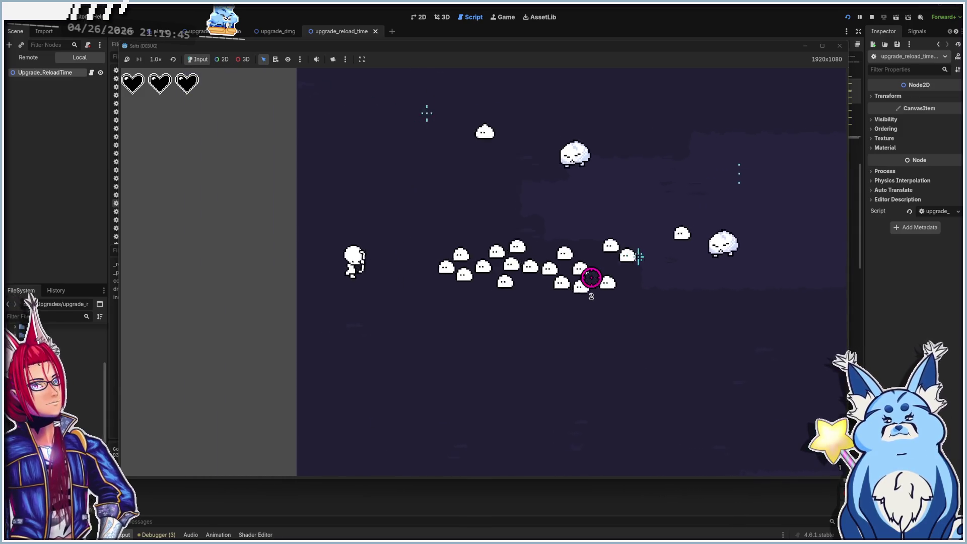
pyautogui.press('s')
pyautogui.press('d')
pyautogui.press('d')
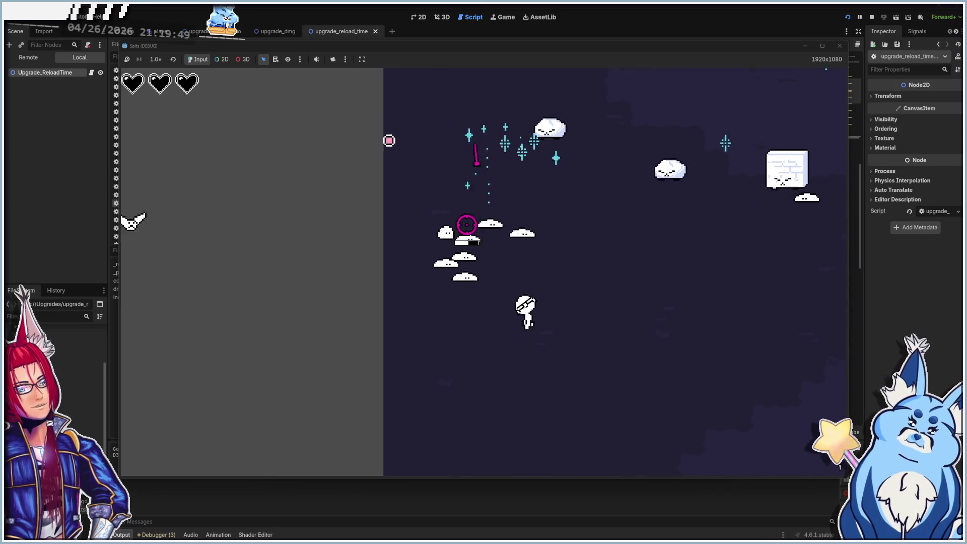
pyautogui.press('d')
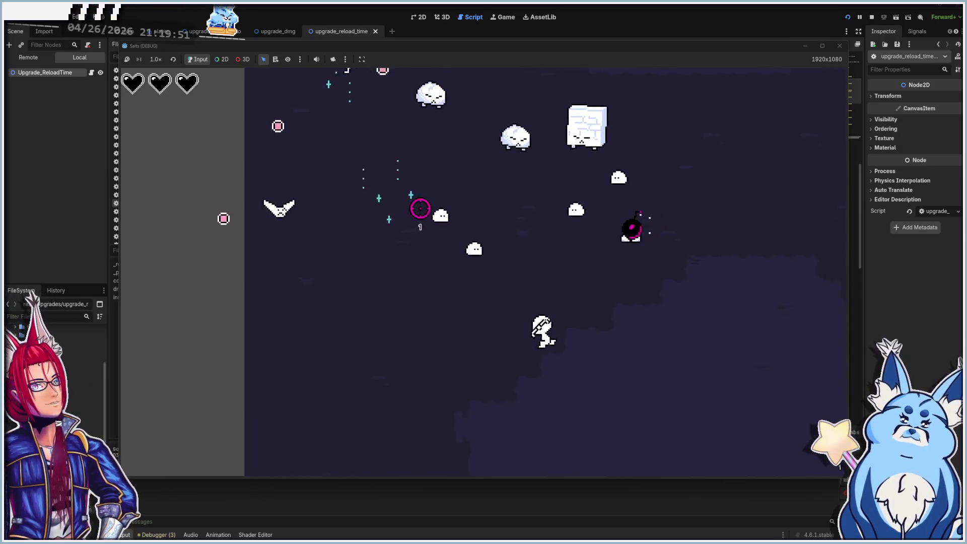
pyautogui.click(844, 48)
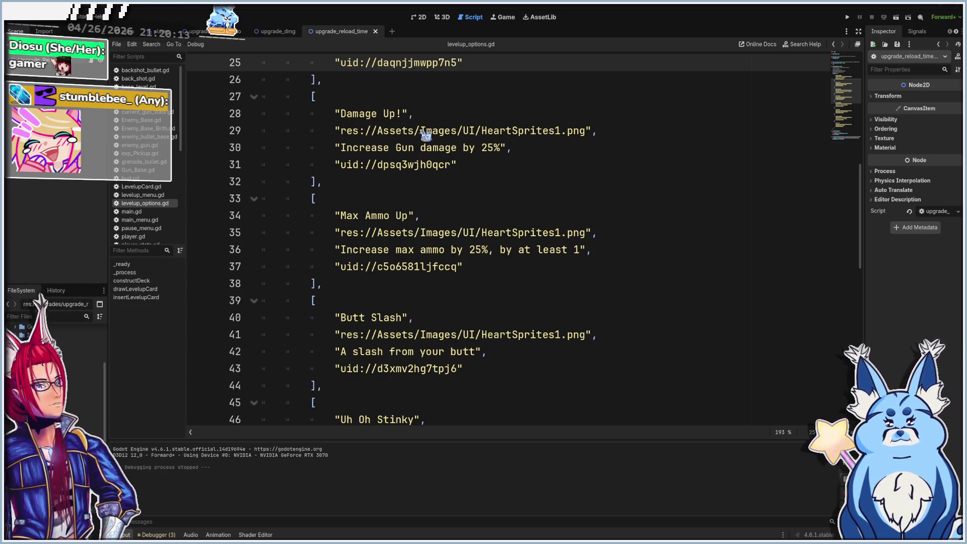
# - Put the caret on the Damage Up! entry's icon path line in levelup_options.gd
pyautogui.click(378, 131)
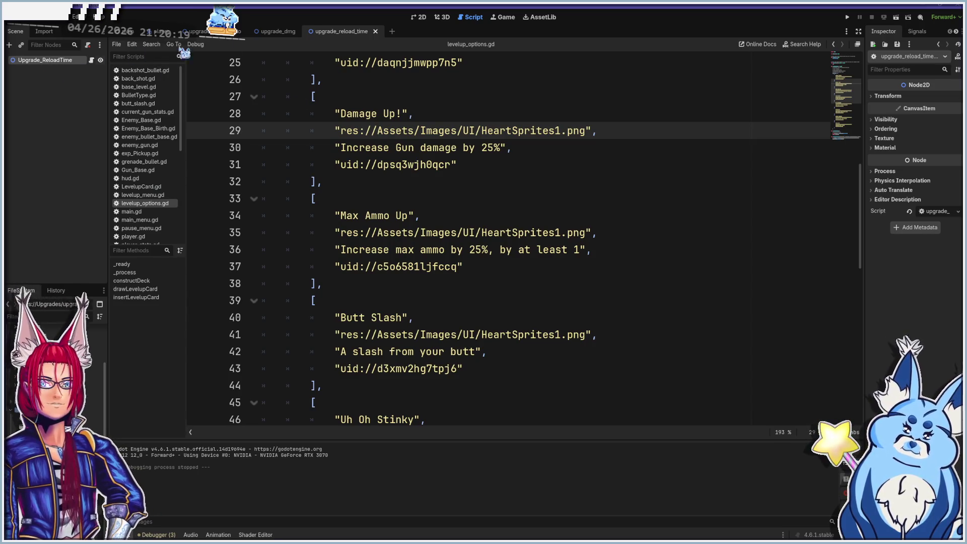
# - Create a new 2D scene and attach a new script named Upgrade_bullet_speed.gd
pyautogui.click(393, 32)
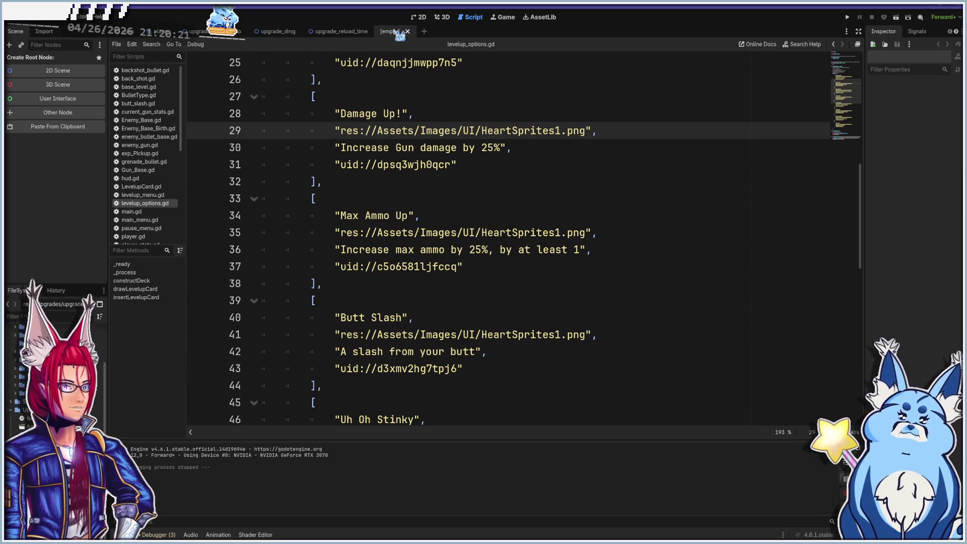
pyautogui.click(59, 71)
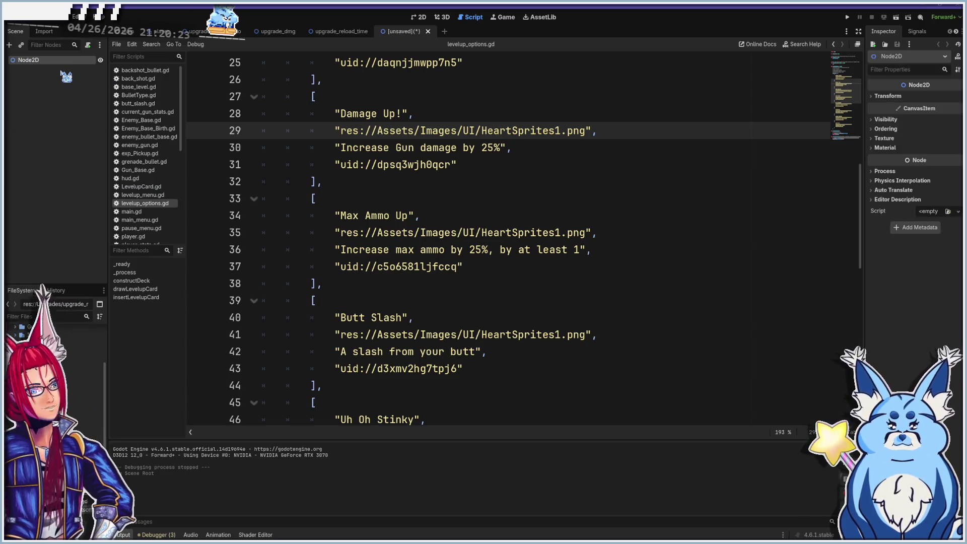
pyautogui.click(87, 45)
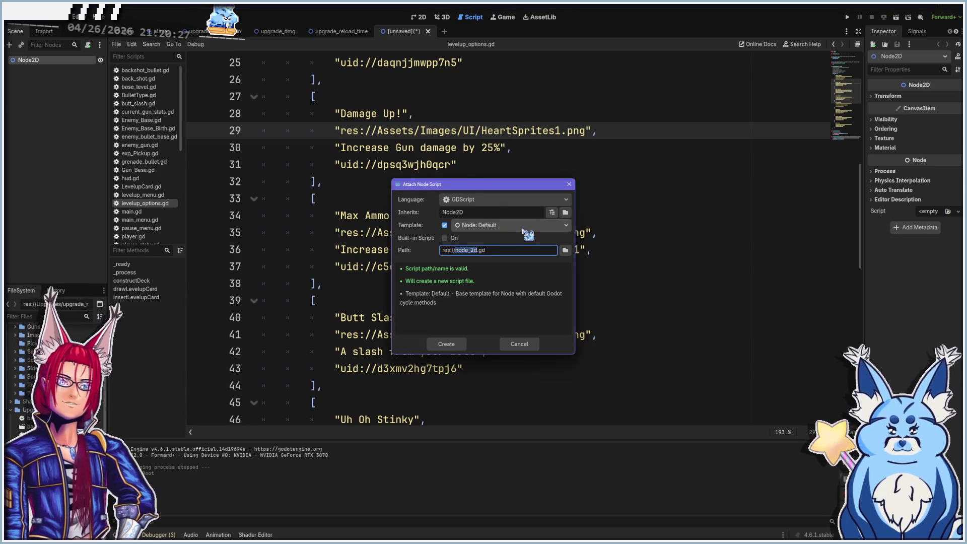
pyautogui.click(565, 250)
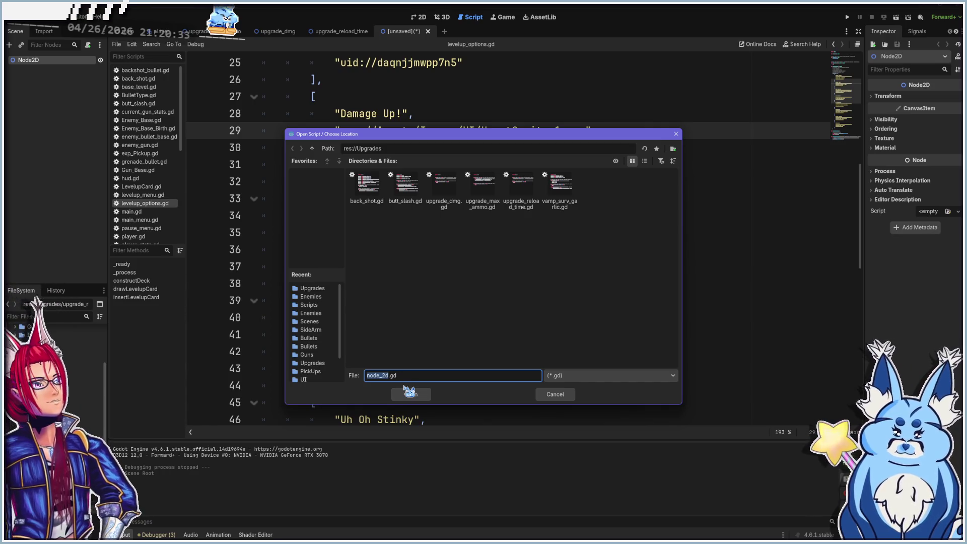
pyautogui.write('ullet_spee')
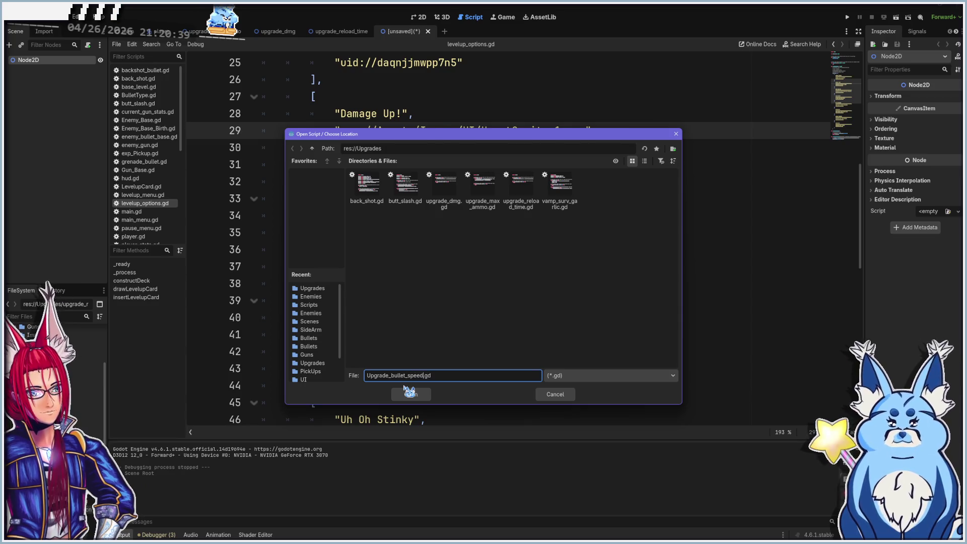
pyautogui.click(410, 394)
pyautogui.click(453, 345)
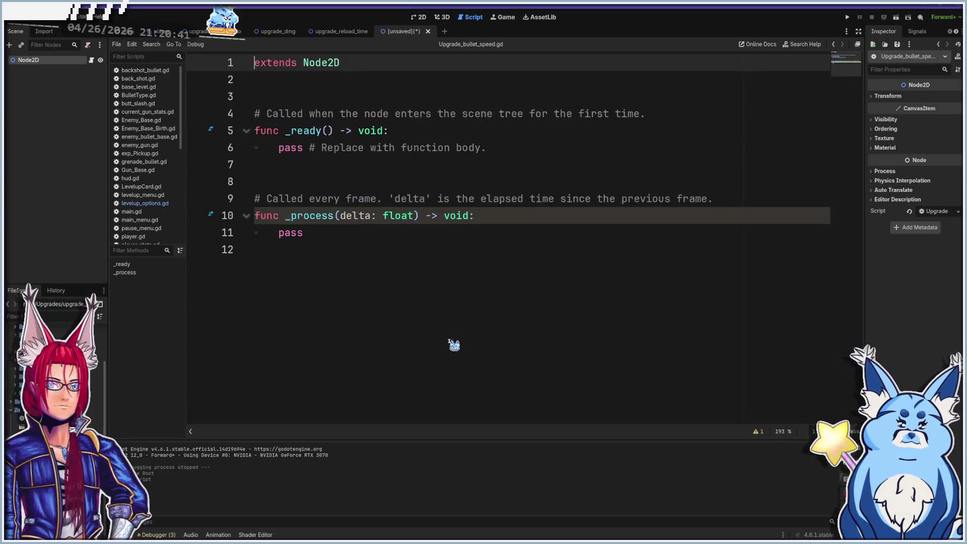
# - Rename the root to Upgrade_Bullet_Speed and make _ready add CurrentGunStats.bulletSpeed to itself
pyautogui.doubleClick(33, 60)
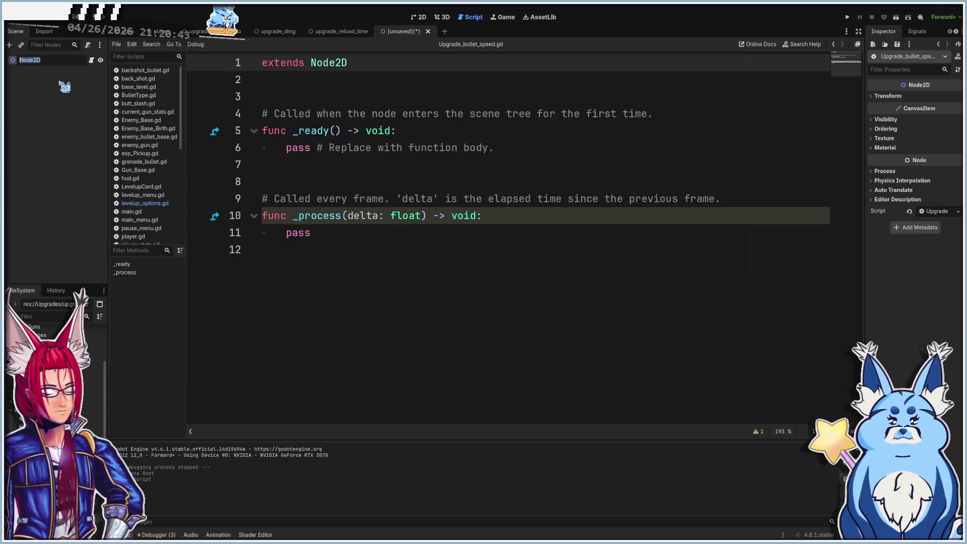
pyautogui.write('Upgrade_Bullet')
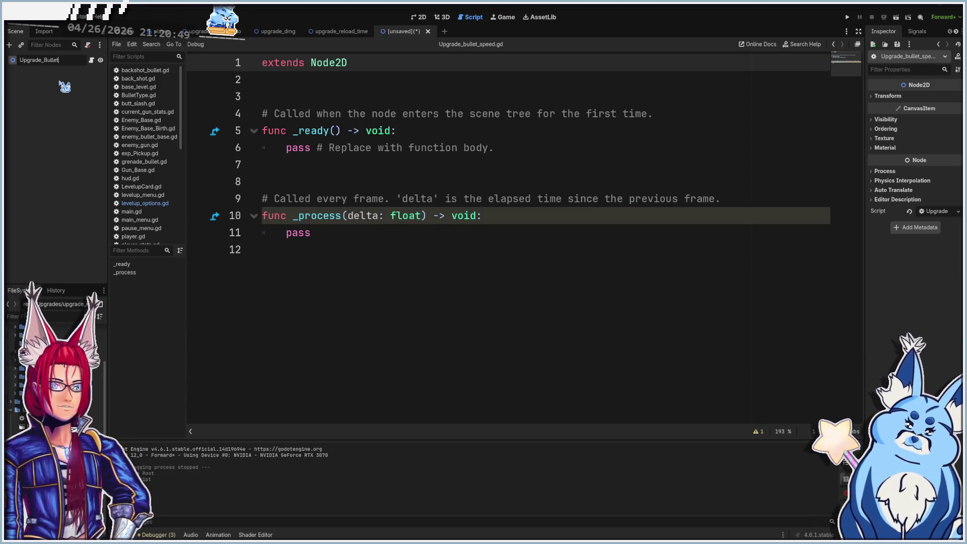
pyautogui.write('d')
pyautogui.press('Return')
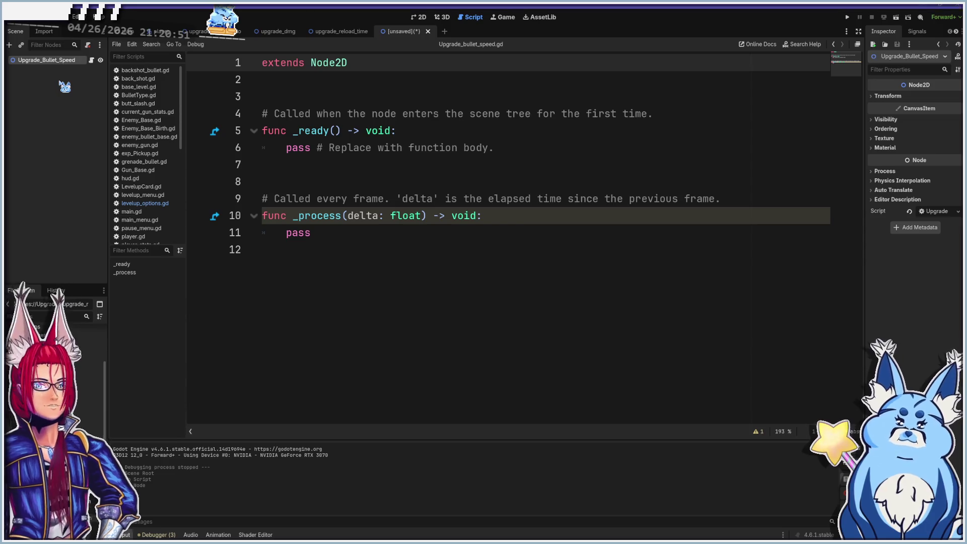
pyautogui.click(522, 153)
pyautogui.hotkey('shift', 'Home')
pyautogui.write('CurrentGunStats.bulletSpeed += CurrentGunStats.bulletSpeed')
# - Save the scene as upgrade_bullet_speed.tscn and compare it with the reload time upgrade scene
pyautogui.hotkey('ctrl', 's')
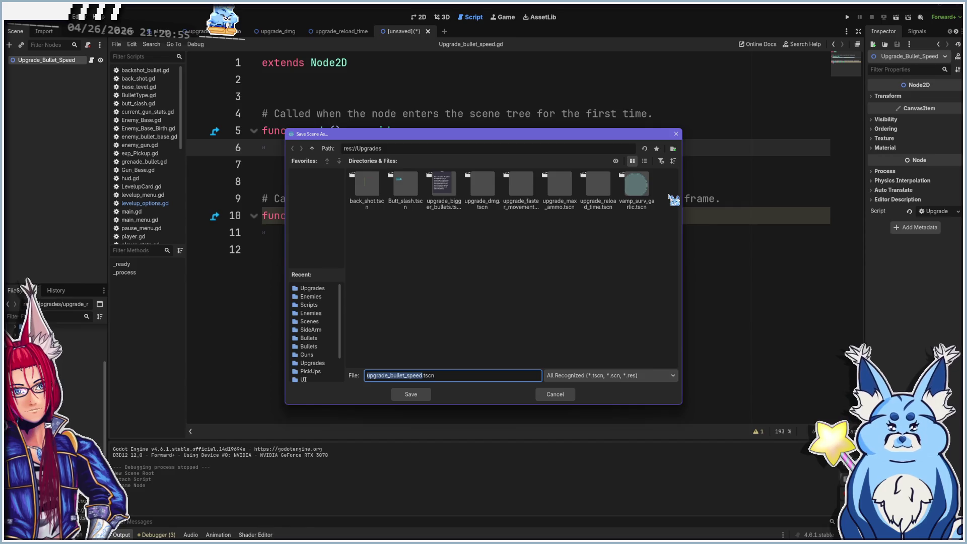
pyautogui.click(419, 394)
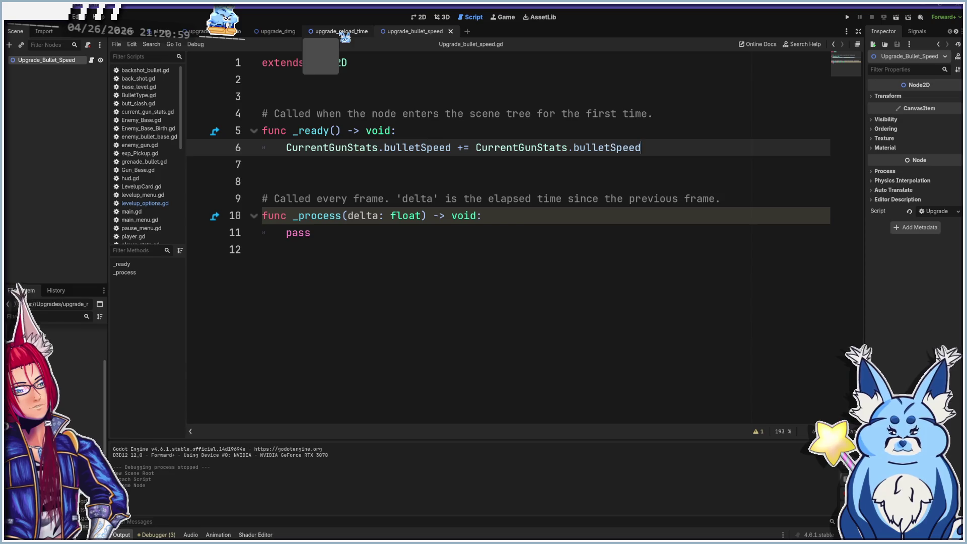
pyautogui.click(343, 32)
pyautogui.click(418, 31)
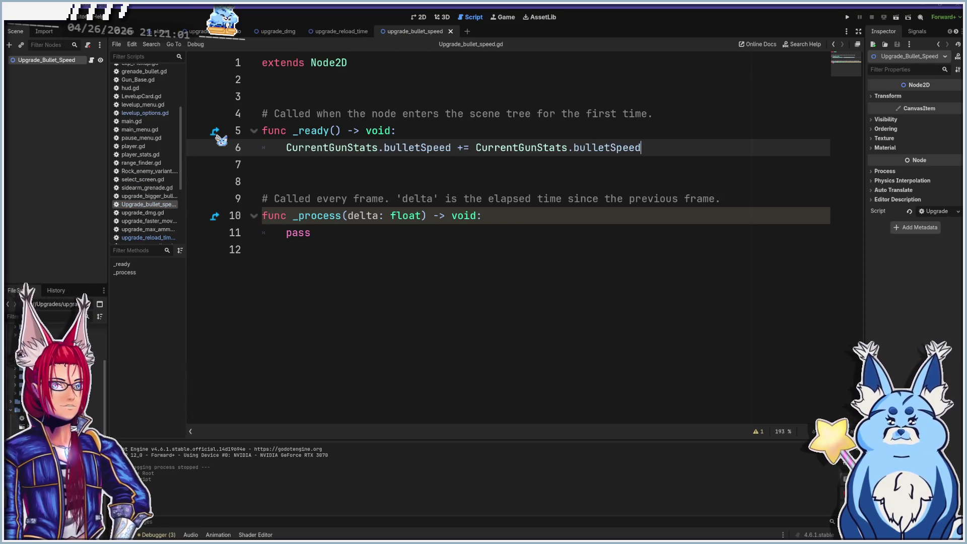
pyautogui.scroll(3)
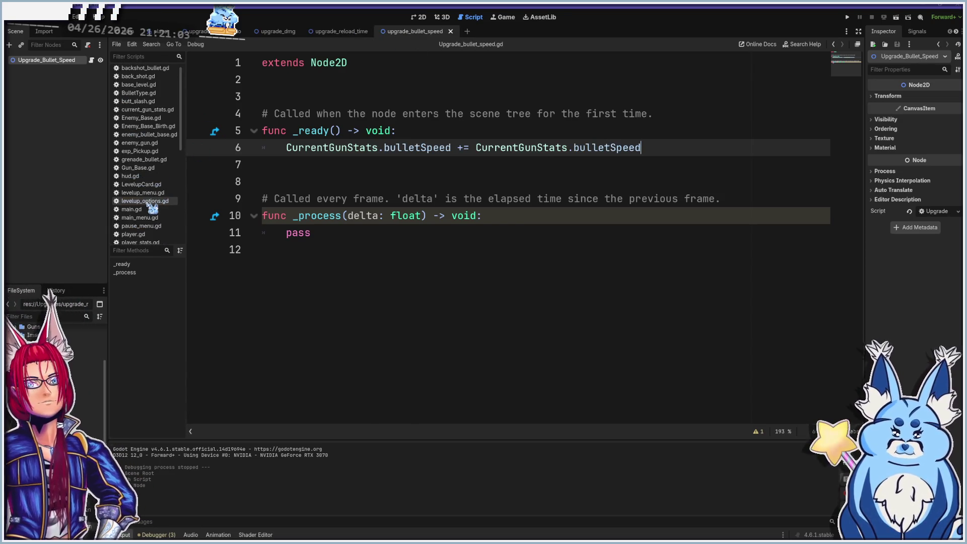
# - Paste a copy of the Faster Reload entry at the deck's top and retitle it Faster Bullets
pyautogui.click(146, 201)
pyautogui.scroll(3)
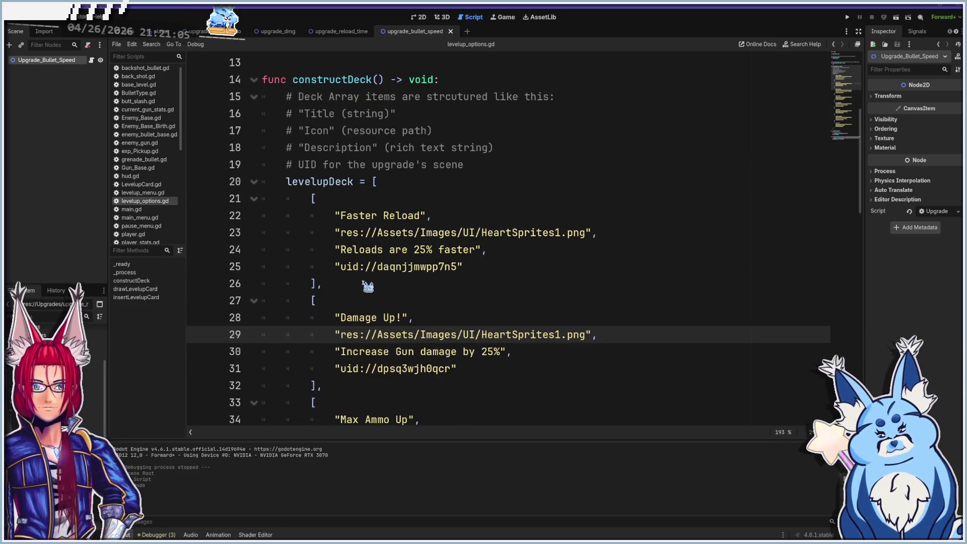
pyautogui.click(453, 278)
pyautogui.click(265, 207)
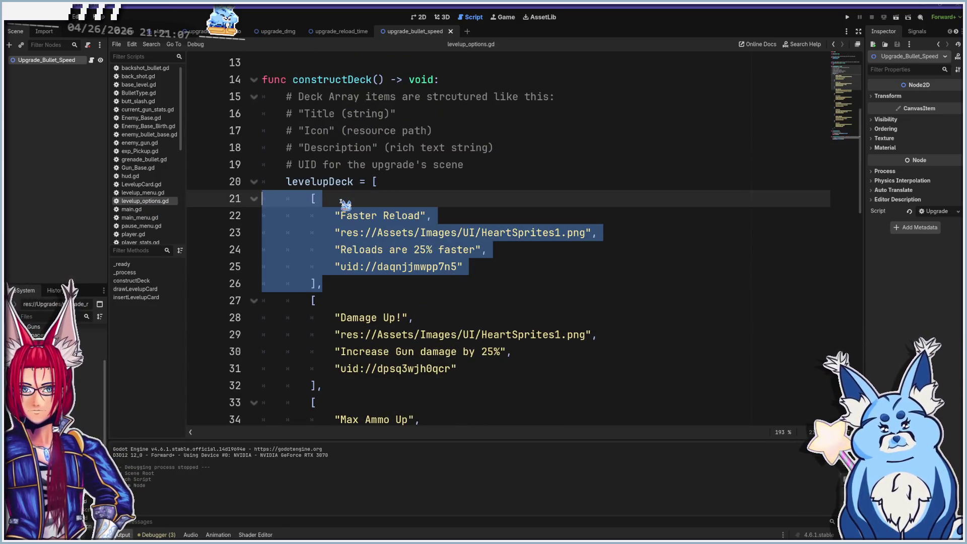
pyautogui.click(411, 189)
pyautogui.hotkey('ctrl', 'v')
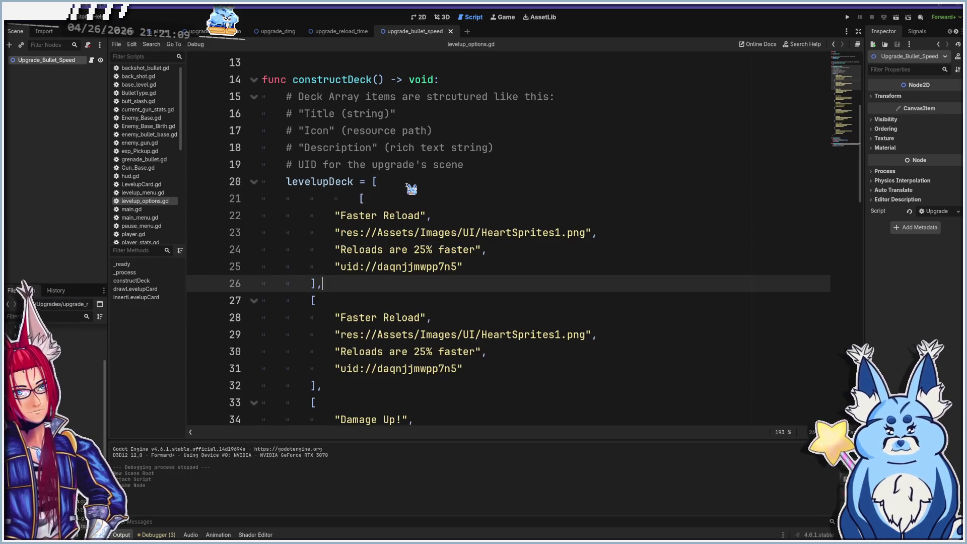
pyautogui.click(335, 204)
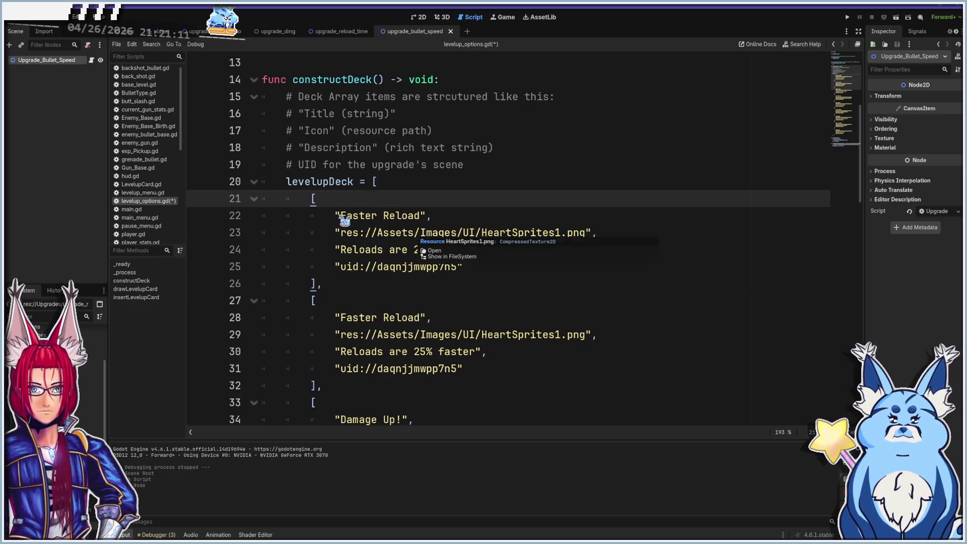
pyautogui.click(341, 216)
pyautogui.click(420, 216)
pyautogui.write('Fas')
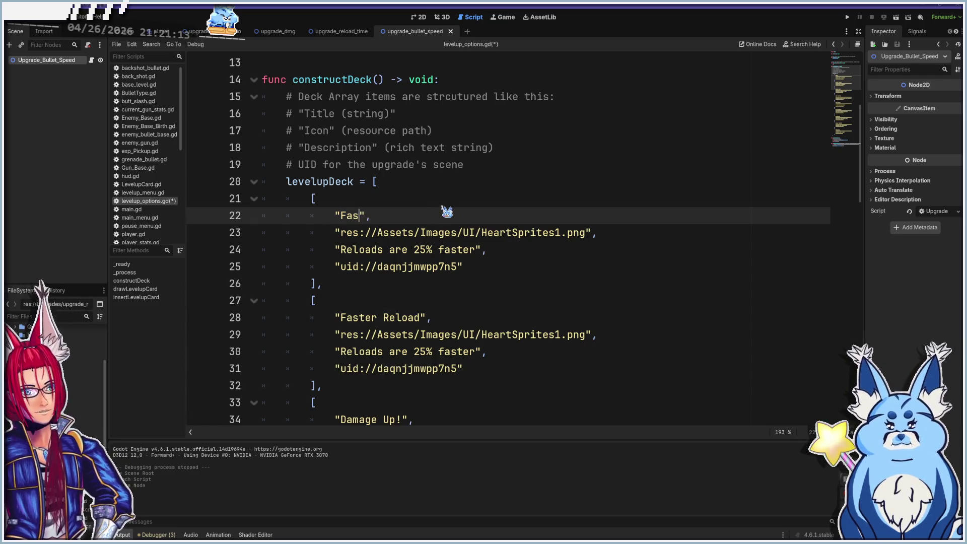
pyautogui.write('s')
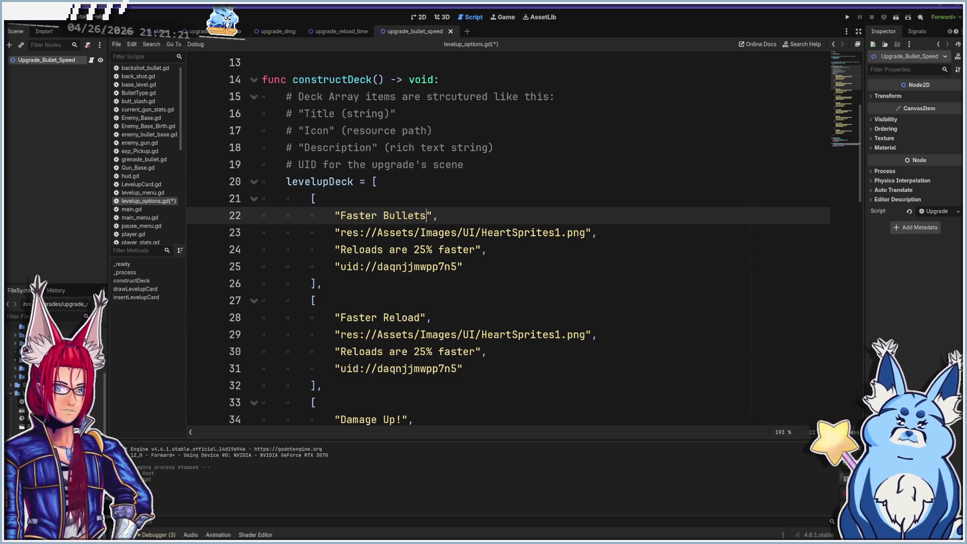
# - Replace the new entry's uid with the copied upgrade_bullet_speed.tscn UID and launch a test run
pyautogui.rightClick(63, 367)
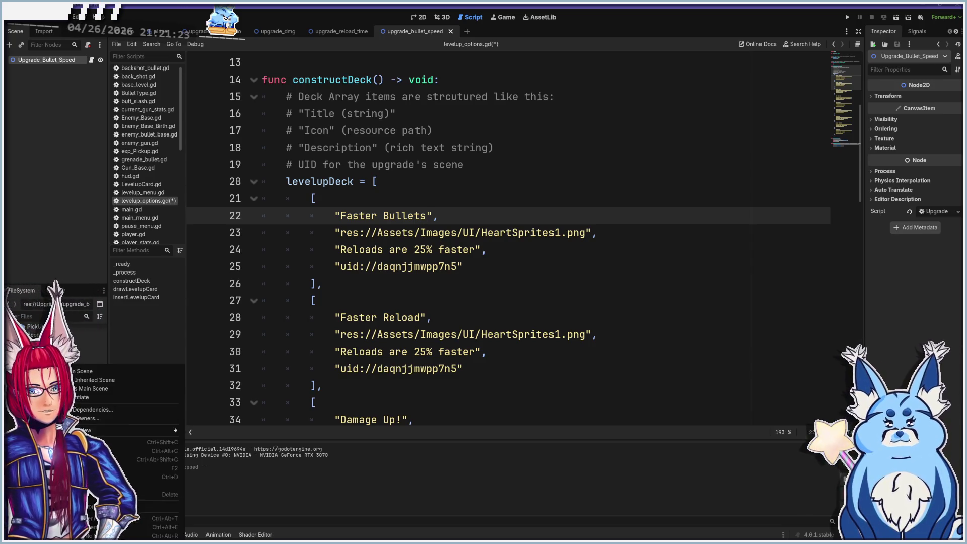
pyautogui.click(101, 442)
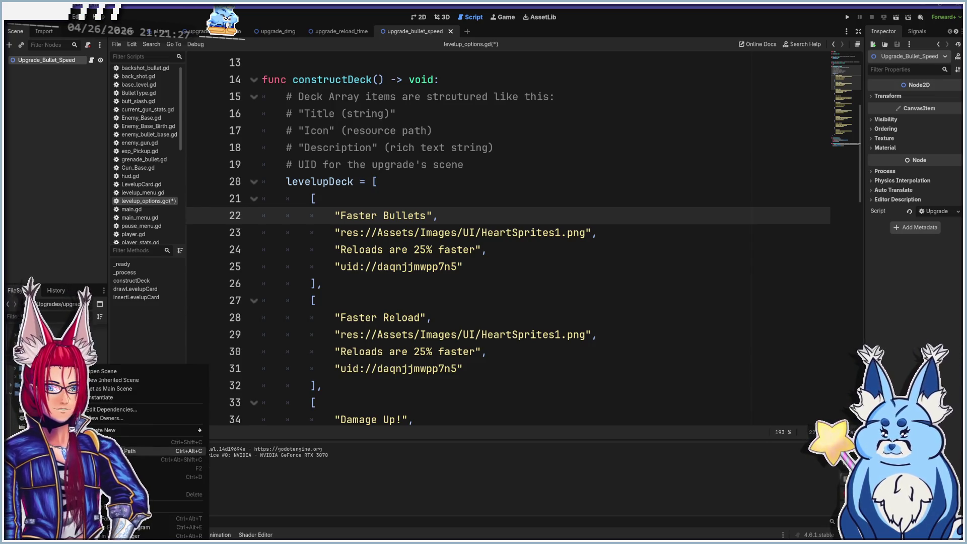
pyautogui.click(344, 267)
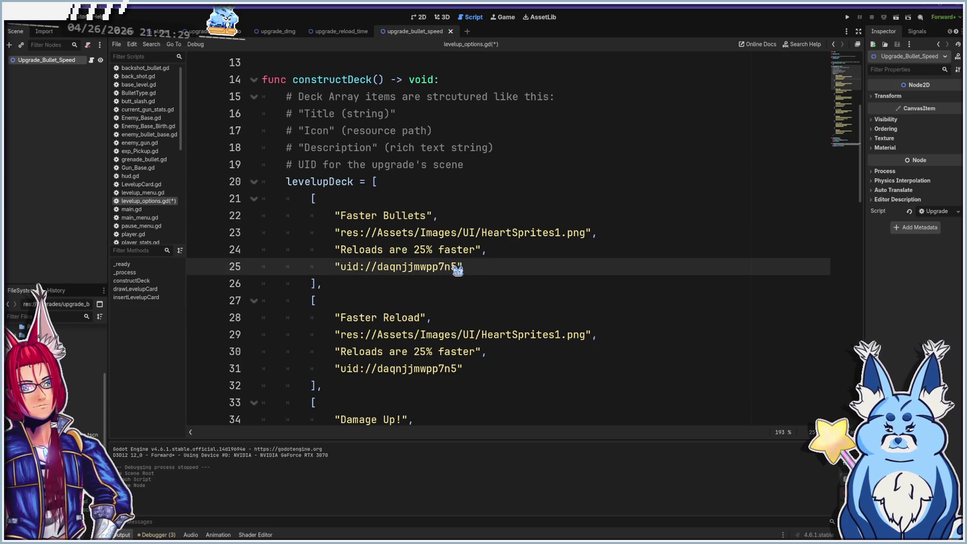
pyautogui.click(454, 267)
pyautogui.write('uid://bxg3hmjpjfbtd')
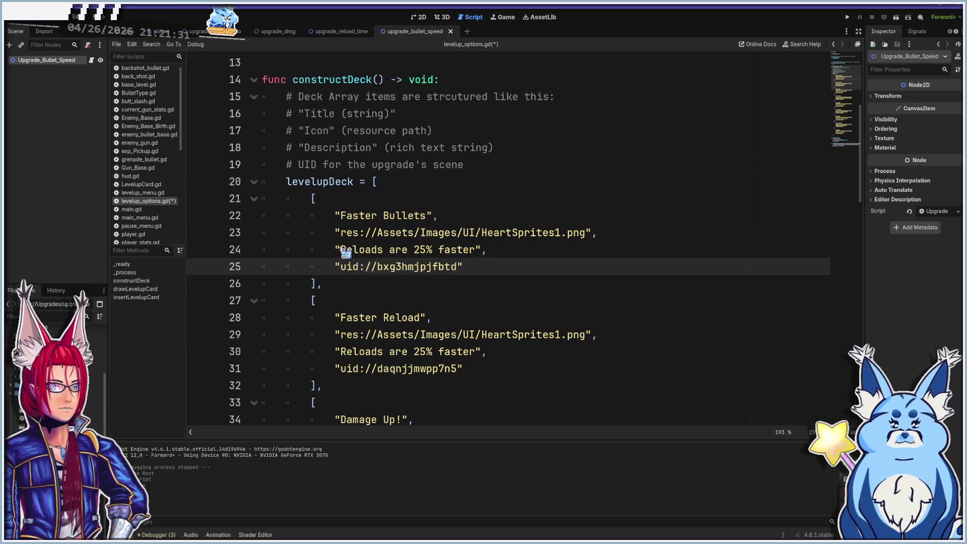
pyautogui.click(340, 251)
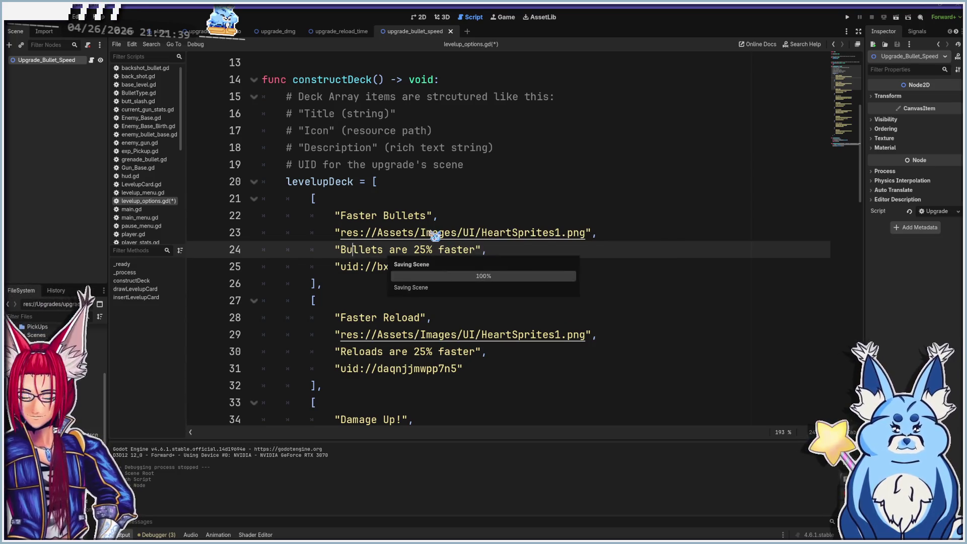
pyautogui.press('F5')
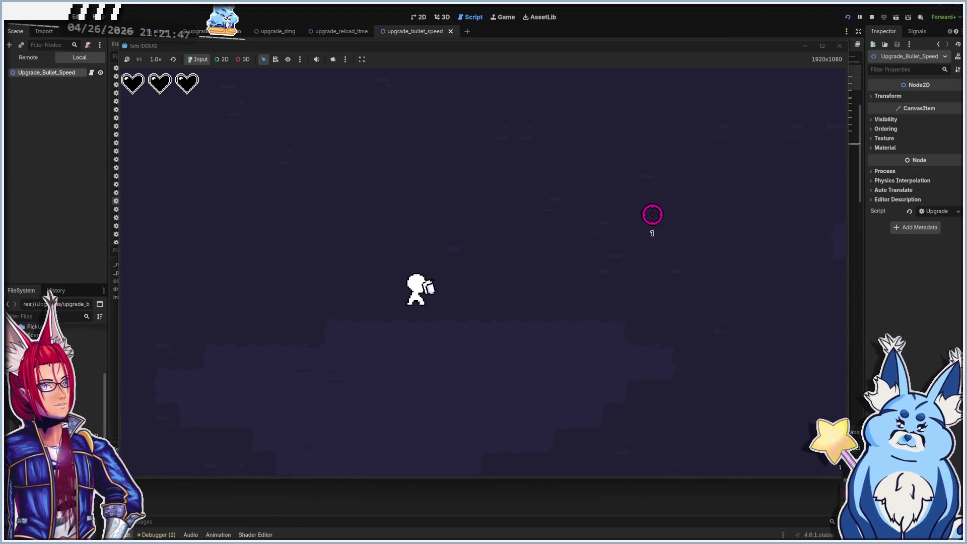
# - Play to Level Up, take Faster Bullets, fire to check bullet speed, then stop the game
pyautogui.click(464, 166)
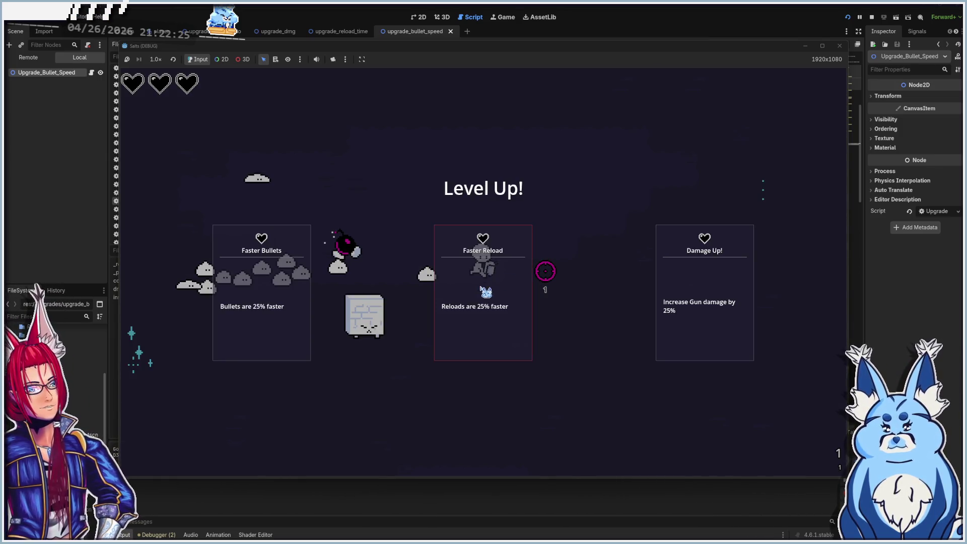
pyautogui.click(266, 308)
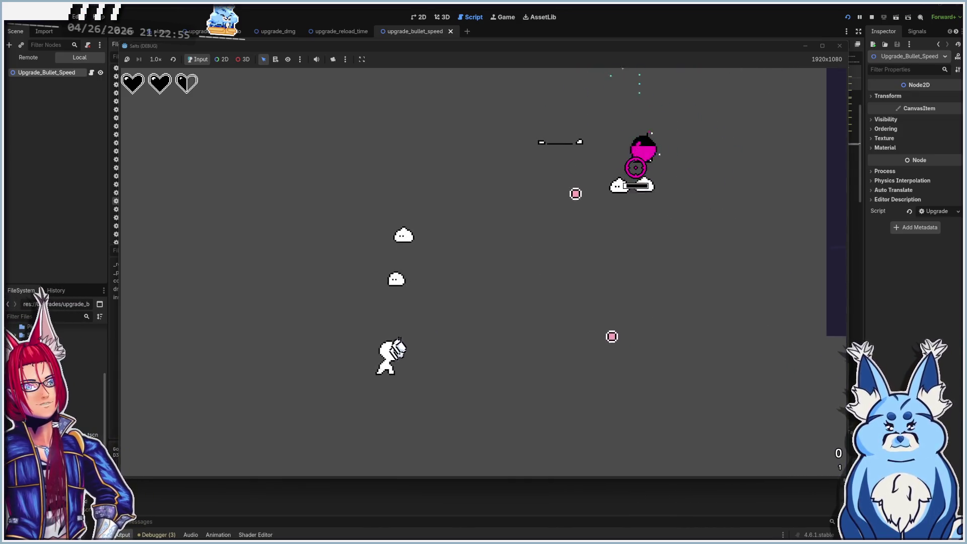
pyautogui.click(576, 161)
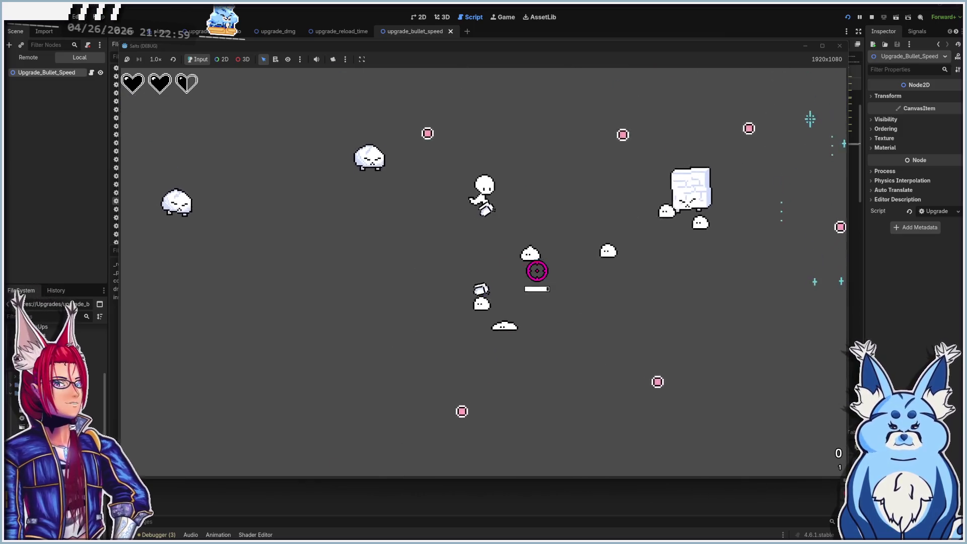
pyautogui.click(838, 45)
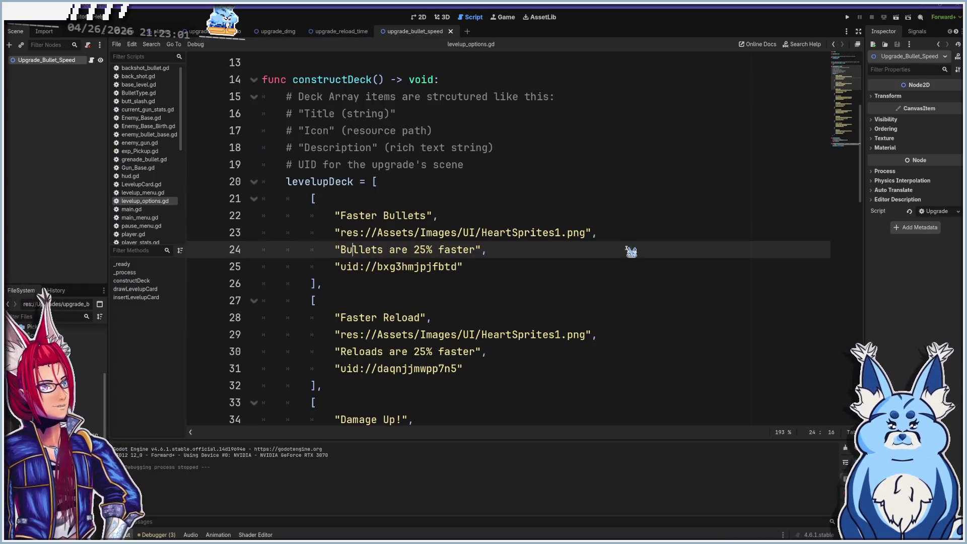